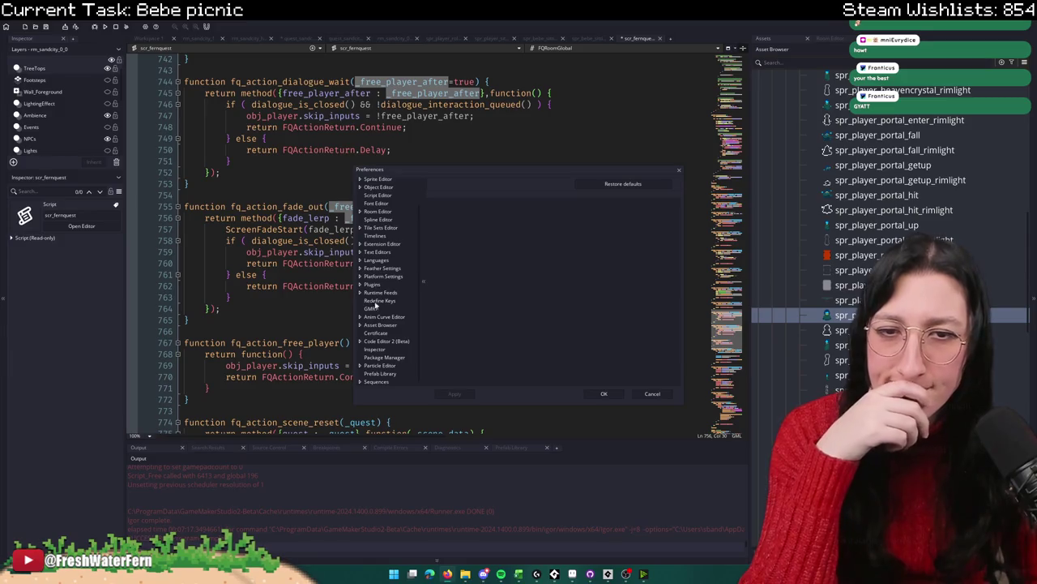
Step: Turn off 'Always show Parameter Tooltip' in Code Editor 2 Code Completion, then return to the script
left_click(393, 342)
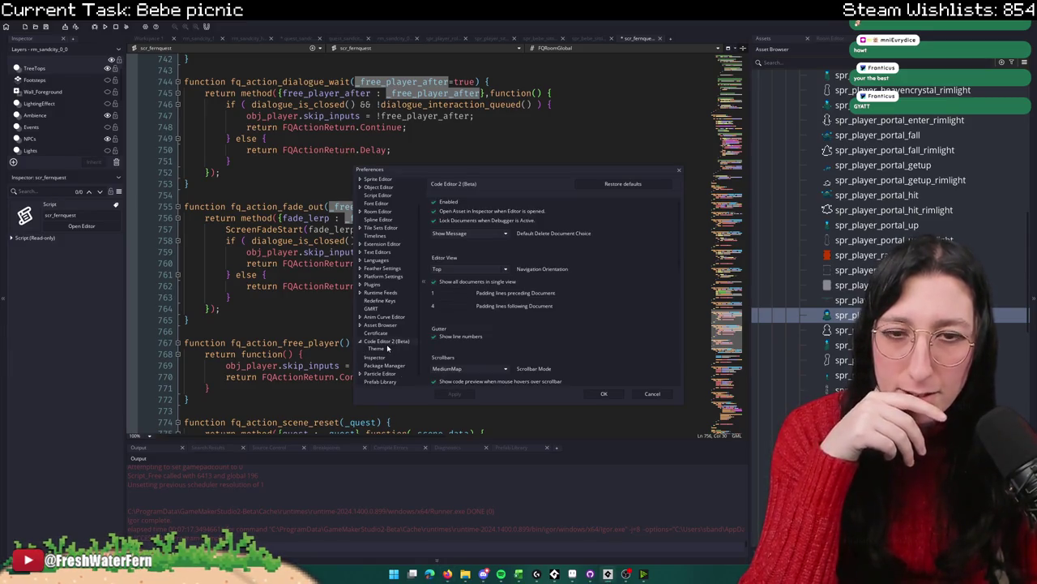
scroll(515, 339, "down", 8)
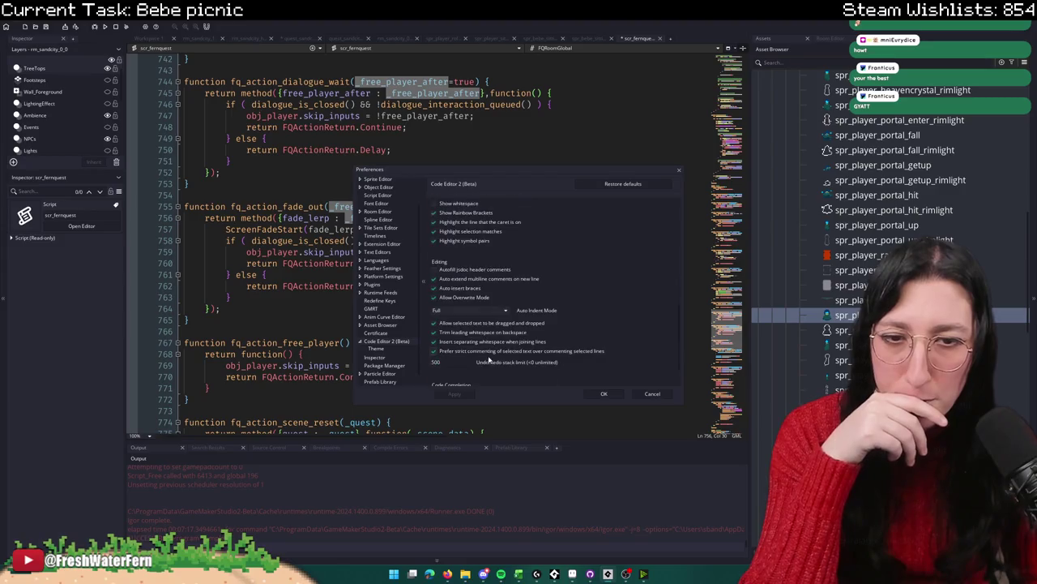
left_click(466, 383)
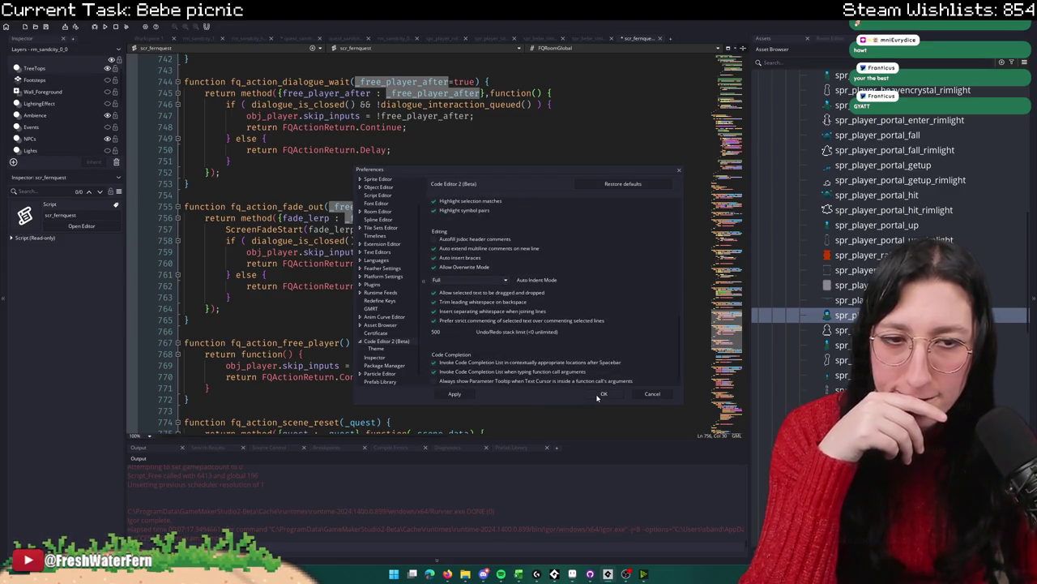
left_click(604, 393)
left_click(350, 241)
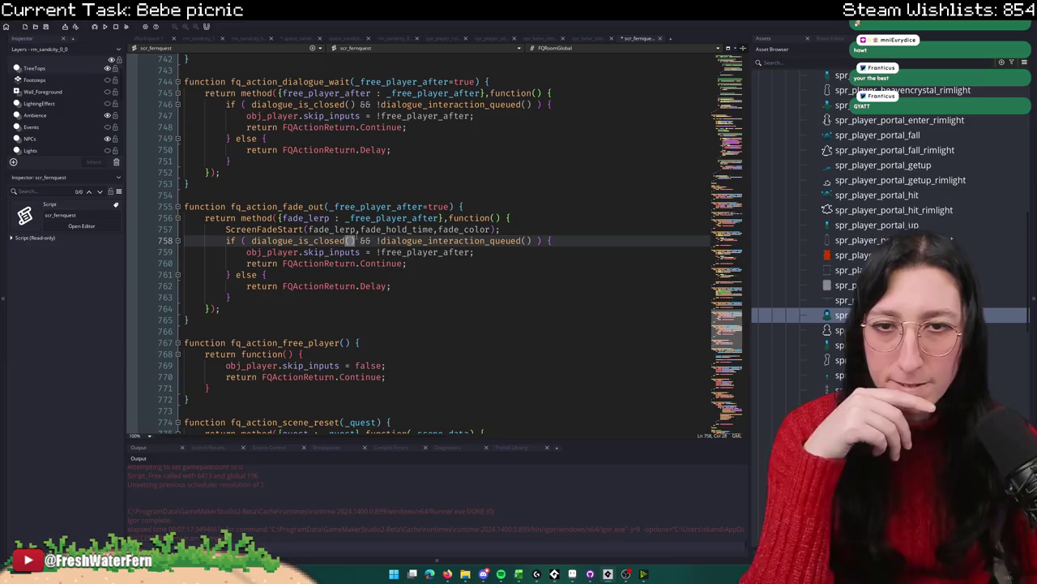
key("Up")
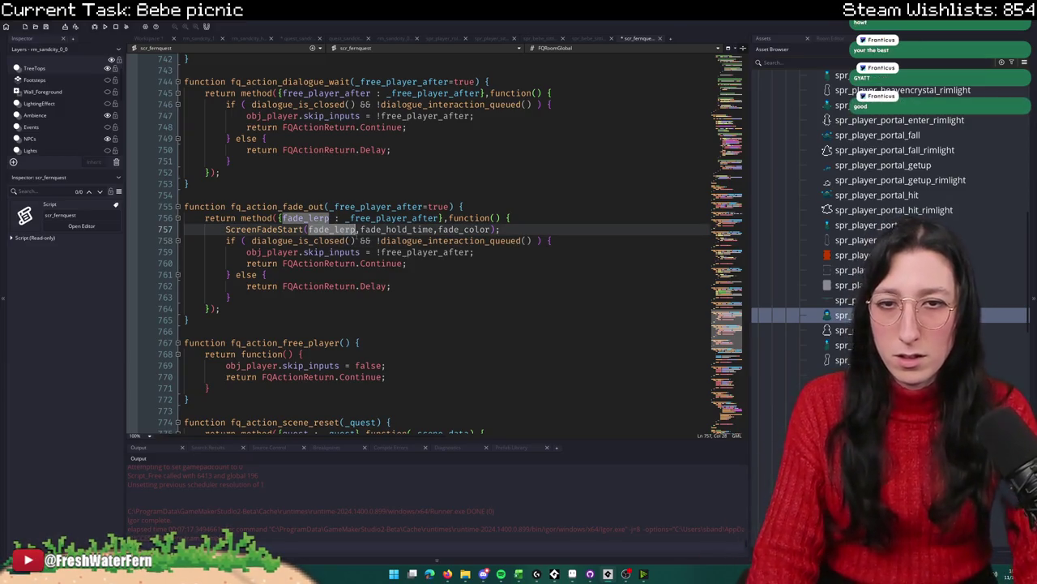
key("Right")
key("Right")
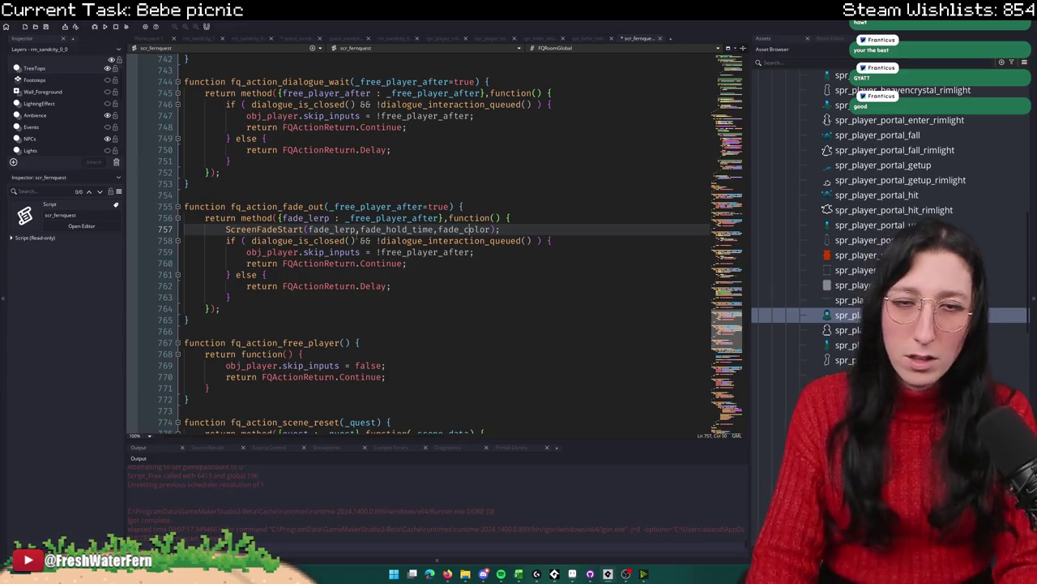
left_click(355, 229)
left_click(280, 229)
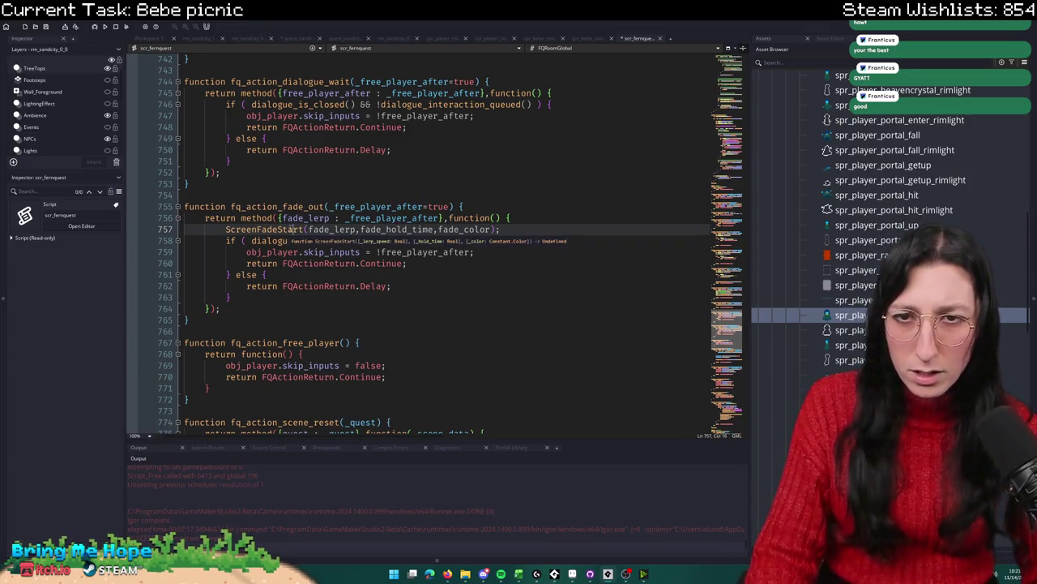
left_click(513, 230)
left_click_drag(512, 229, 311, 229)
key("ctrl+c")
key("BackSpace")
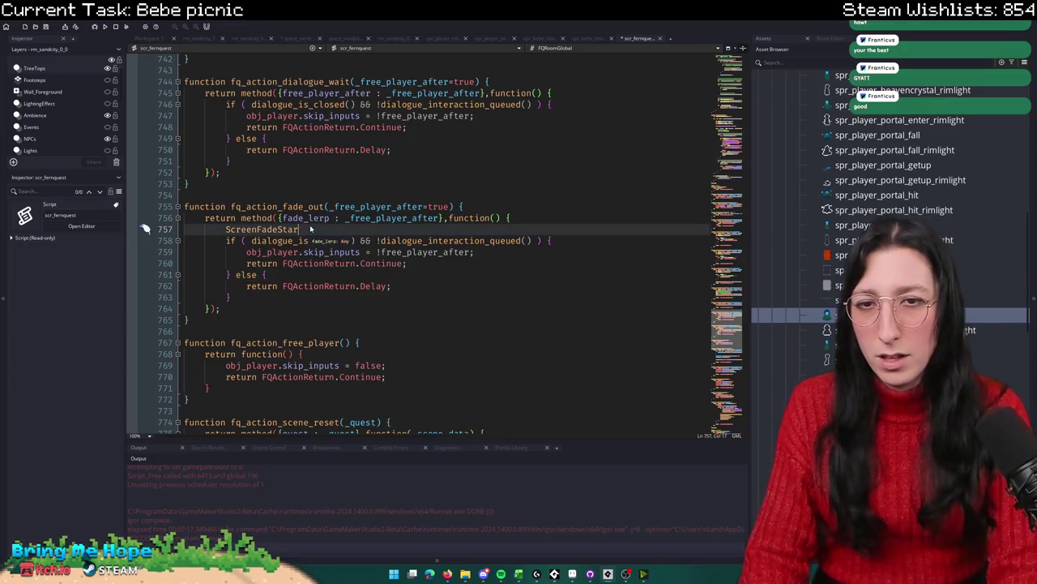
type("(fade")
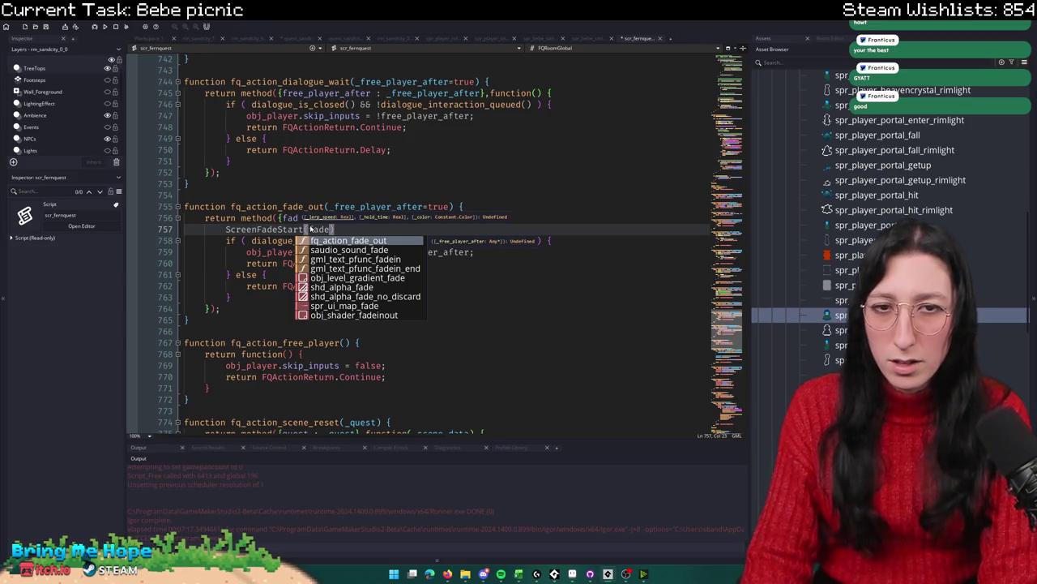
type("_")
key("BackSpace")
key("BackSpace")
key("BackSpace")
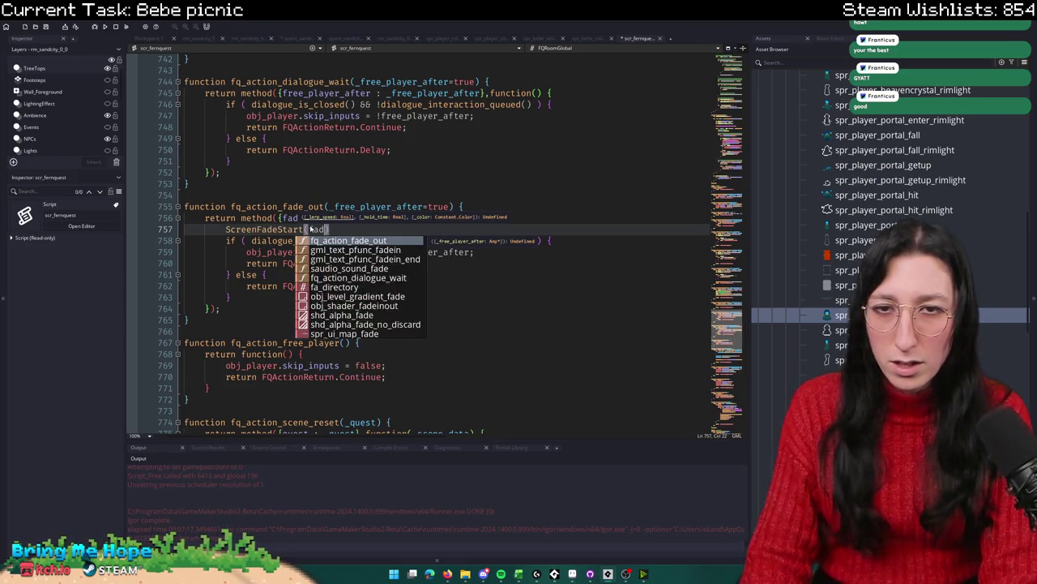
key("BackSpace")
key("BackSpace")
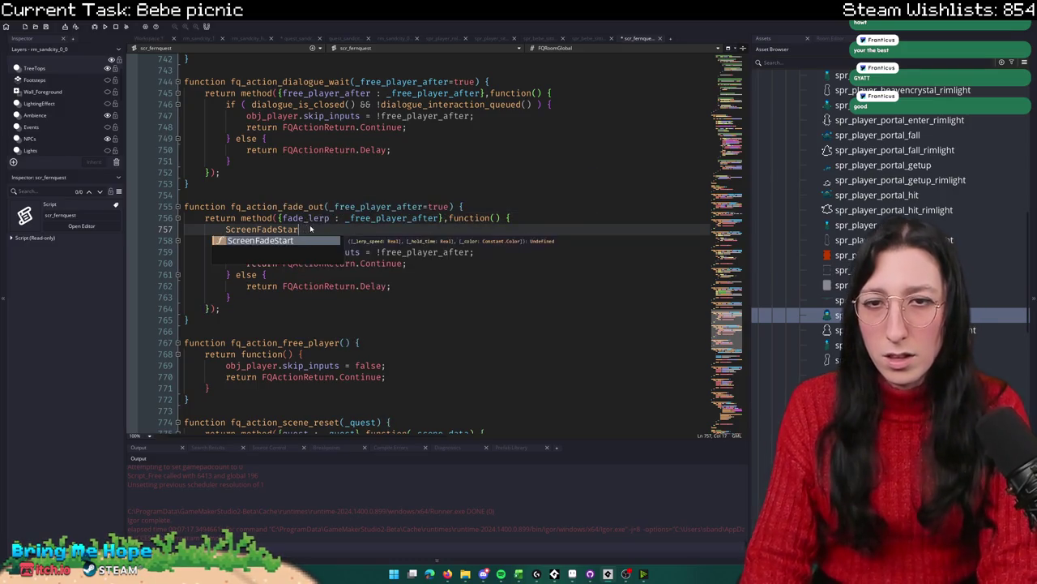
type("(")
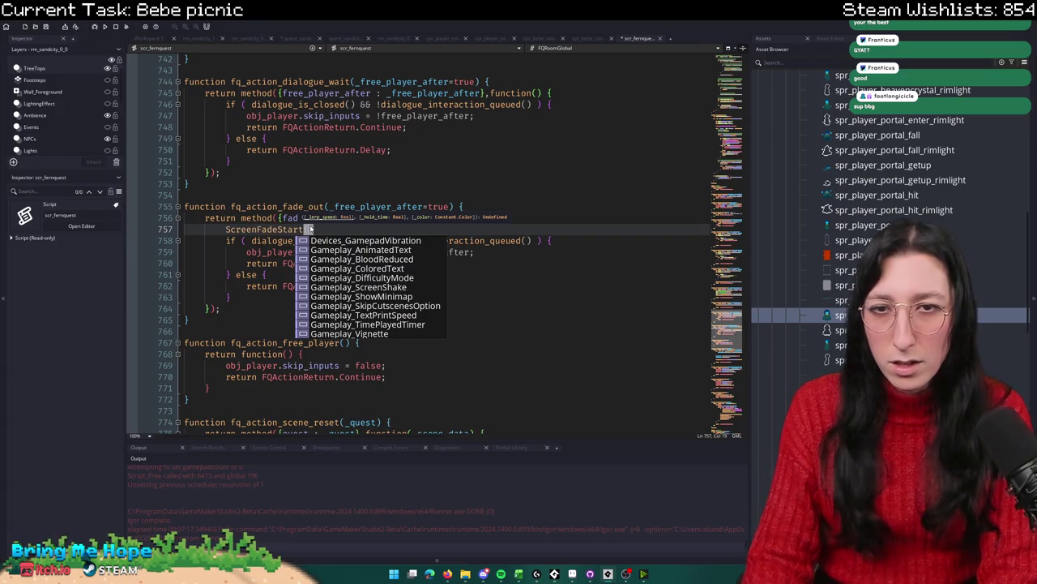
key("ctrl+v")
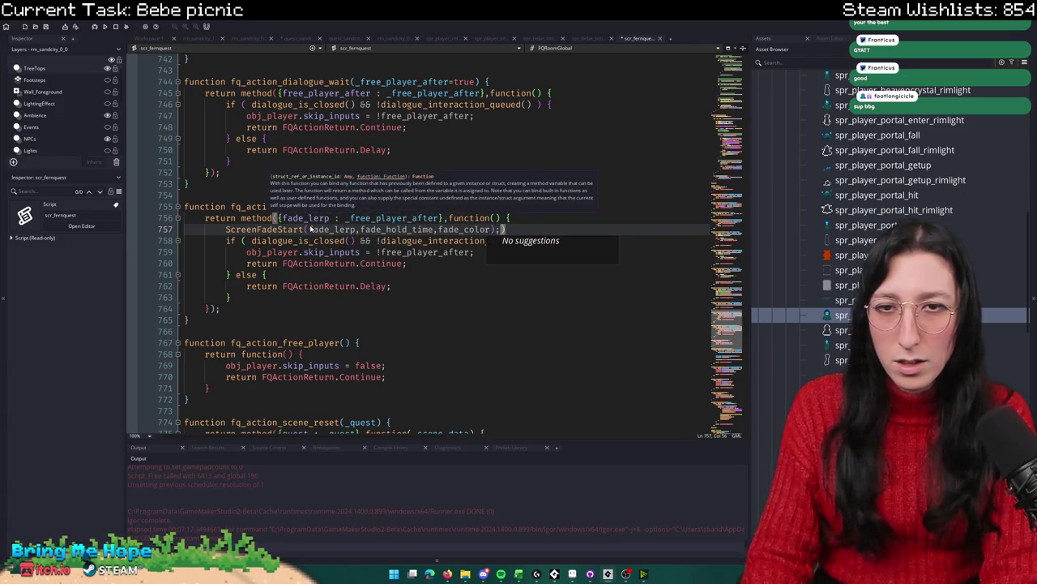
key("ctrl+z")
type("0)")
key("BackSpace")
key("BackSpace")
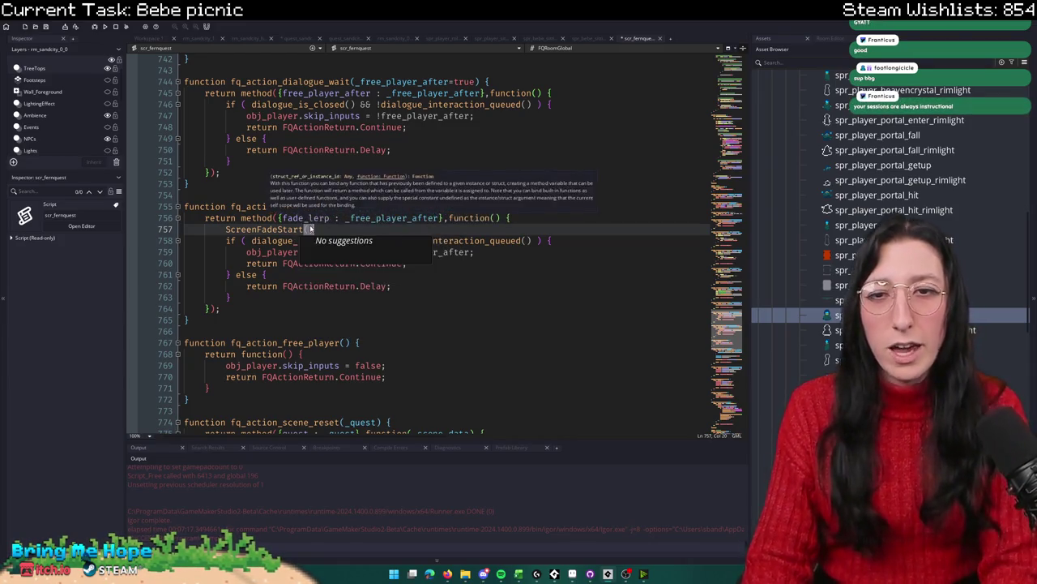
key("ctrl+v")
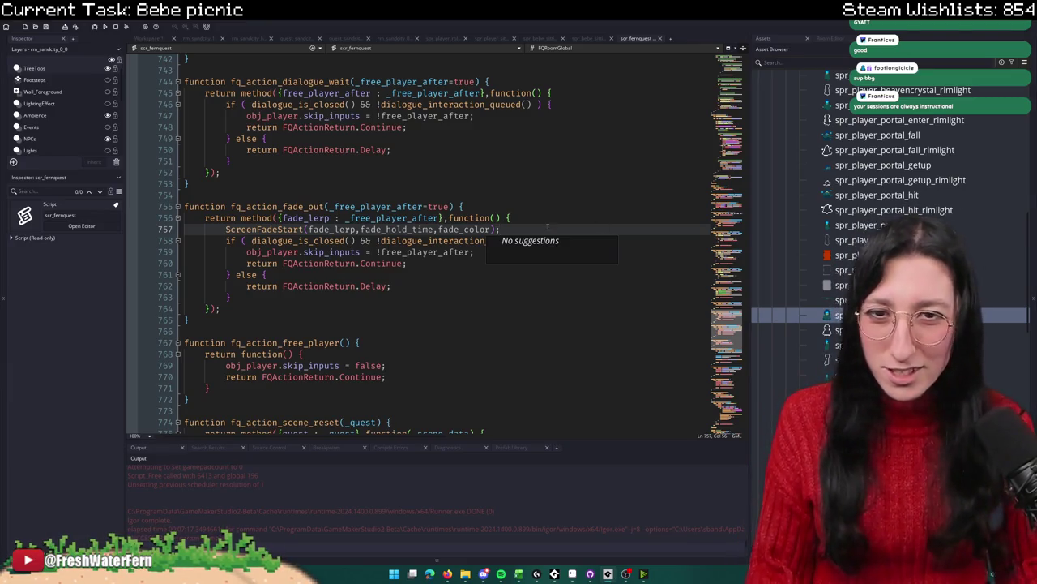
key("Up")
key("Up")
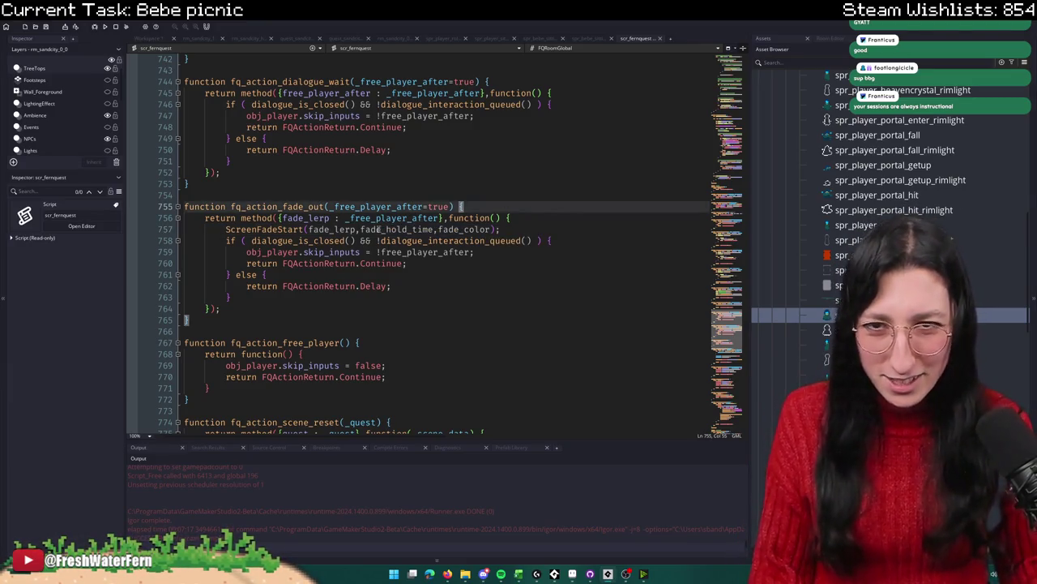
Step: Replace '_free_player_after=true' with '_fade_lerp=0.1,_fade_hold_time=60,_fade_color=c_black' in the signature
double_click(306, 218)
left_click_drag(448, 207, 334, 207)
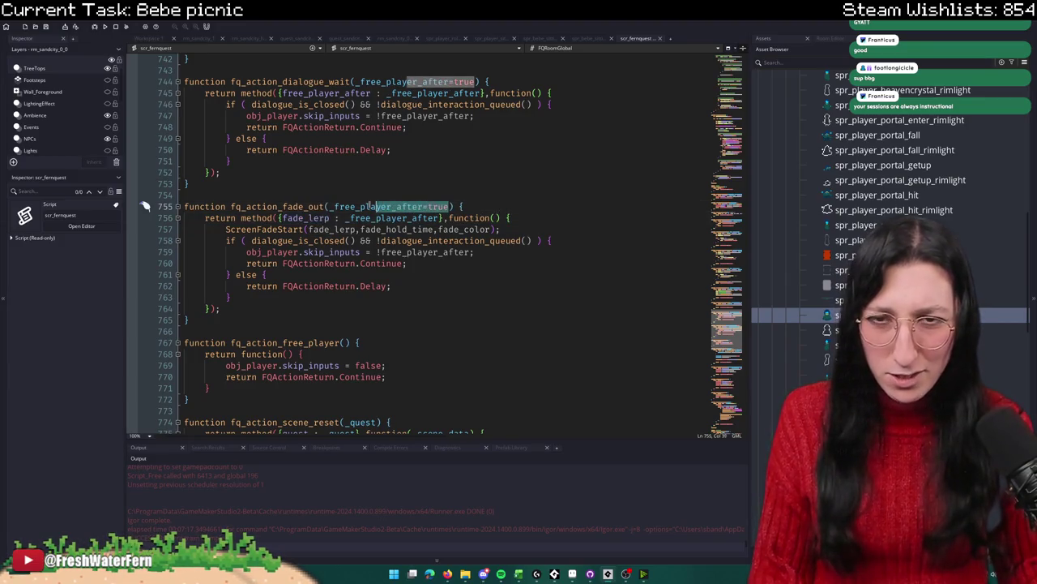
type("_fade_lerp=0.1,")
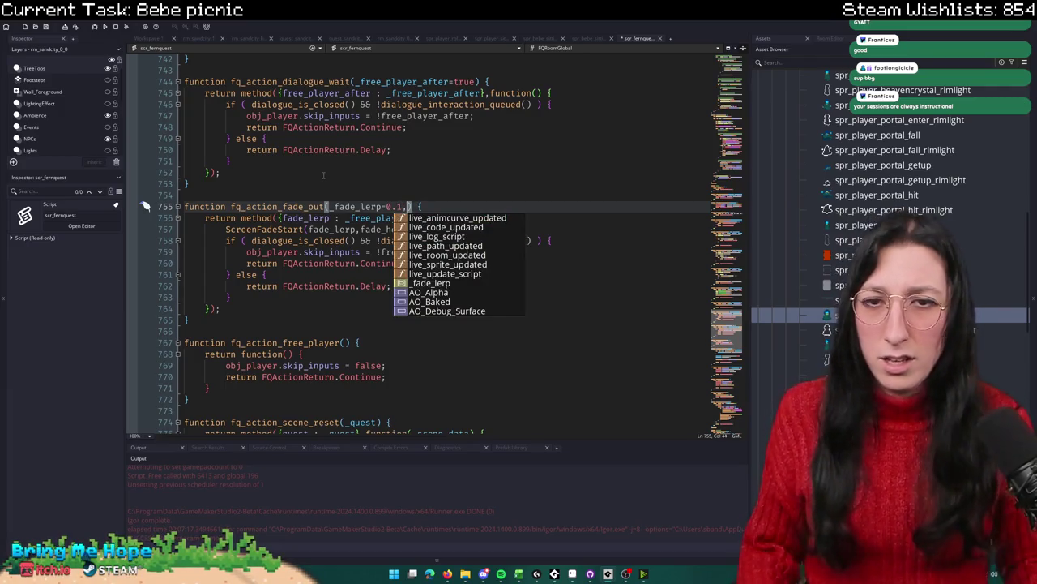
type("_fade_hold_time=")
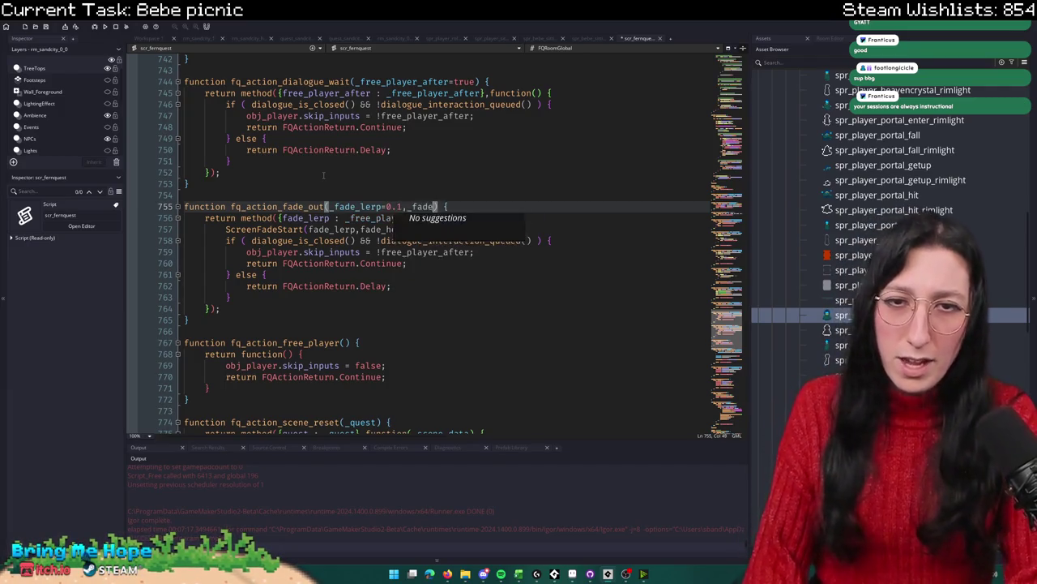
type("6")
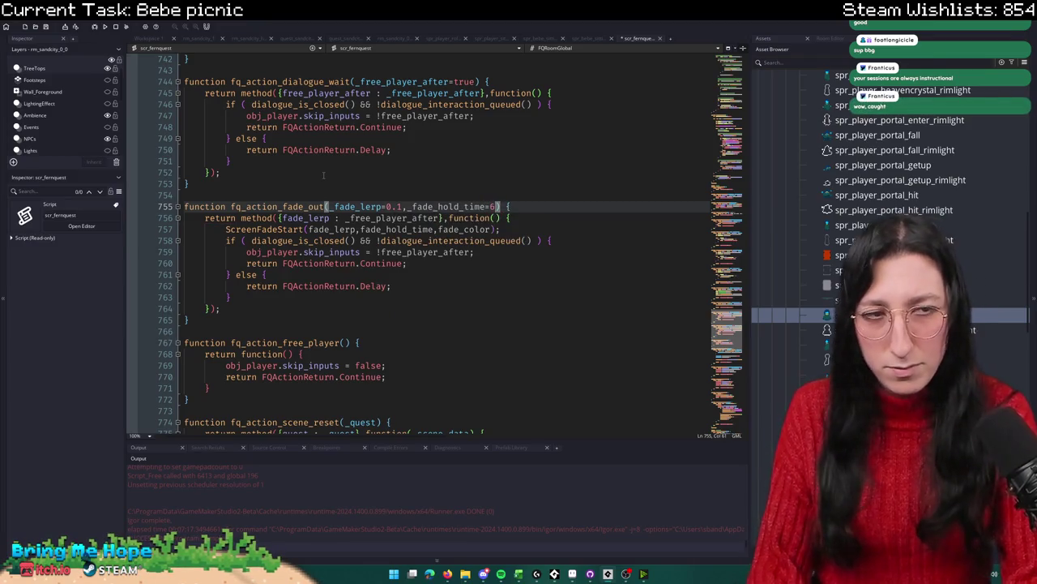
type("0")
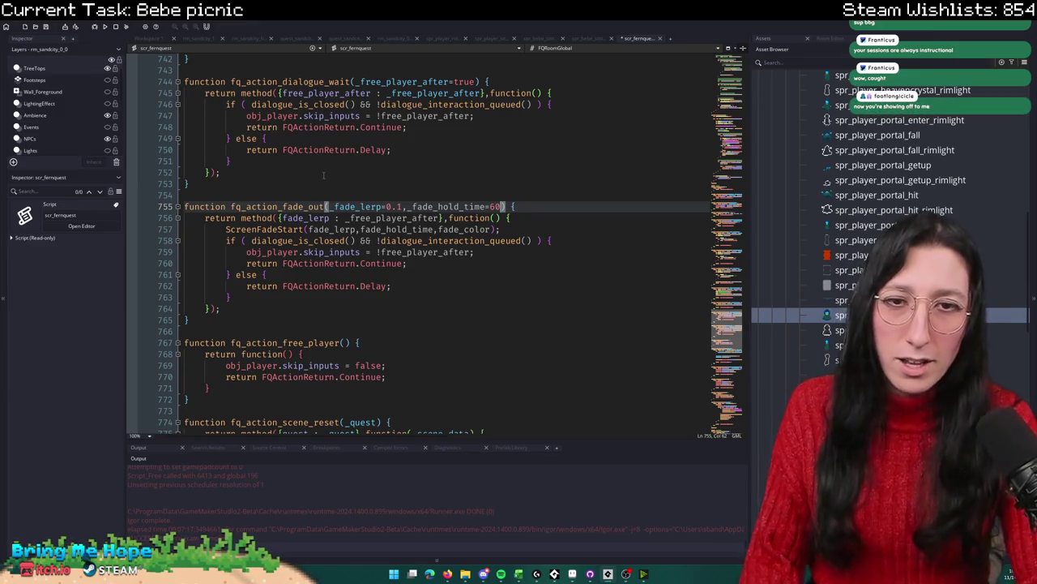
type(",_fade_color=")
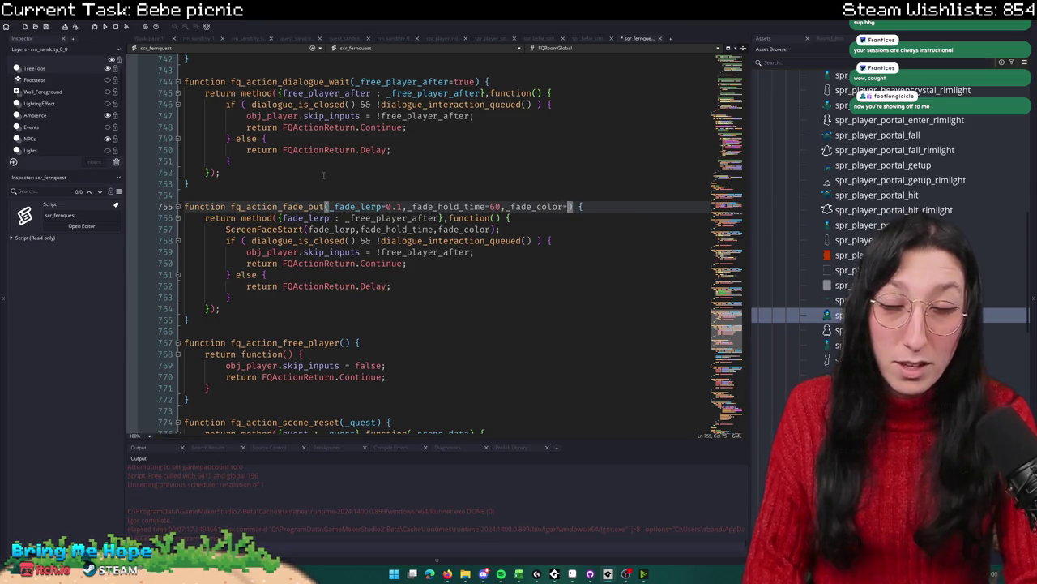
type("c_black")
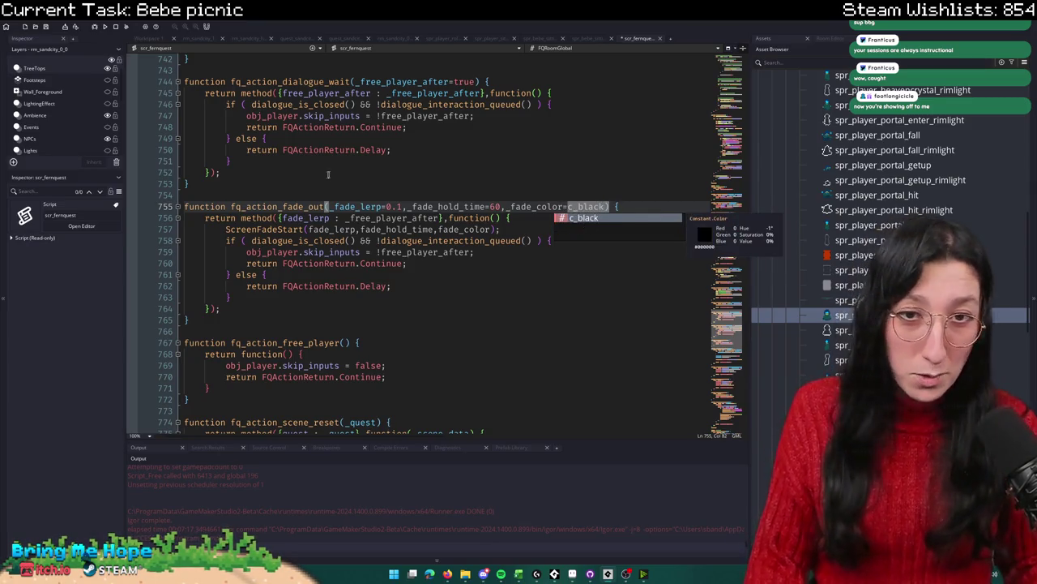
key("Escape")
double_click(357, 207)
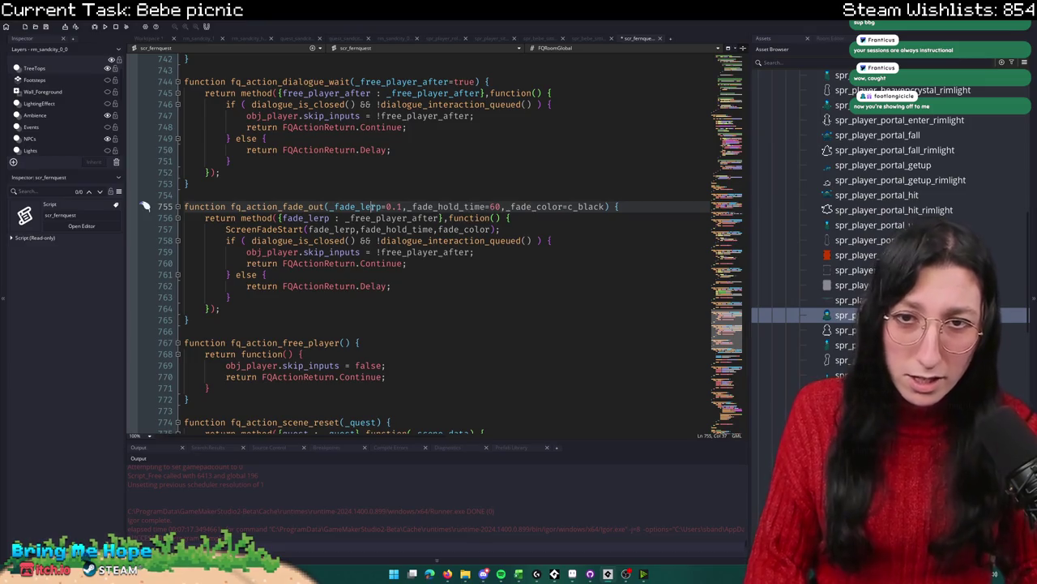
Step: Swap _free_player_after for _fade_lerp in the method struct and add fade_hold_time : _fade_hold_time
key("ctrl+c")
double_click(405, 218)
key("ctrl+v")
type(",")
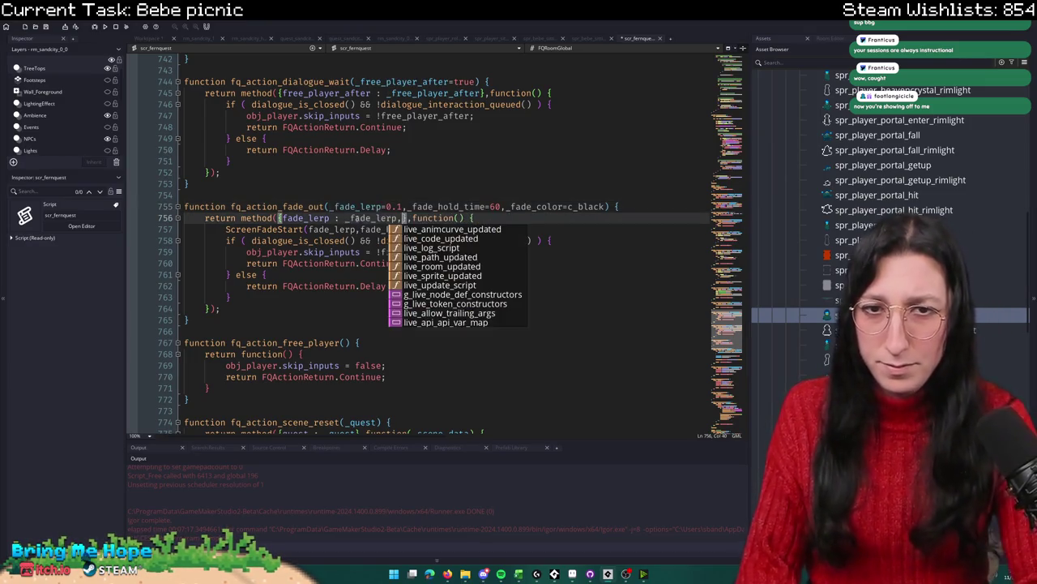
type("fade_hold_time")
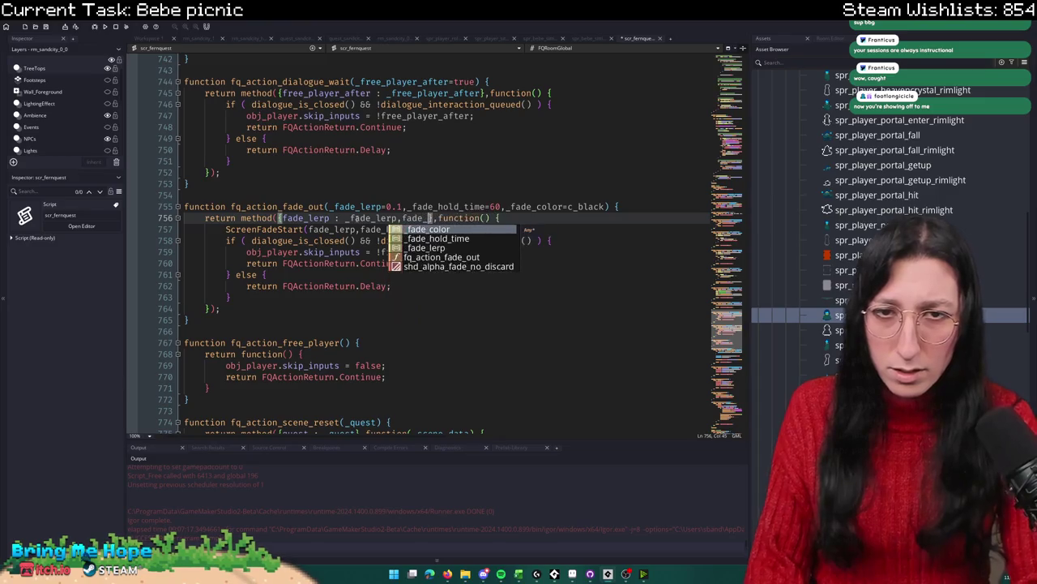
type(" : _fade_")
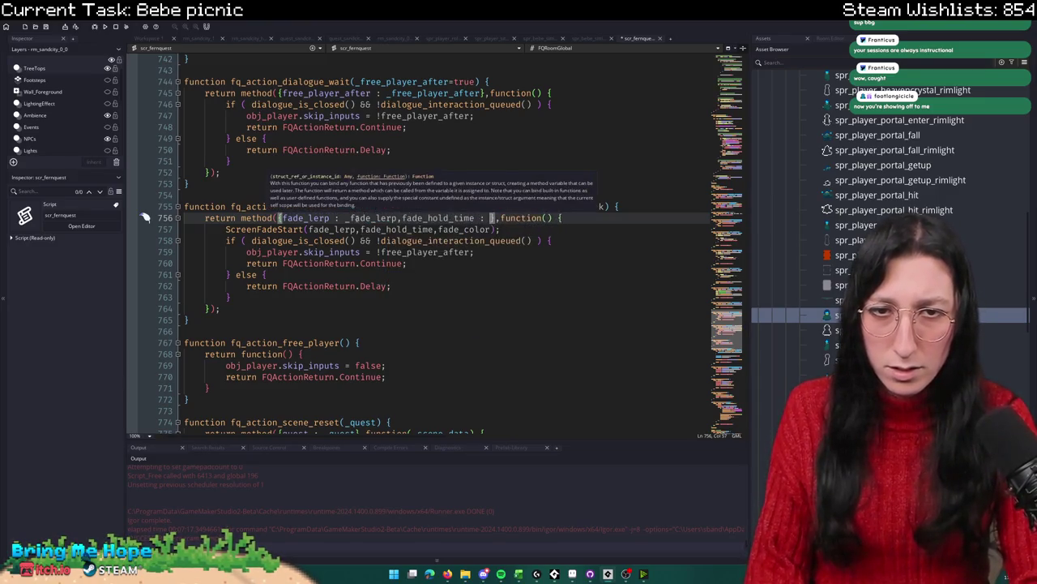
type("t")
key("BackSpace")
type("hold_time,")
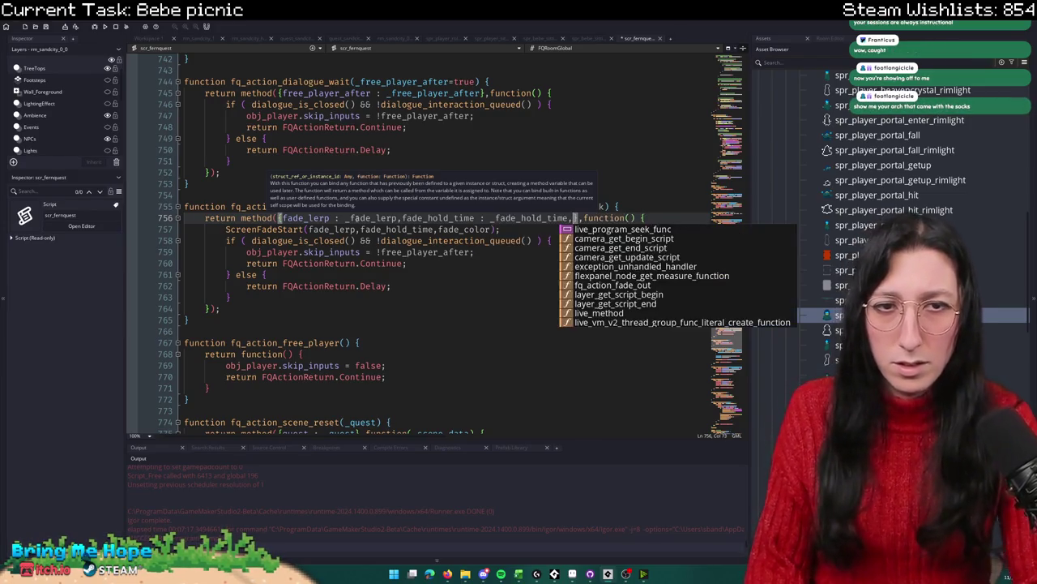
left_click(352, 265)
left_click(404, 217)
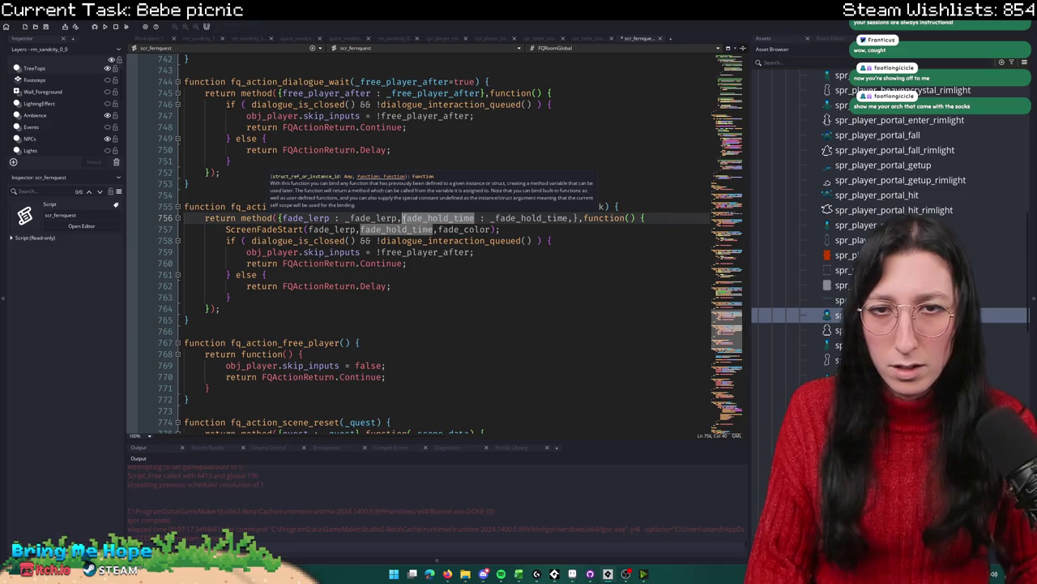
Step: Add fade_color : _fade_color to the method struct after fade_hold_time
double_click(535, 217)
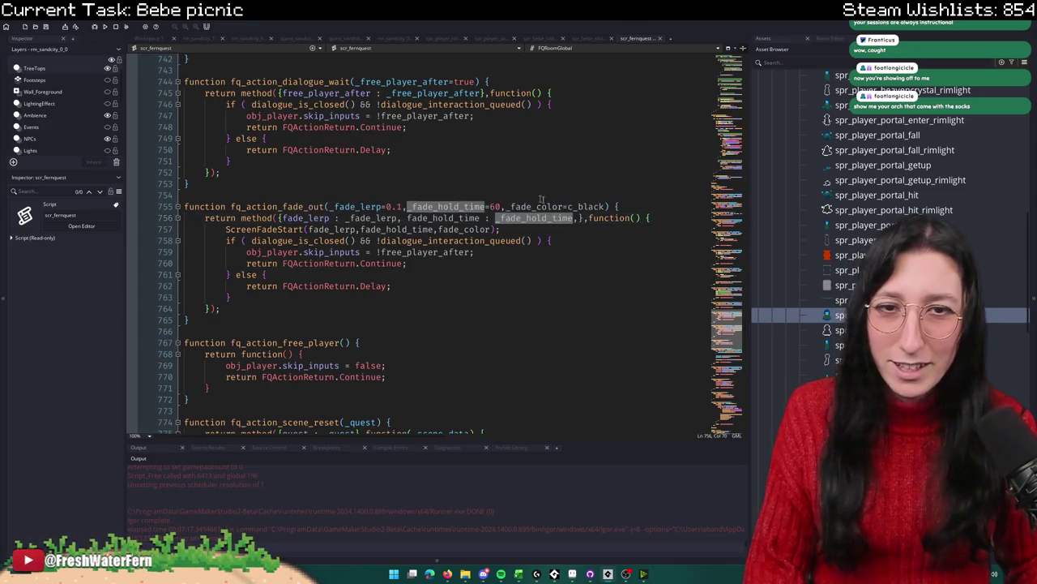
left_click(531, 205)
double_click(556, 218)
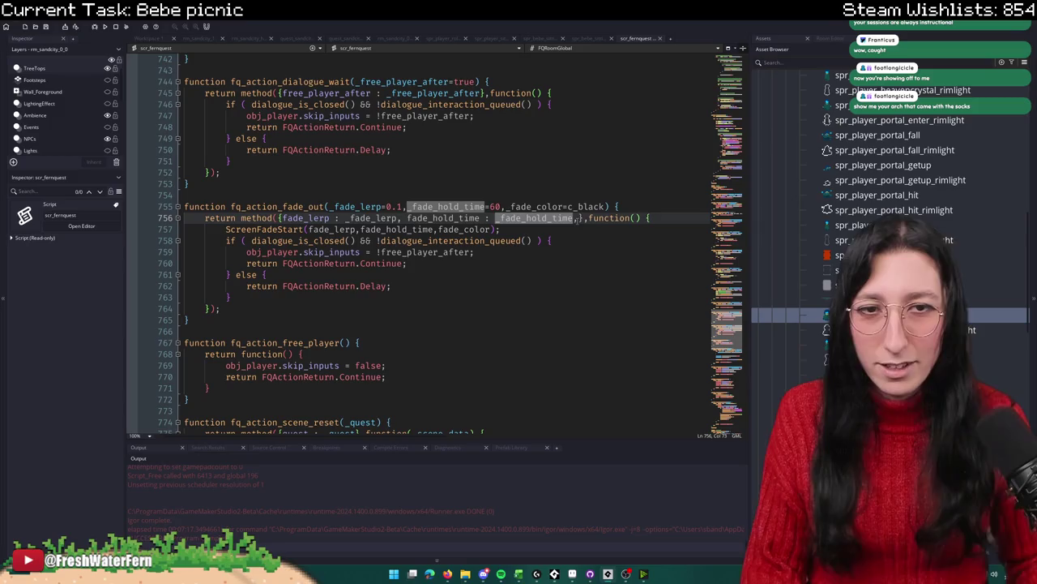
type("fade")
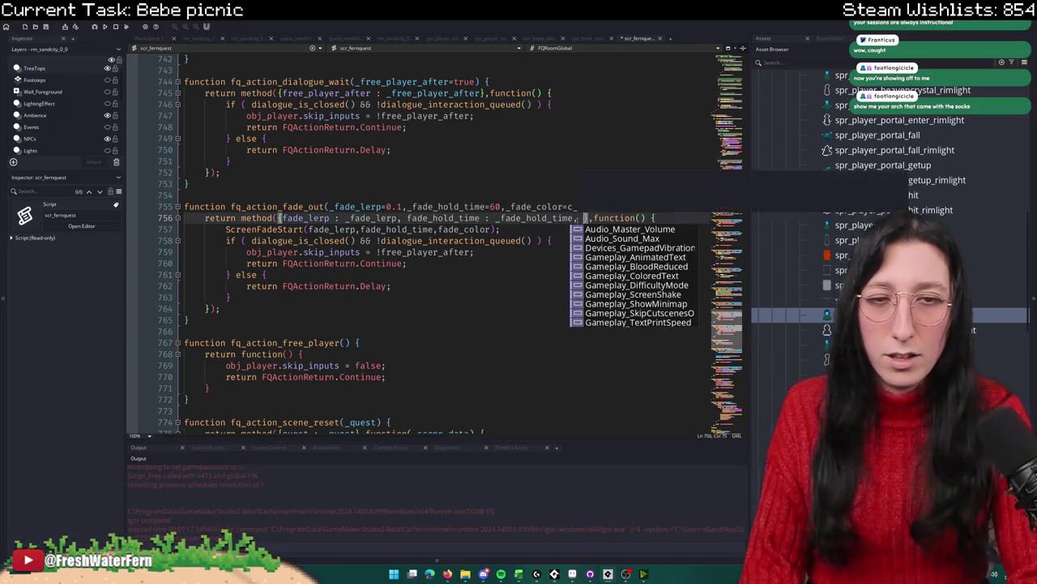
type("_color : _fade_c")
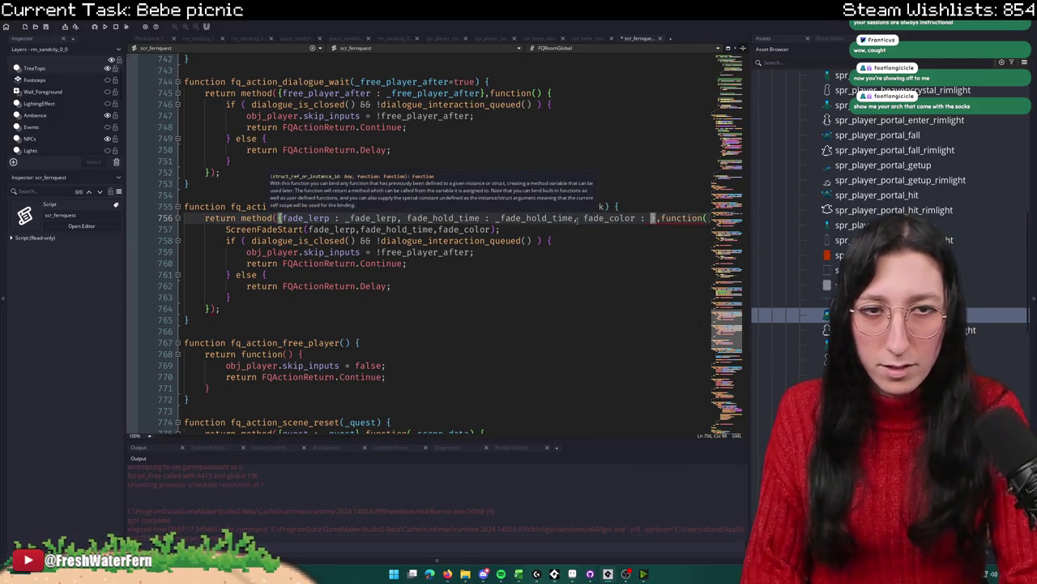
type("olor")
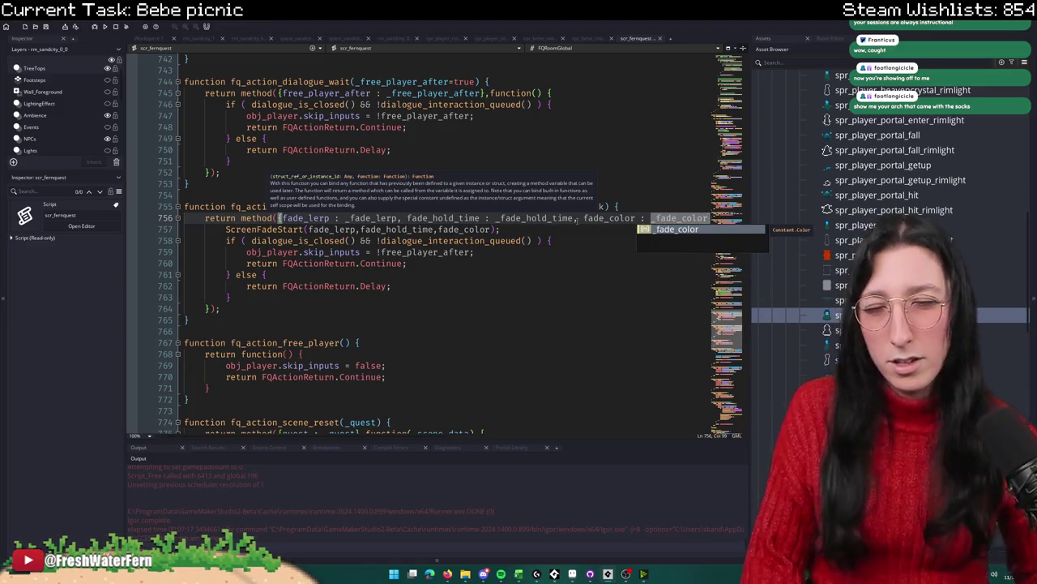
left_click(535, 250)
key("Up")
key("Up")
key("Up")
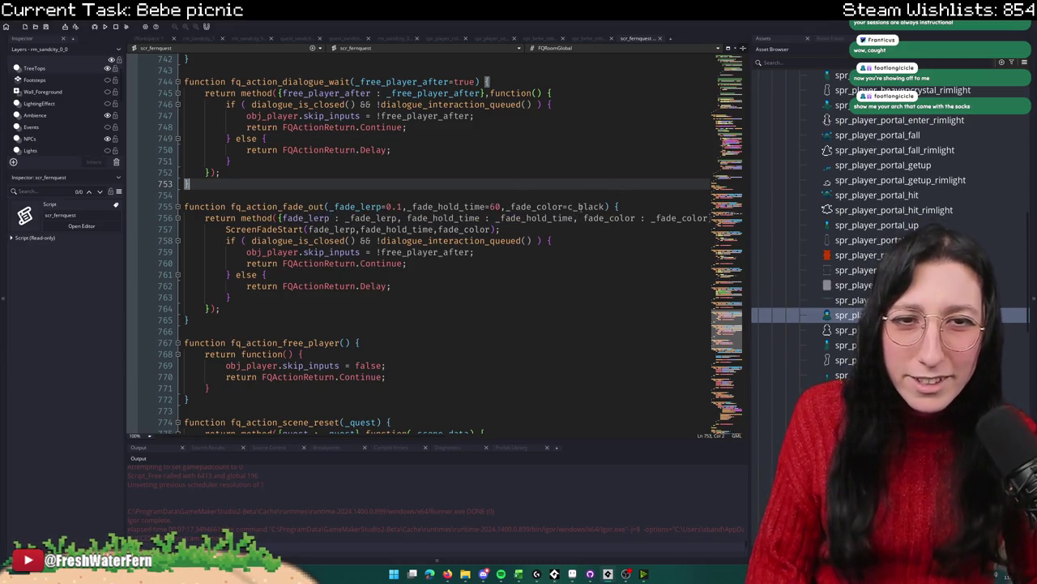
mouse_move(595, 209)
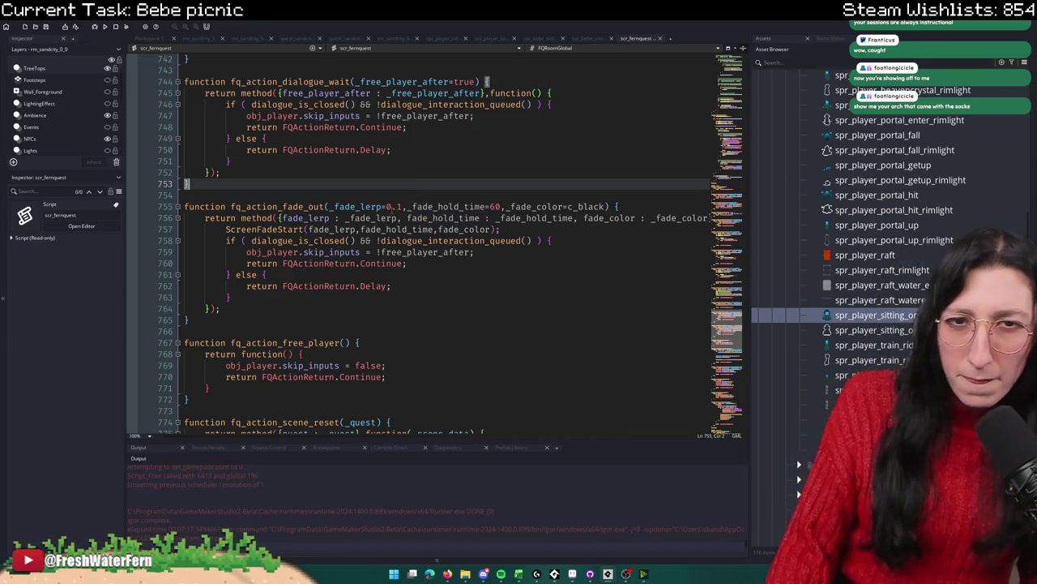
double_click(601, 207)
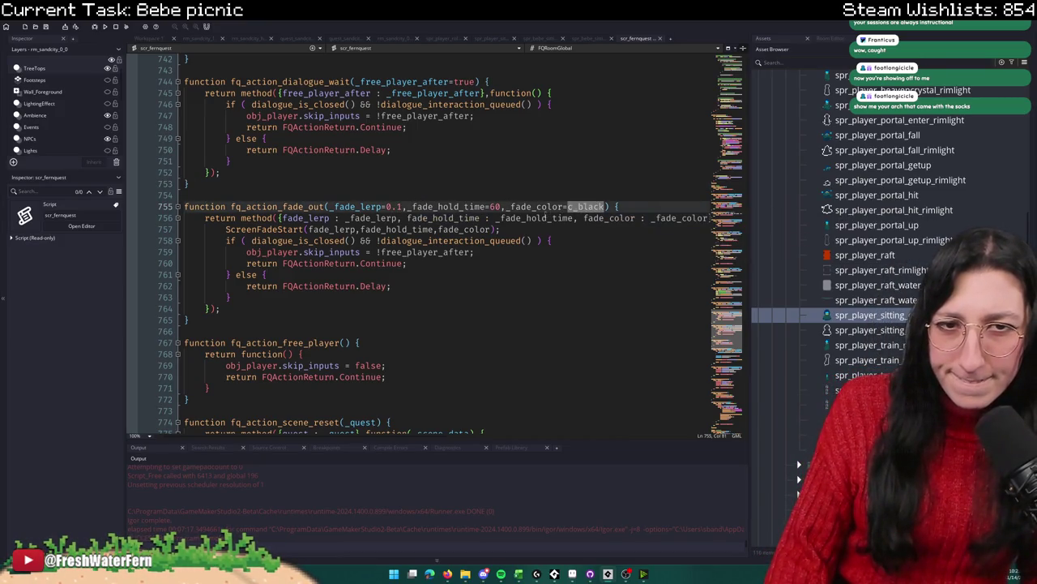
double_click(462, 230)
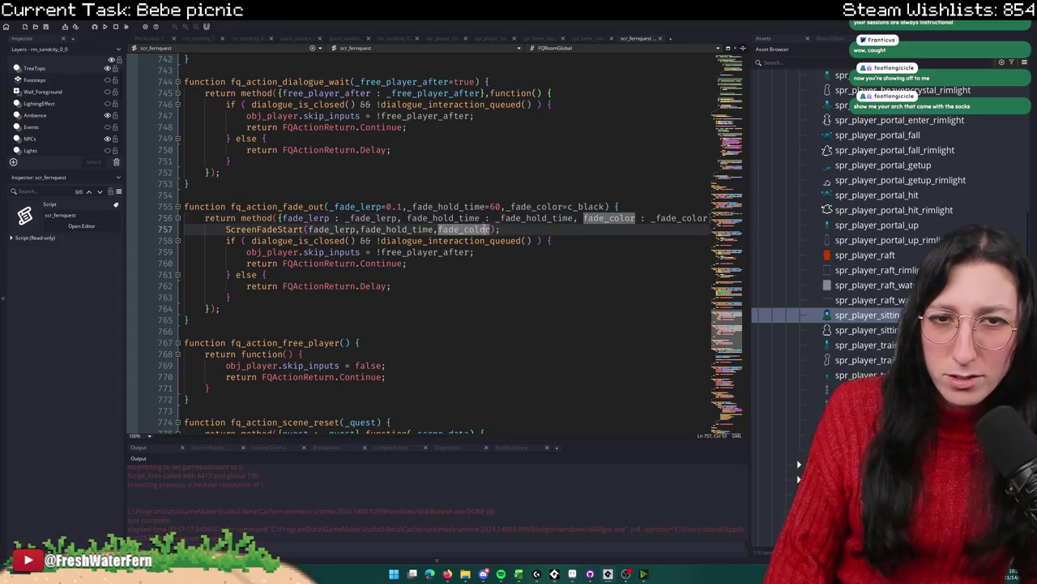
double_click(396, 230)
double_click(331, 230)
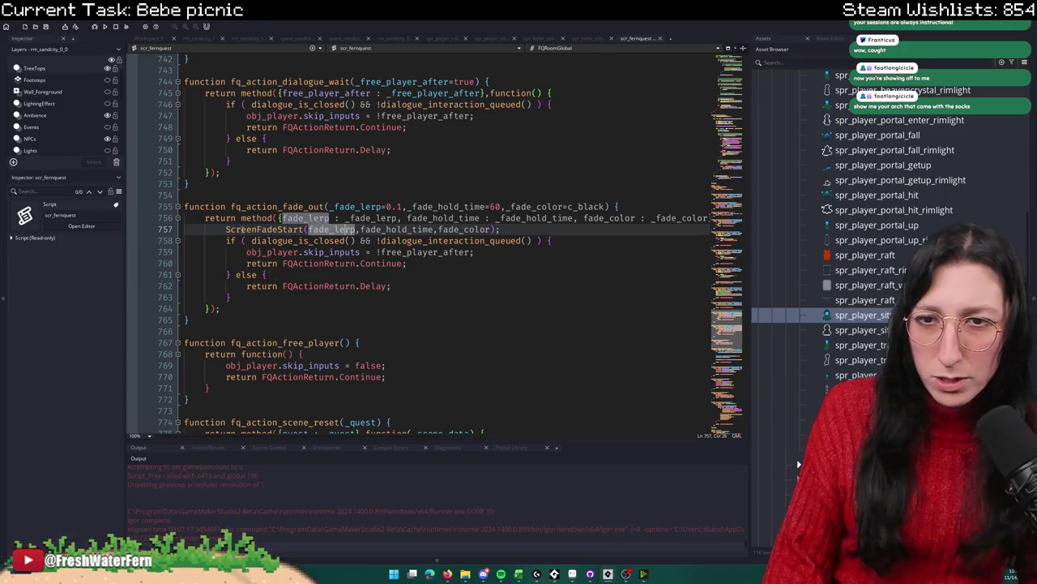
middle_click(241, 229)
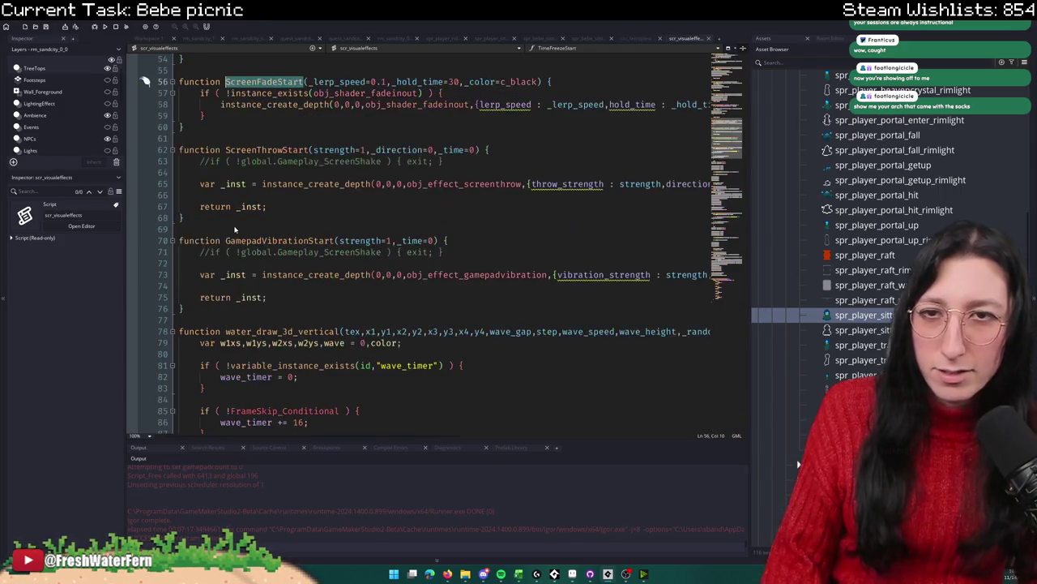
left_click_drag(446, 92, 202, 94)
key("ctrl+c")
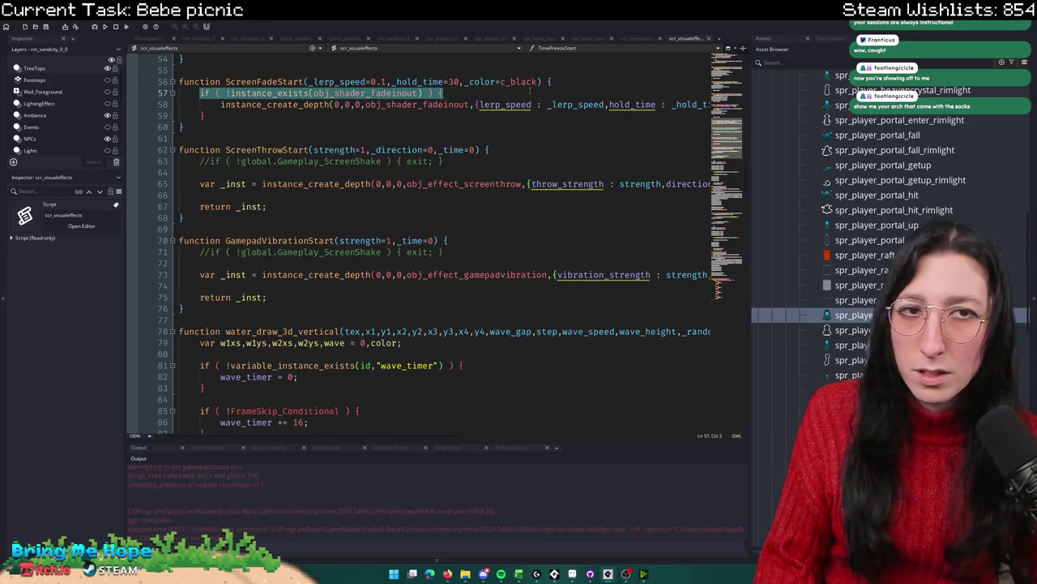
left_click(639, 38)
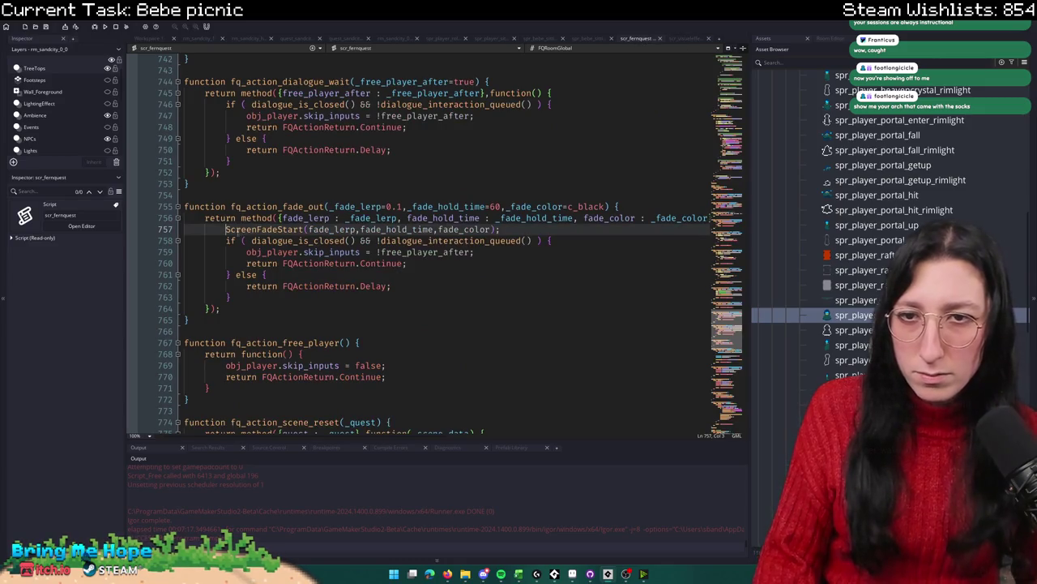
Step: Paste the instance_exists(obj_shader_fadeinout) check above the ScreenFadeStart call
left_click(234, 229)
key("Return")
key("ctrl+v")
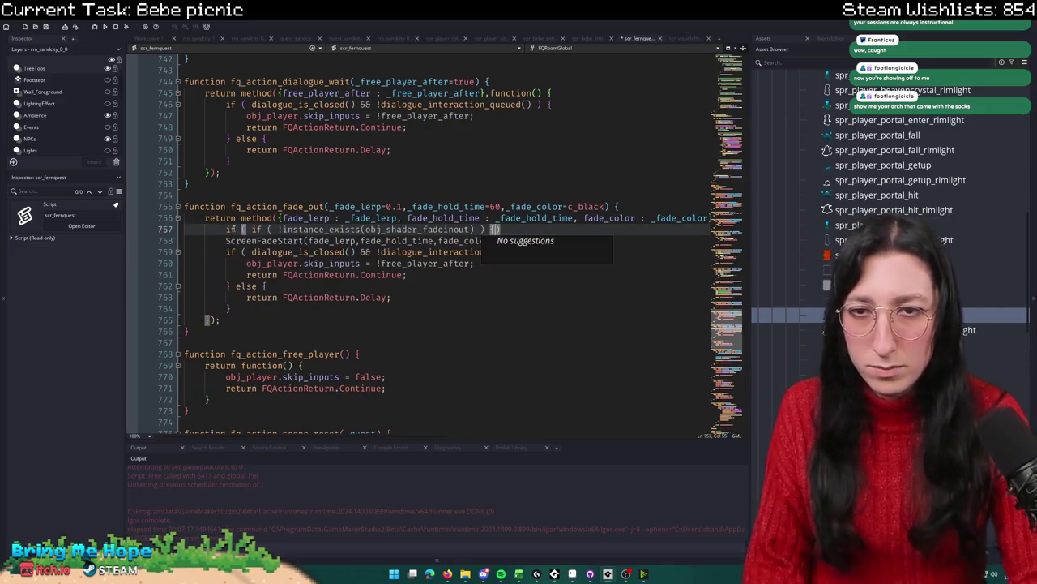
key("ctrl+z")
key("ctrl+v")
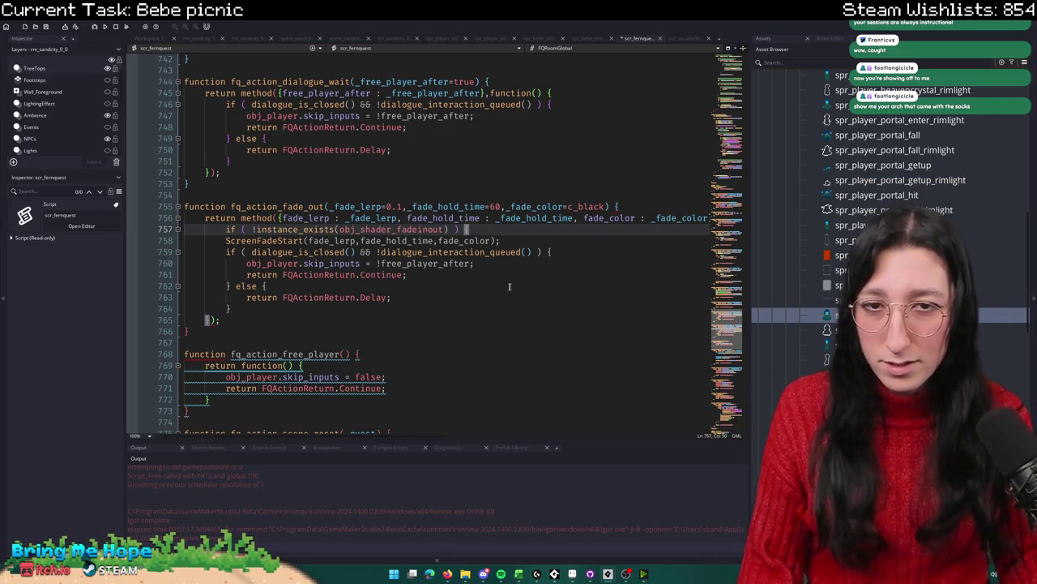
Step: Close the new if block with a brace and indent ScreenFadeStart inside it
left_click(416, 286)
left_click(344, 306)
key("Return")
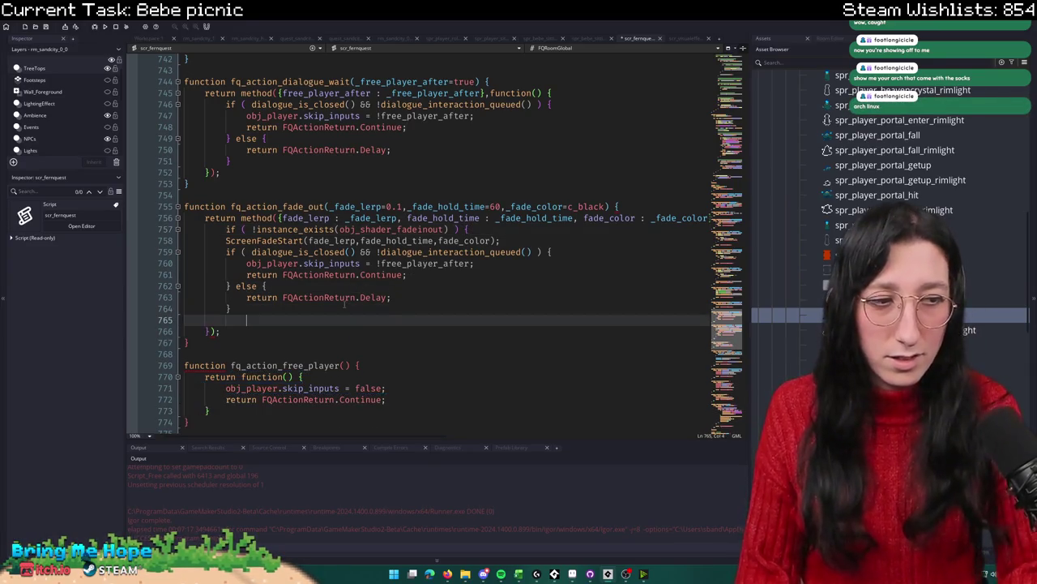
type("}")
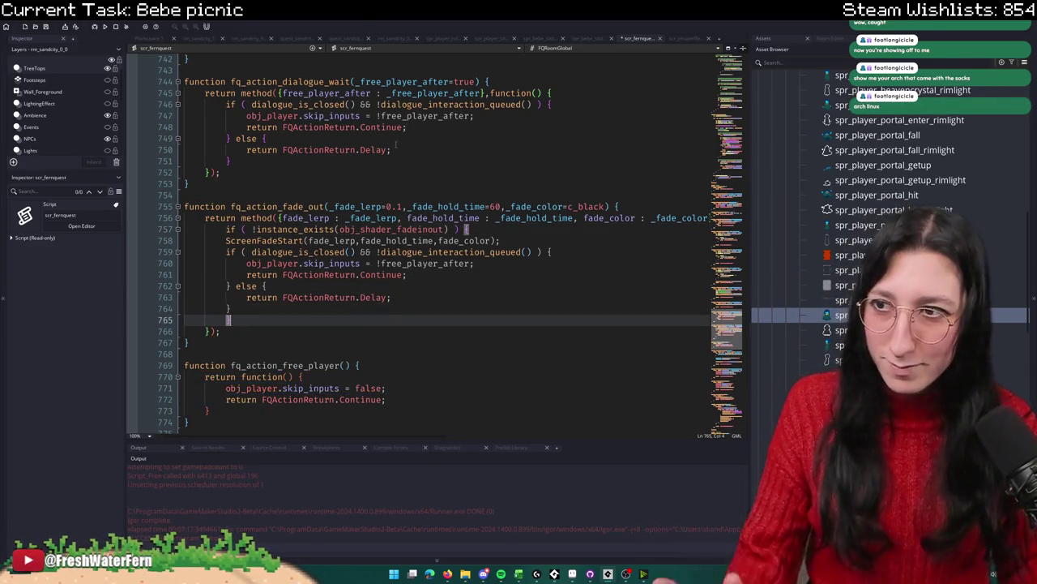
left_click_drag(235, 315, 219, 240)
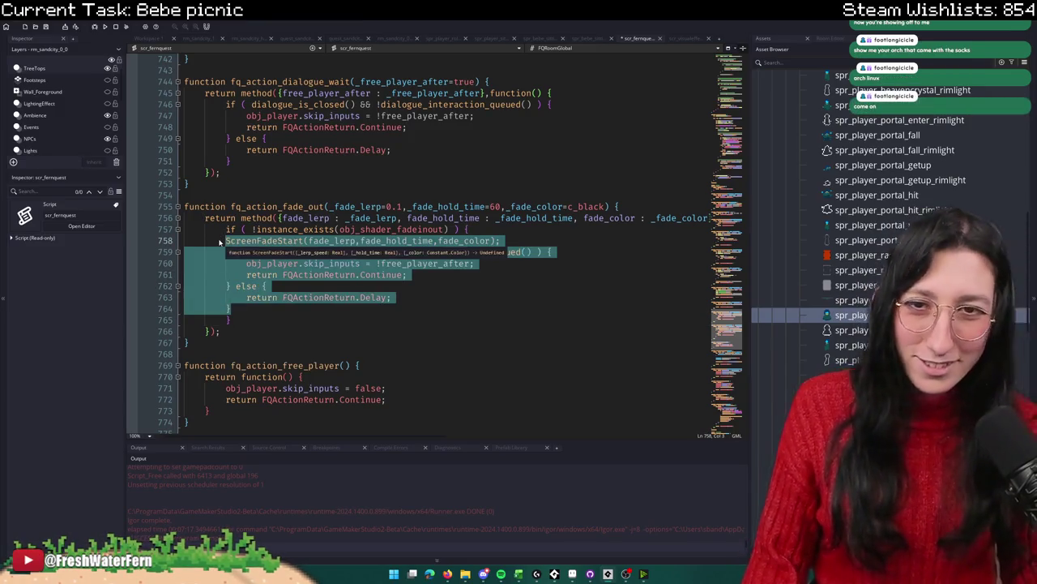
key("Tab")
left_click(335, 254)
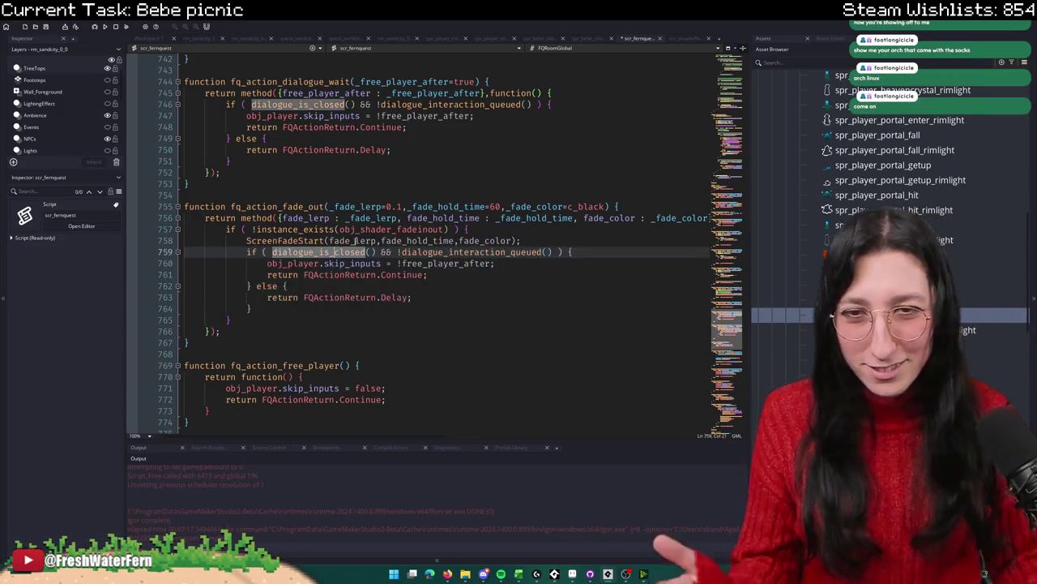
Step: Tidy the closing braces and outdent the dialogue if/else block back one level
left_click(550, 241)
type("}")
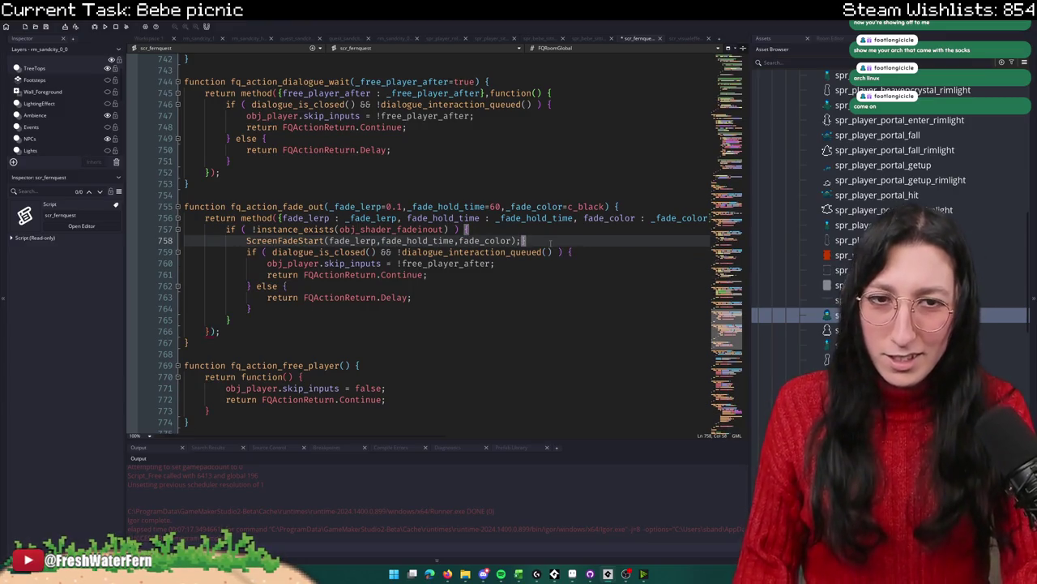
key("BackSpace")
key("Return")
key("BackSpace")
type("}")
key("Down")
key("Down")
key("Down")
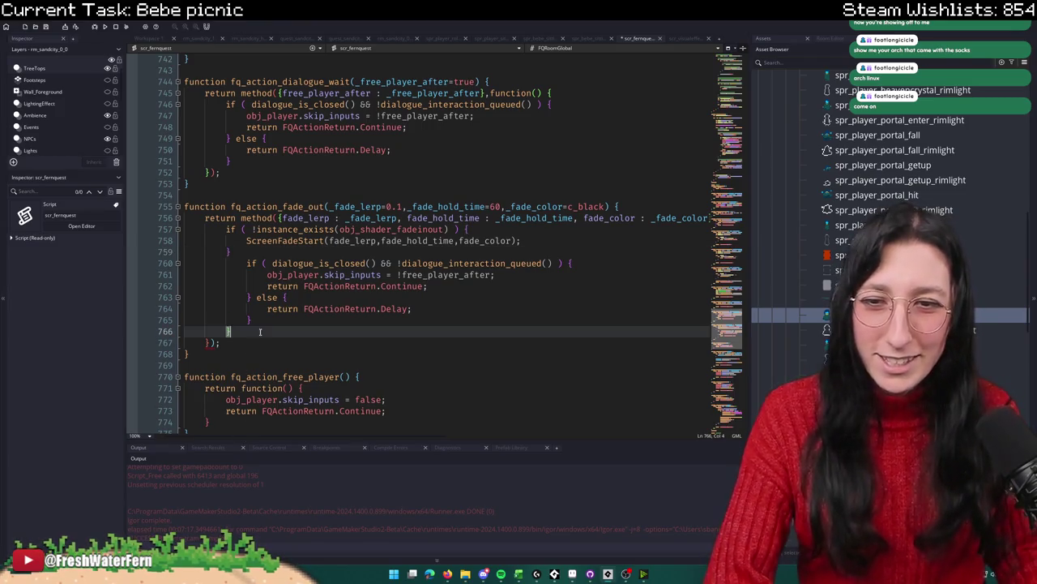
key("BackSpace")
key("BackSpace")
key("BackSpace")
key("shift+Up")
key("shift+Up")
key("shift+Up")
key("shift+Home")
key("shift+Tab")
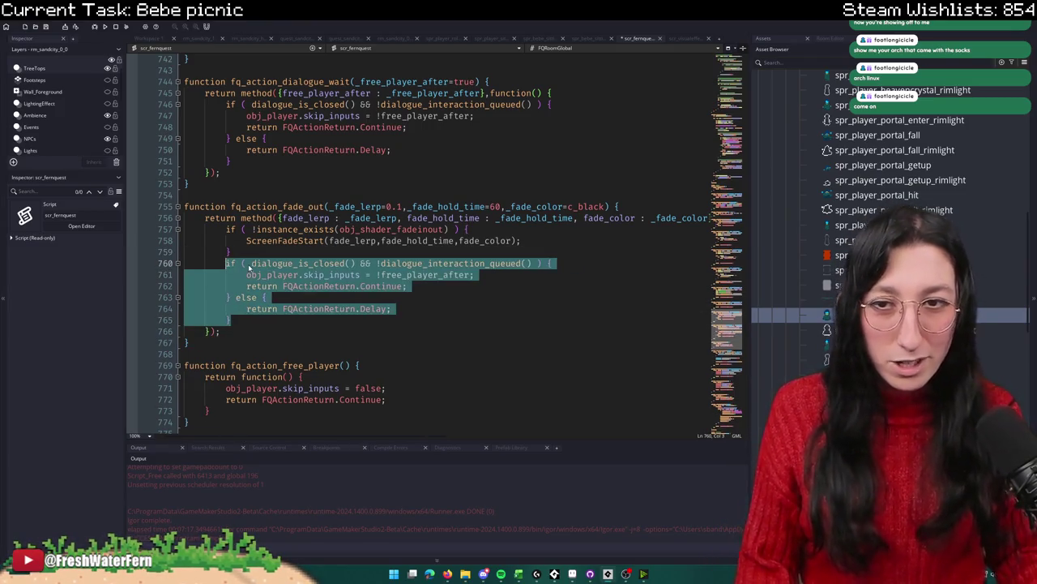
left_click(253, 252)
Step: Add an empty else { branch after the obj_shader_fadeinout check
key("Return")
key("Return")
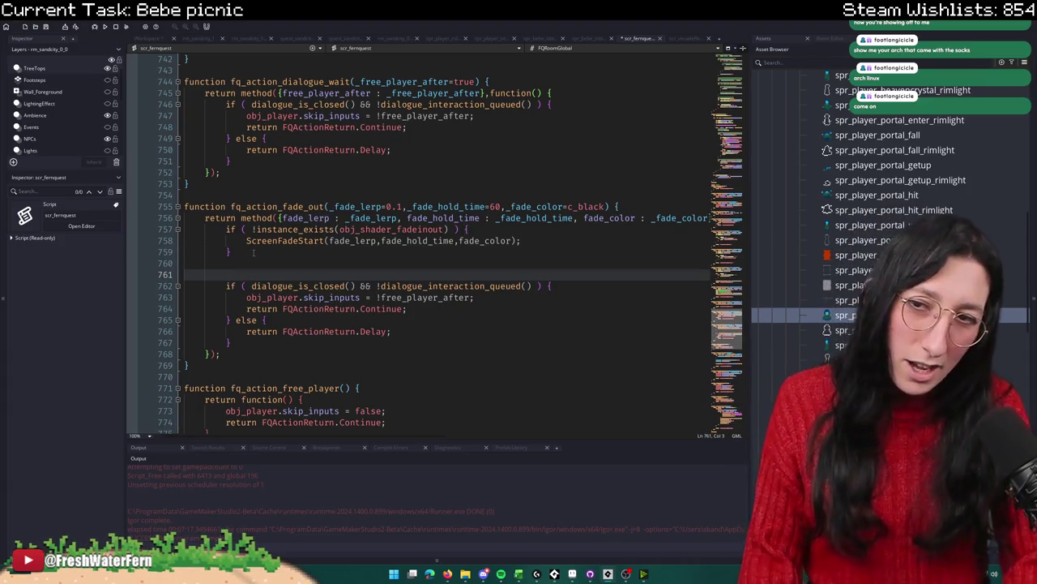
key("Up")
key("Up")
key("End")
type("else {")
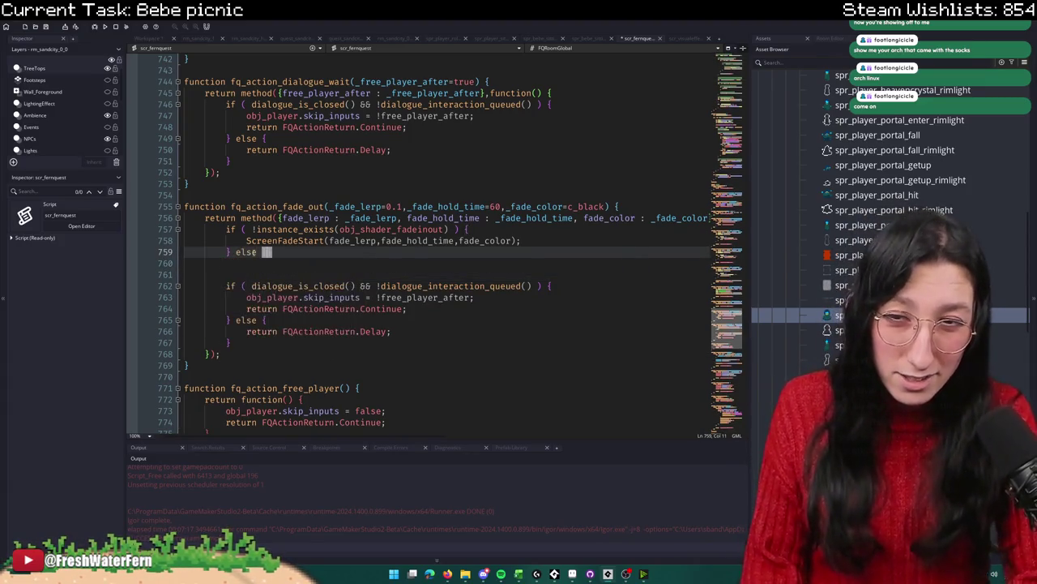
key("Return")
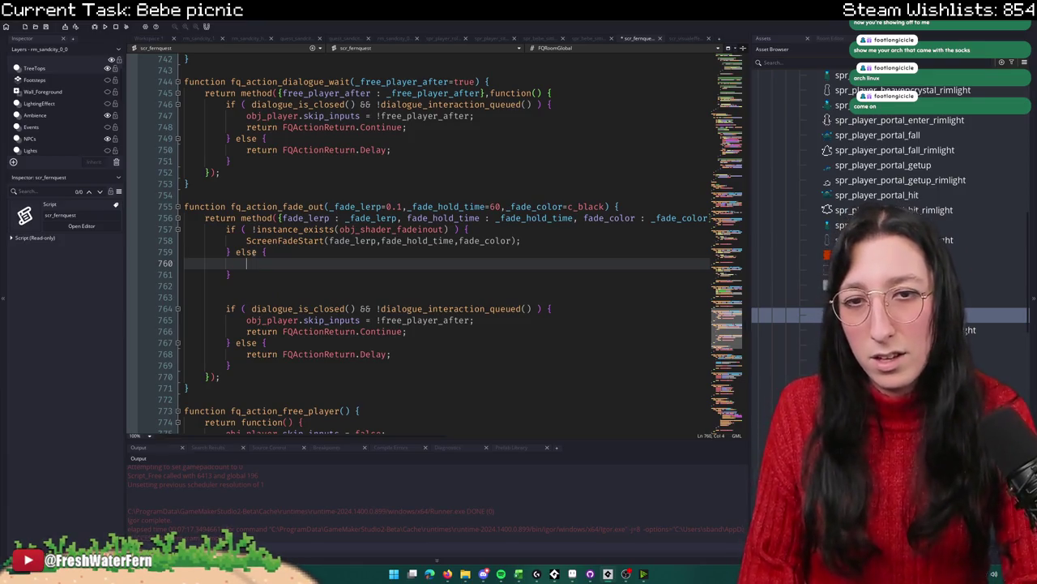
type("if (")
key("BackSpace")
key("BackSpace")
key("BackSpace")
key("BackSpace")
Step: Write a with ( obj_shader_fadeinout ) { block inside the else branch
type("with ( obj_")
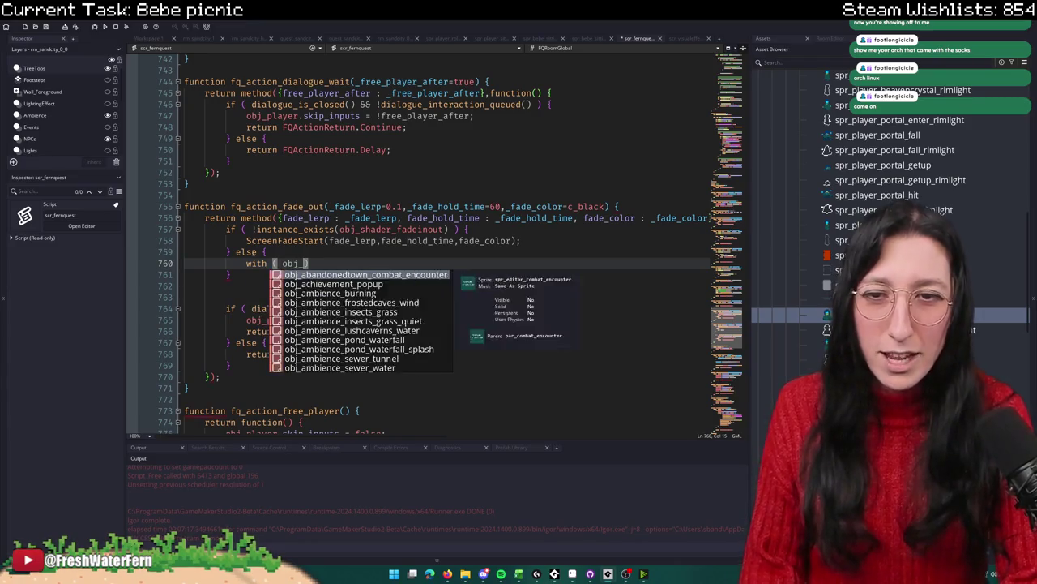
type("shader_fade")
key("Return")
key("End")
type("{")
key("Return")
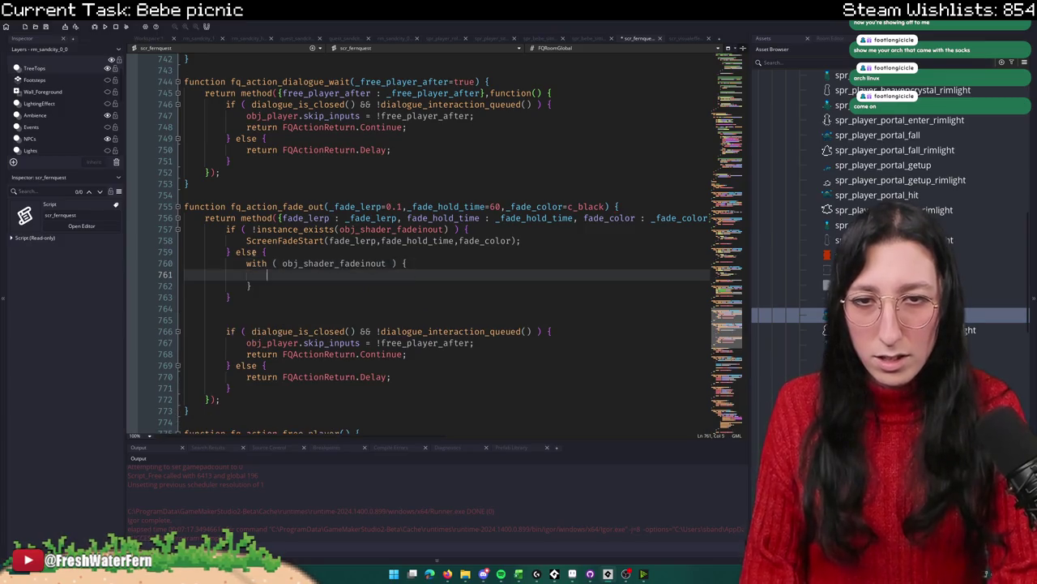
Step: Start an if ( alpha check inside the with block and open obj_shader_fadeinout's code
type("if ( alha")
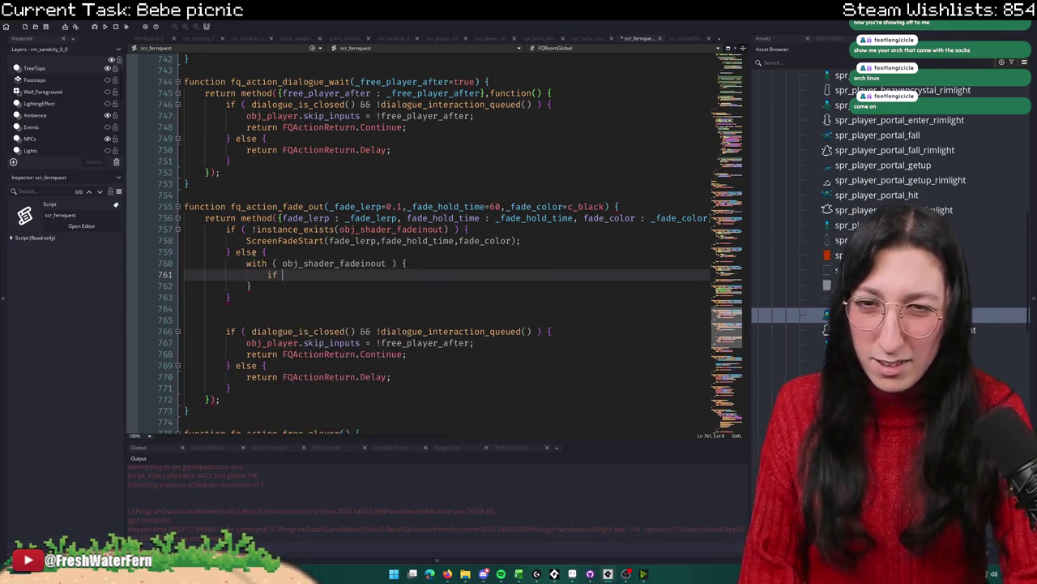
key("BackSpace")
key("BackSpace")
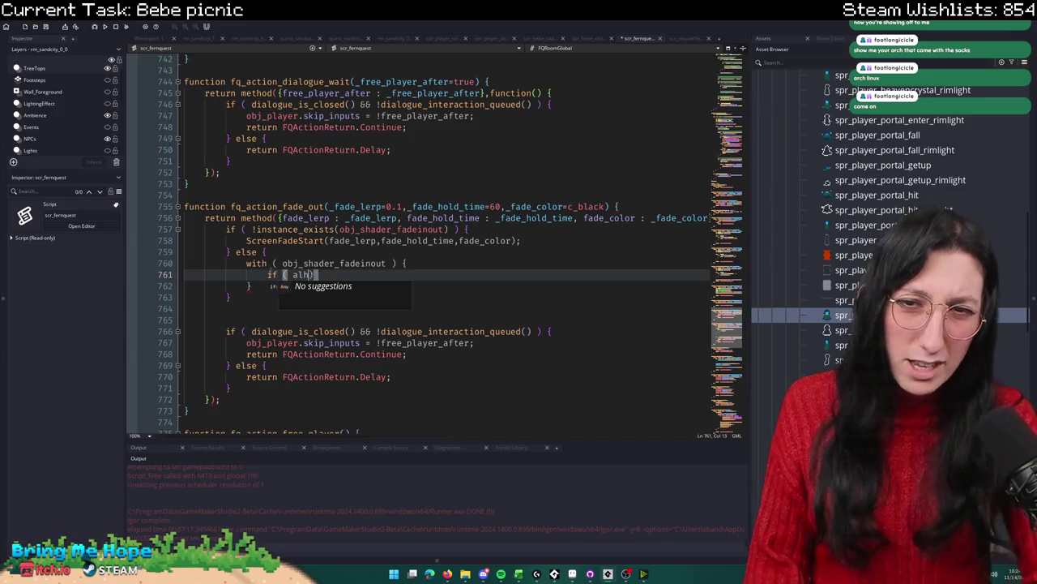
type("pha")
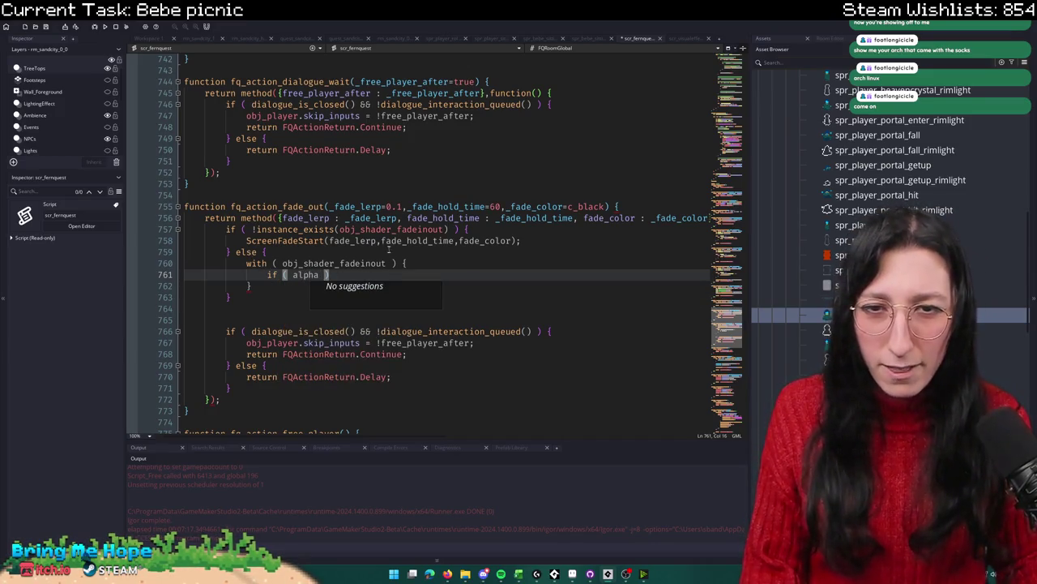
middle_click(381, 262)
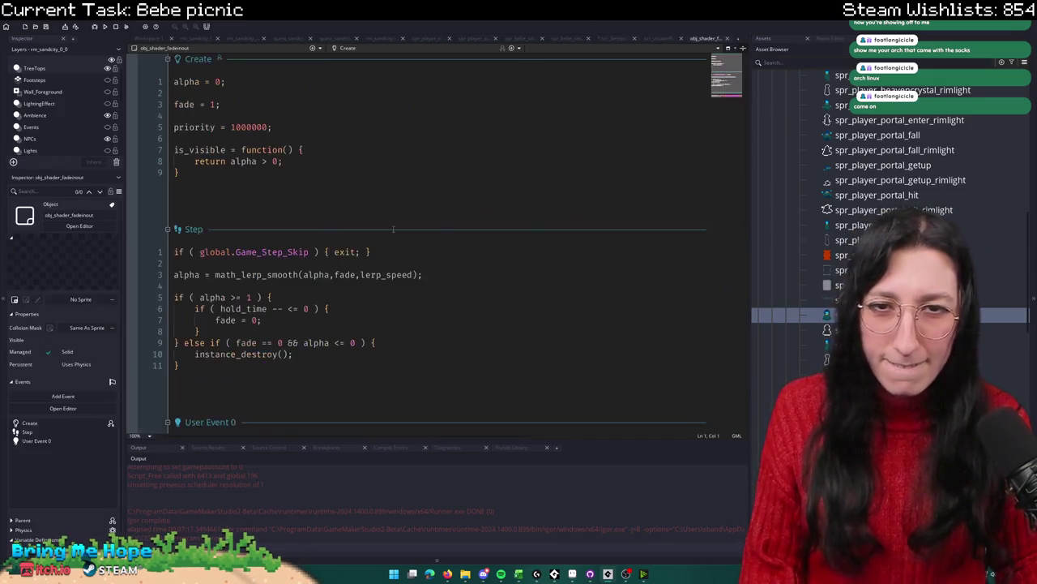
Step: Highlight alpha across obj_shader_fadeinout's Create, Step and User Event 0 code, then close it
double_click(187, 81)
scroll(223, 136, "down", 3)
scroll(223, 137, "up", 3)
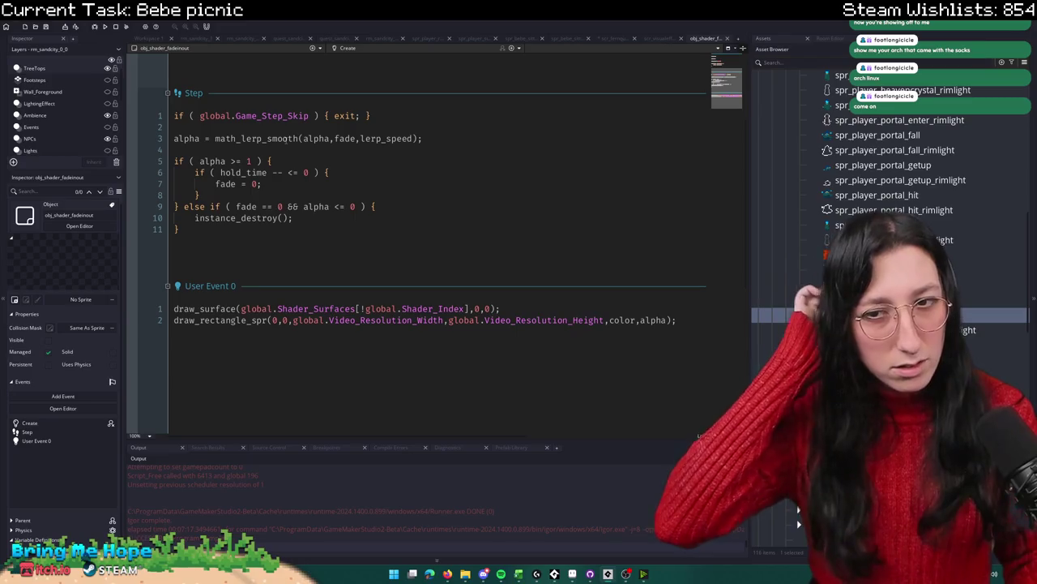
middle_click(711, 42)
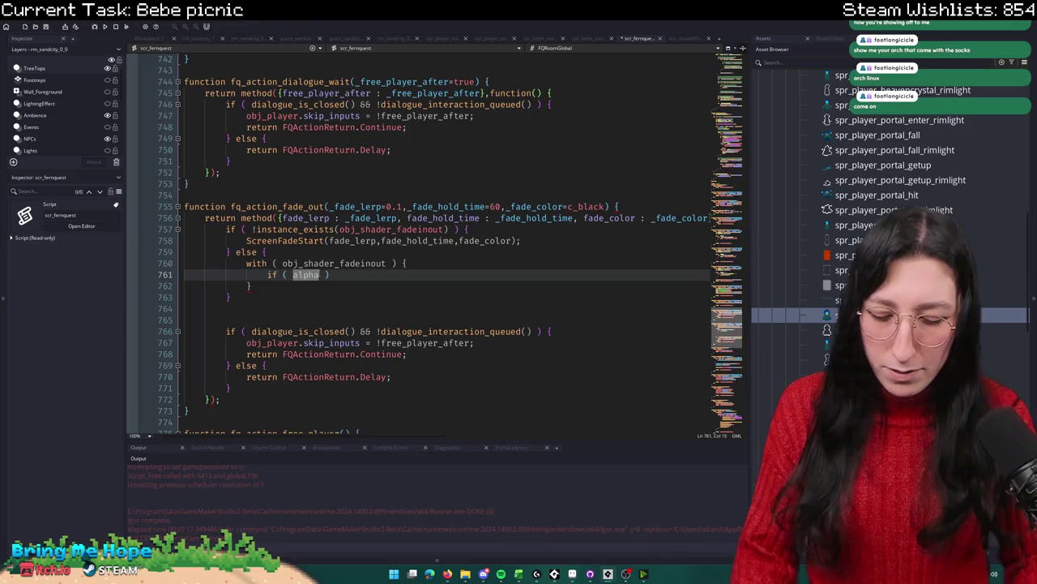
Step: Complete the alpha >= 1 check returning true, with return false after the with block
type(">= 1 ")
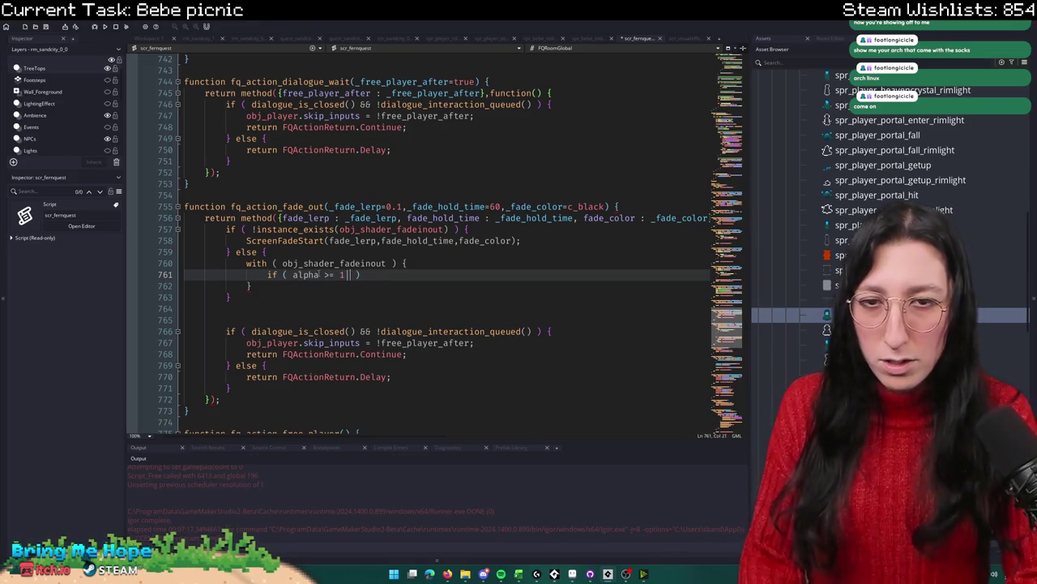
type(") {")
key("Return")
type("returnk")
key("BackSpace")
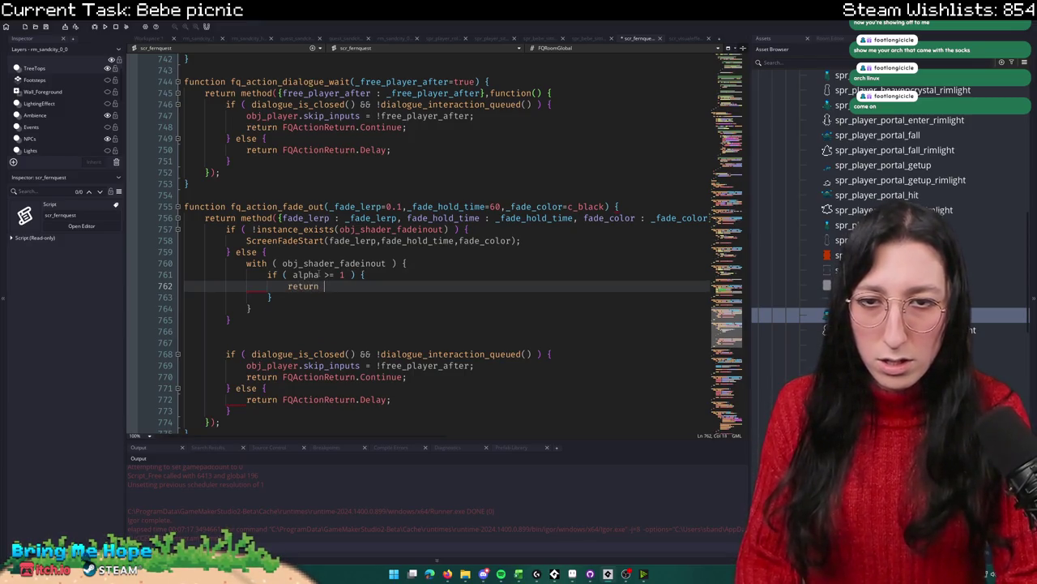
type("true;")
key("Down")
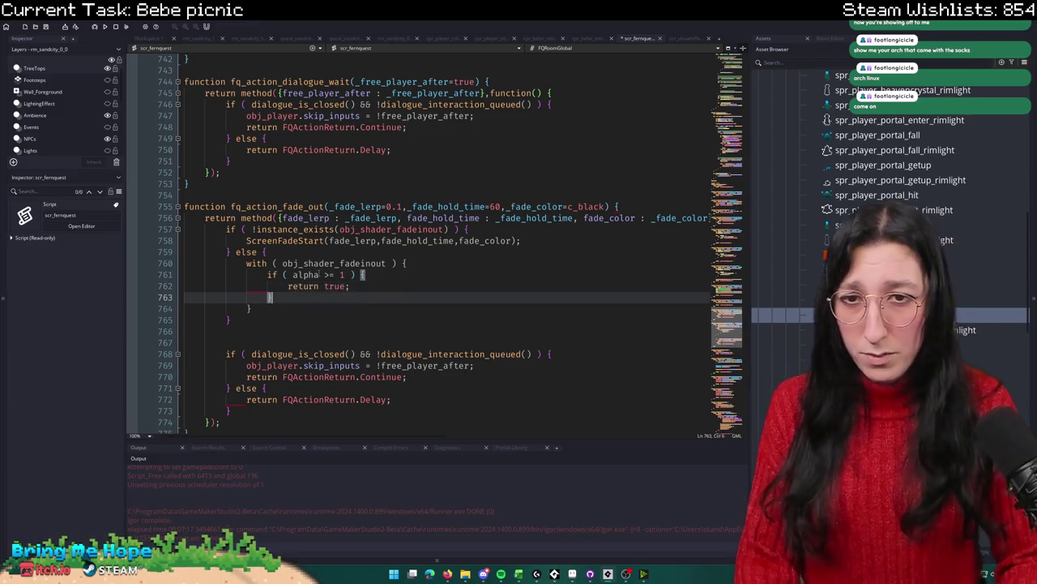
key("Down")
key("Down")
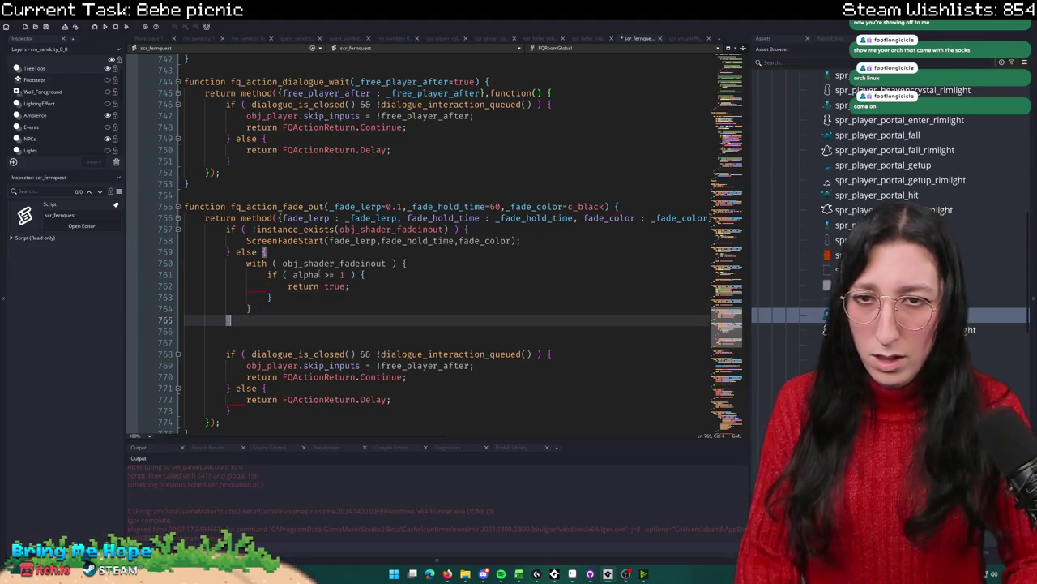
key("Return")
key("Return")
type("return false;")
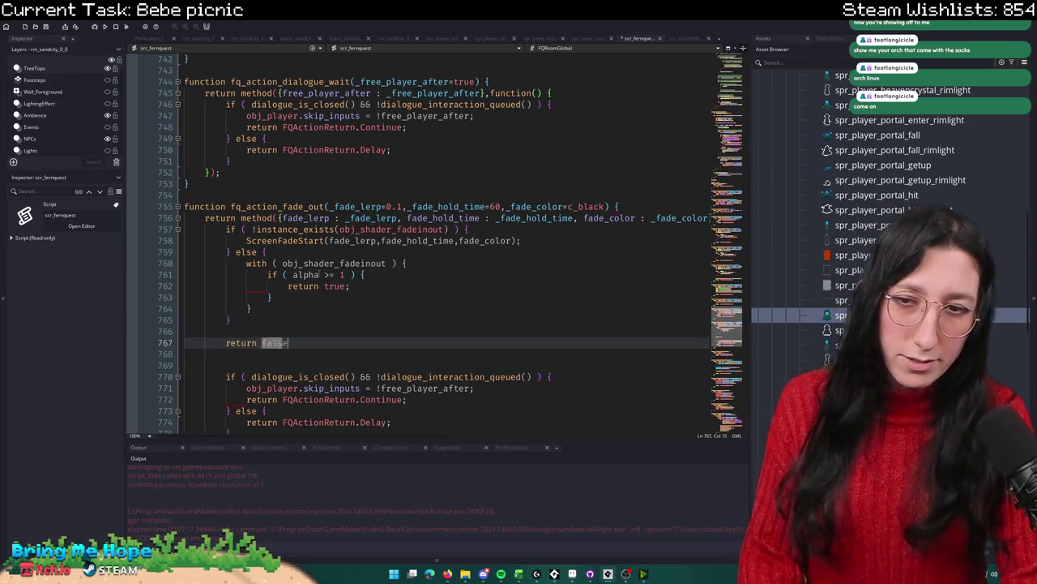
Step: Replace true with FQActionReturn.Continue and false with FQActionReturn.Delay
scroll(317, 274, "down", 4)
mouse_move(410, 264)
left_mouse_down()
mouse_move(300, 275)
mouse_move(247, 264)
left_mouse_up()
key("ctrl+c")
left_click_drag(287, 150, 349, 150)
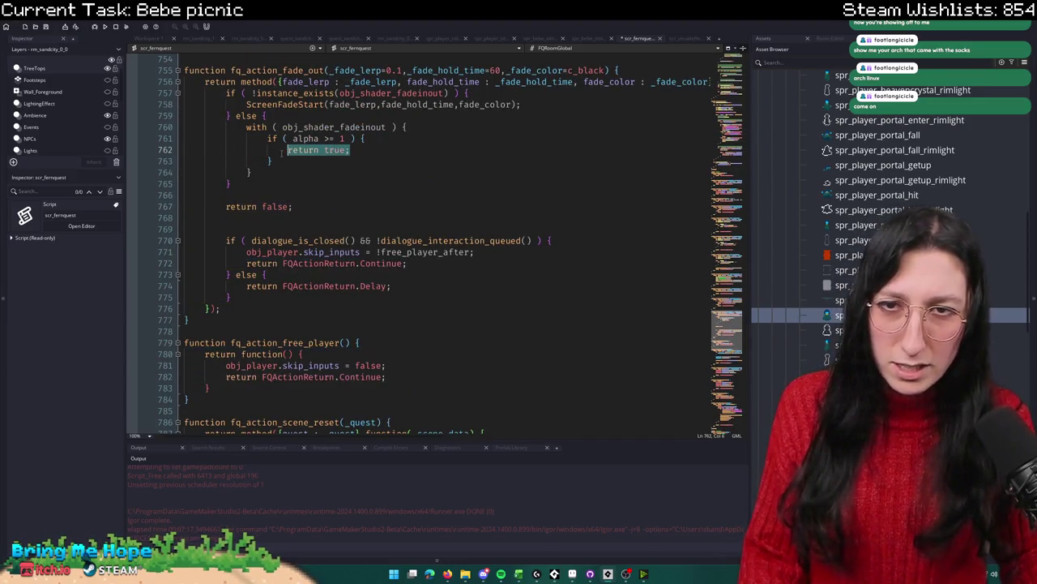
key("ctrl+v")
left_click_drag(235, 285, 391, 285)
left_click_drag(292, 205, 225, 206)
key("ctrl+v")
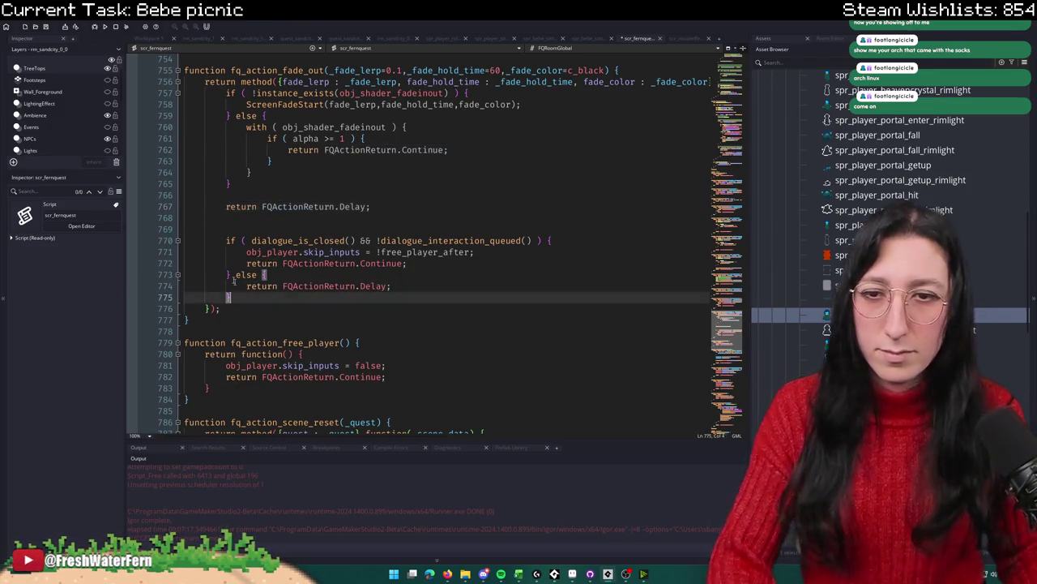
Step: Delete the leftover dialogue check block and save scr_fernquest
left_click_drag(231, 297, 185, 217)
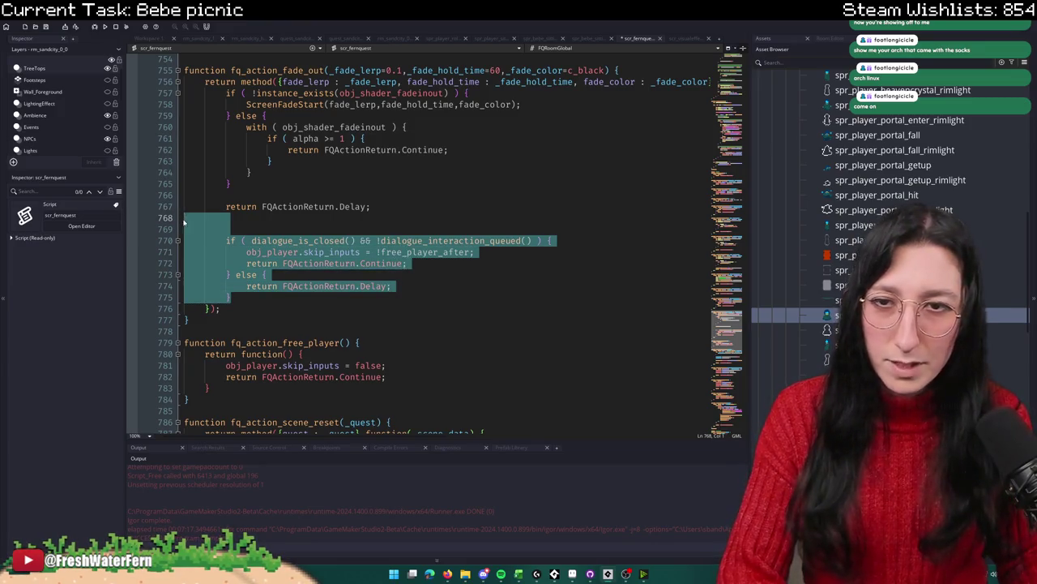
key("BackSpace")
key("BackSpace")
key("ctrl+s")
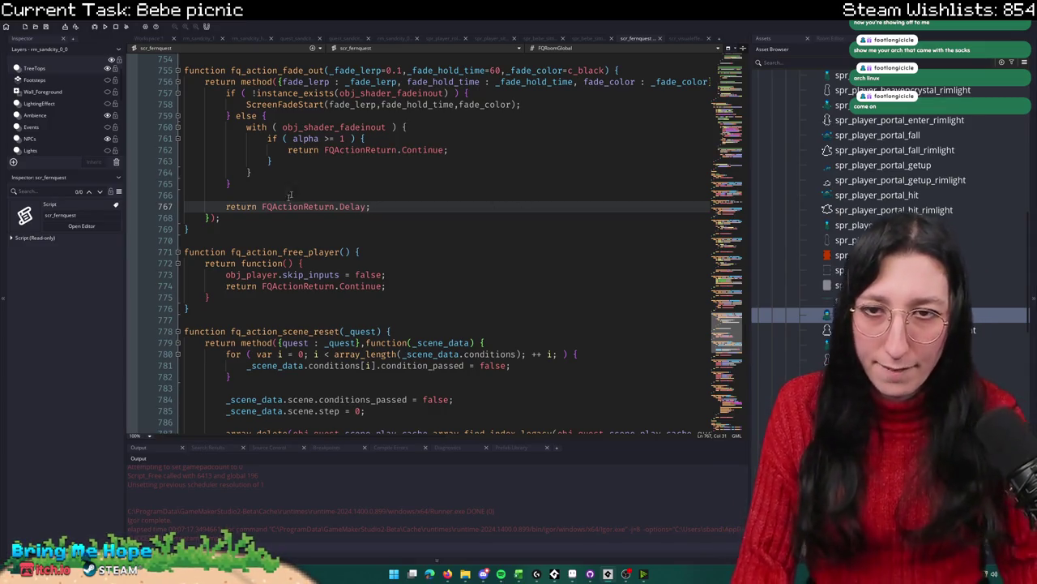
Step: Locate fq_action_fade_out, view ScreenFadeStart in scr_visualeffects, and close an unneeded script
scroll(460, 263, "up", 6)
scroll(460, 262, "down", 2)
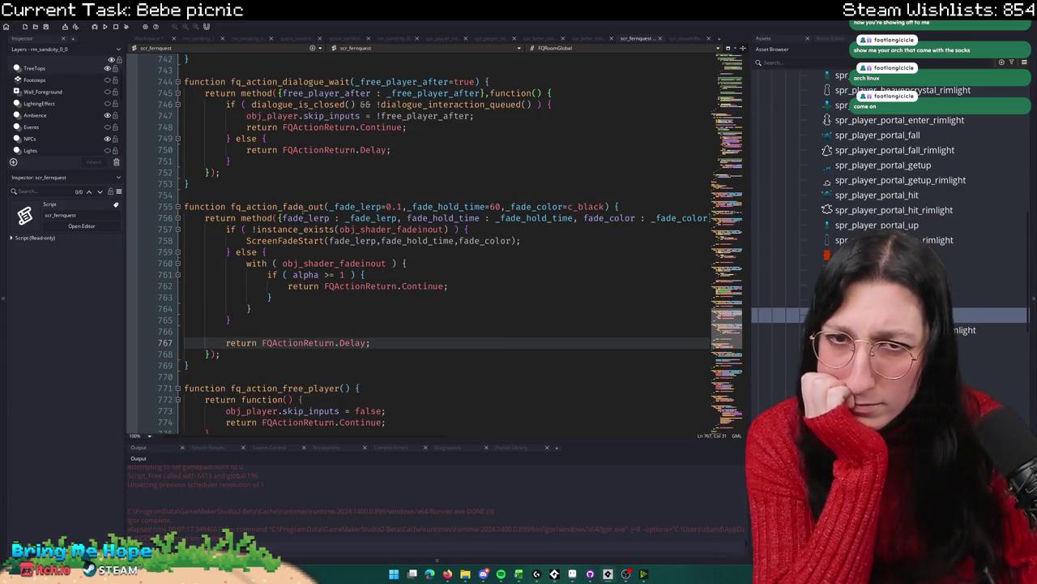
double_click(300, 208)
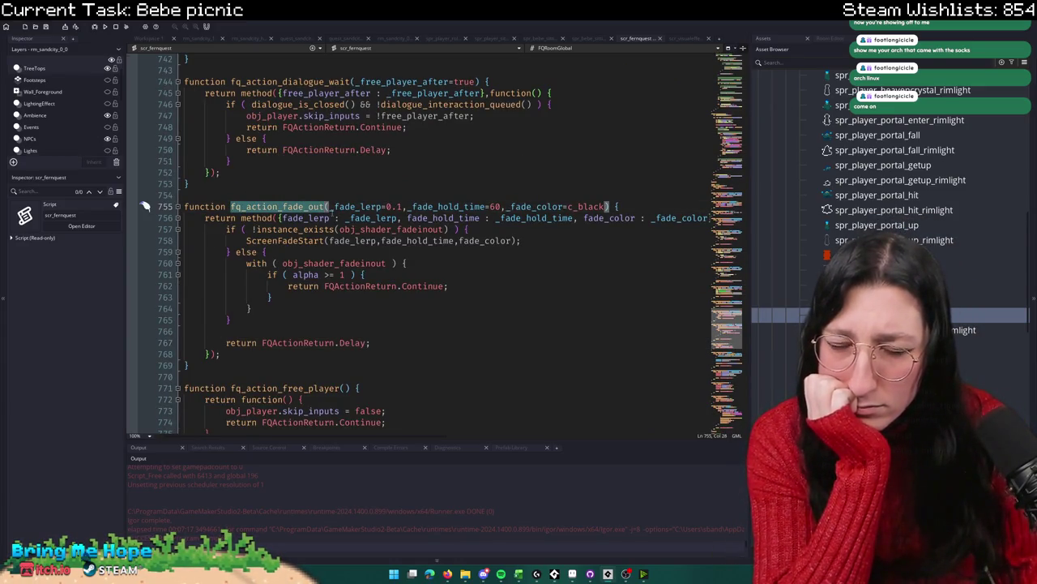
left_click(680, 39)
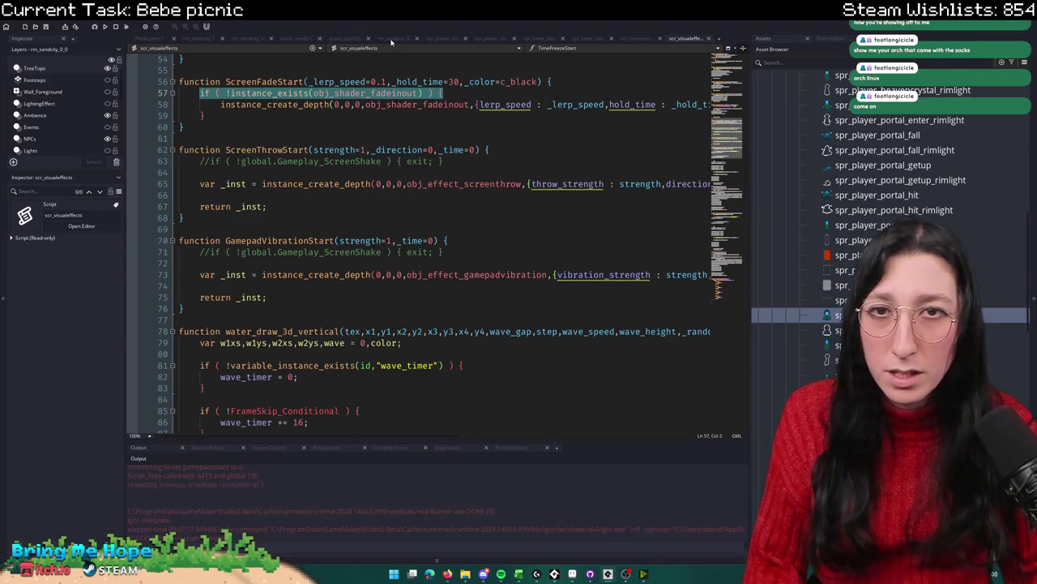
middle_click(441, 41)
Step: Close the extra script tabs, including quest_sandcity_aqueducts, and switch to quest_sandcity
middle_click(591, 39)
middle_click(534, 39)
middle_click(487, 39)
left_click(393, 38)
left_click(351, 38)
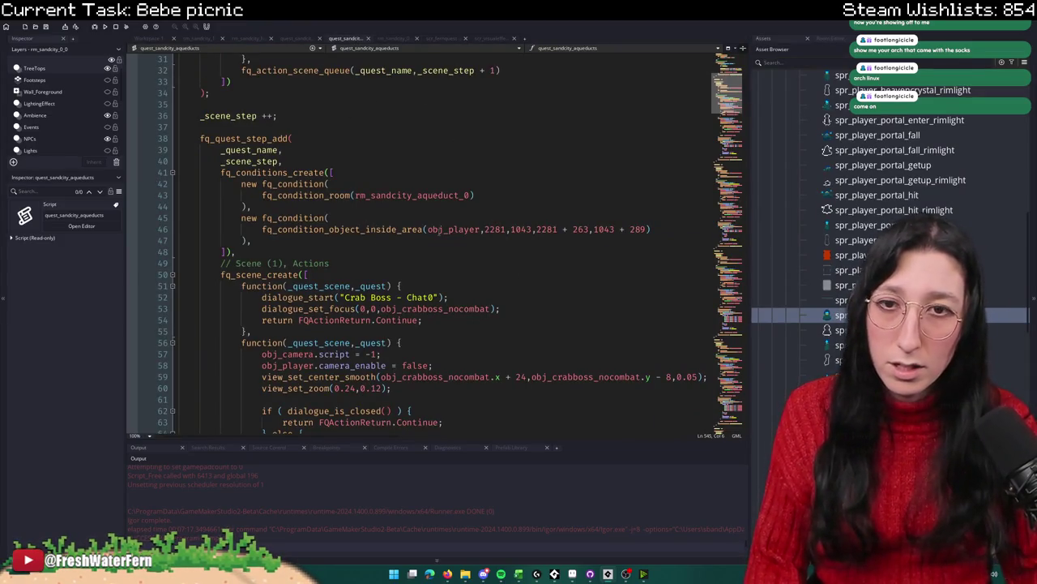
scroll(442, 229, "down", 20)
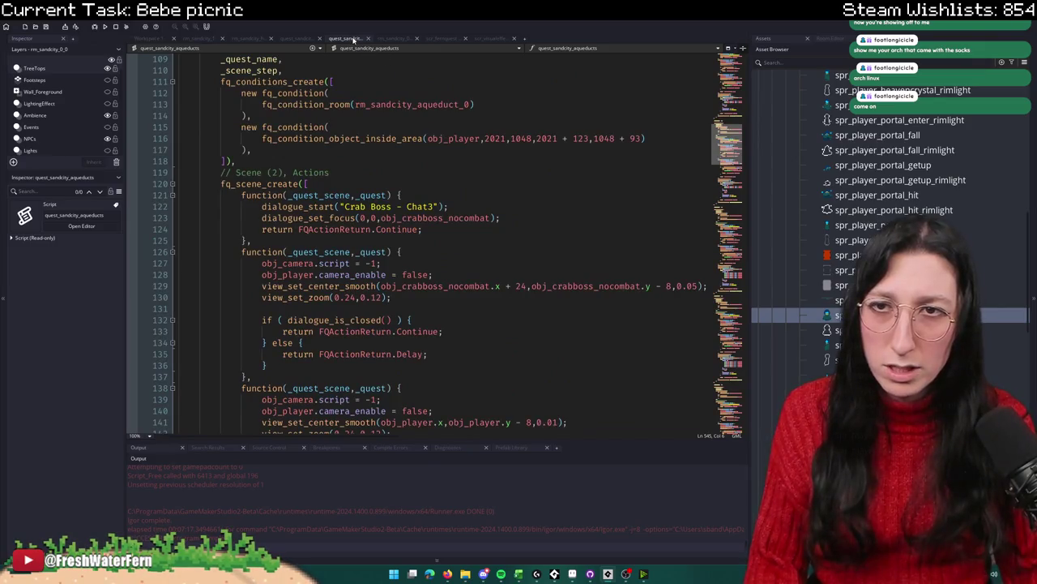
middle_click(353, 39)
left_click(298, 38)
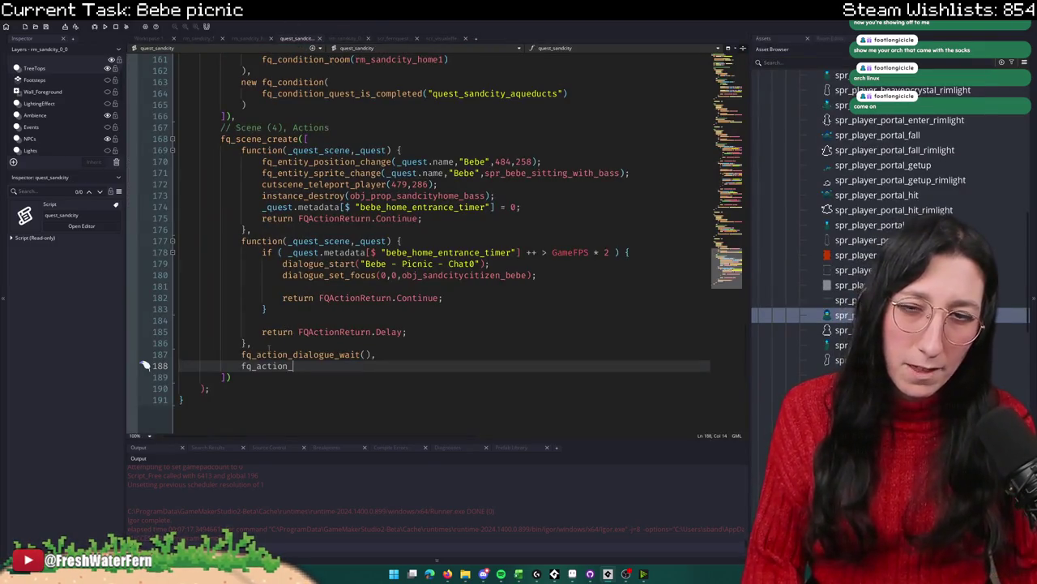
Step: Add fq_action_fade_out() after the dialogue wait action on line 188
double_click(267, 355)
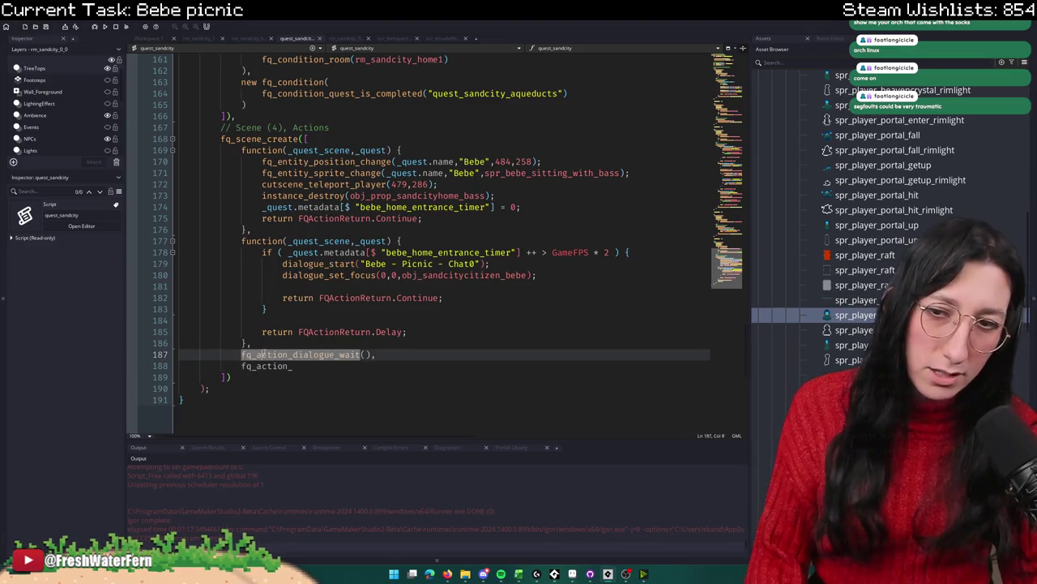
left_click(261, 365)
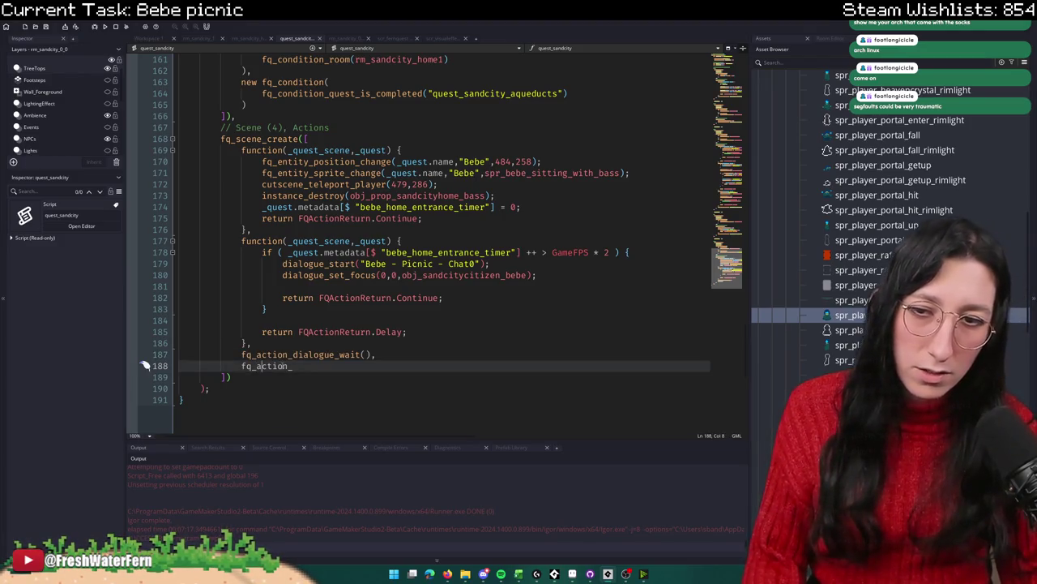
type("dialogue_wait(), ")
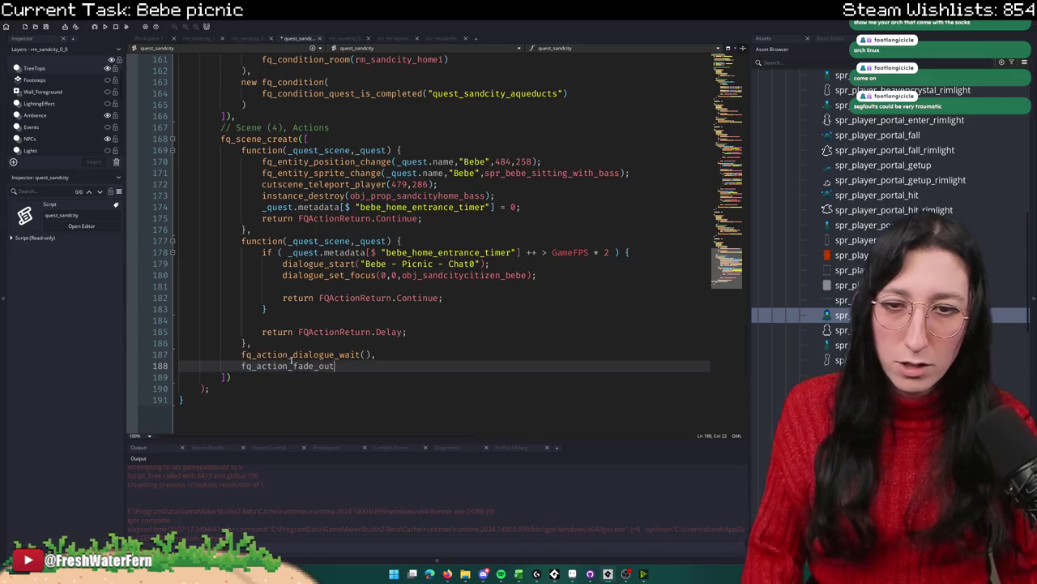
type("fq_action_fade_out(")
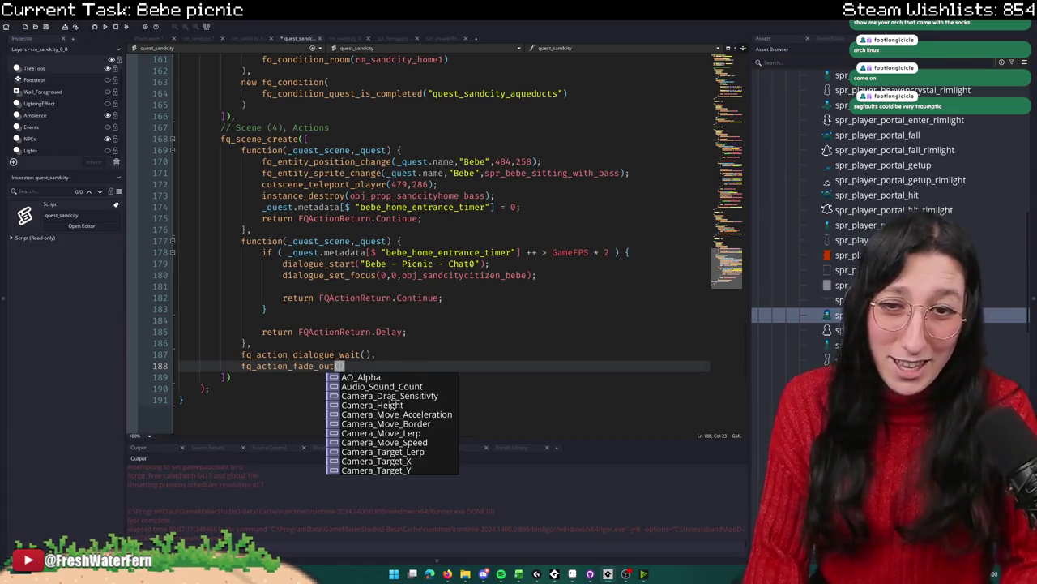
type("),")
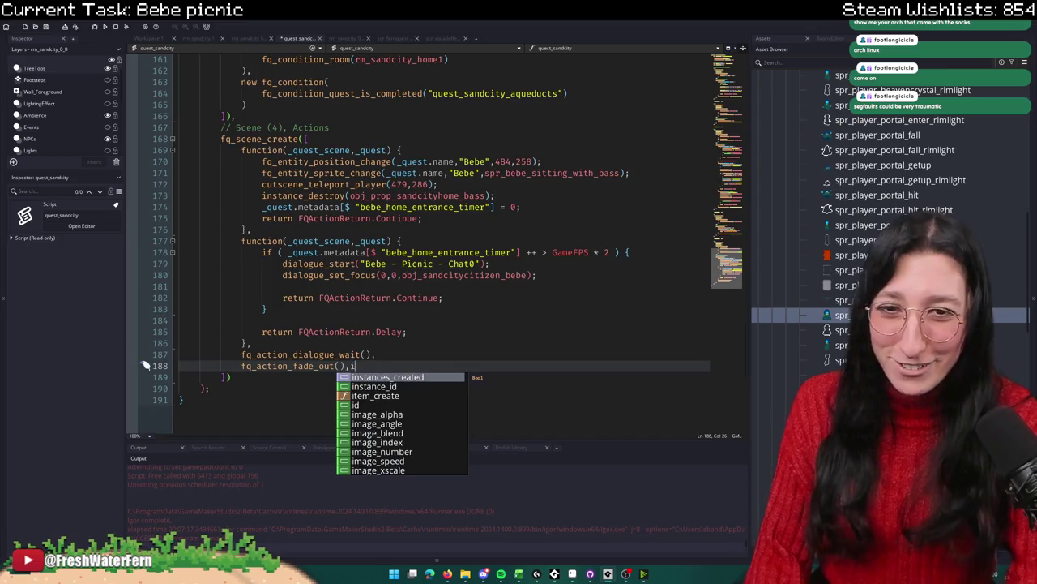
key("Escape")
key("Return")
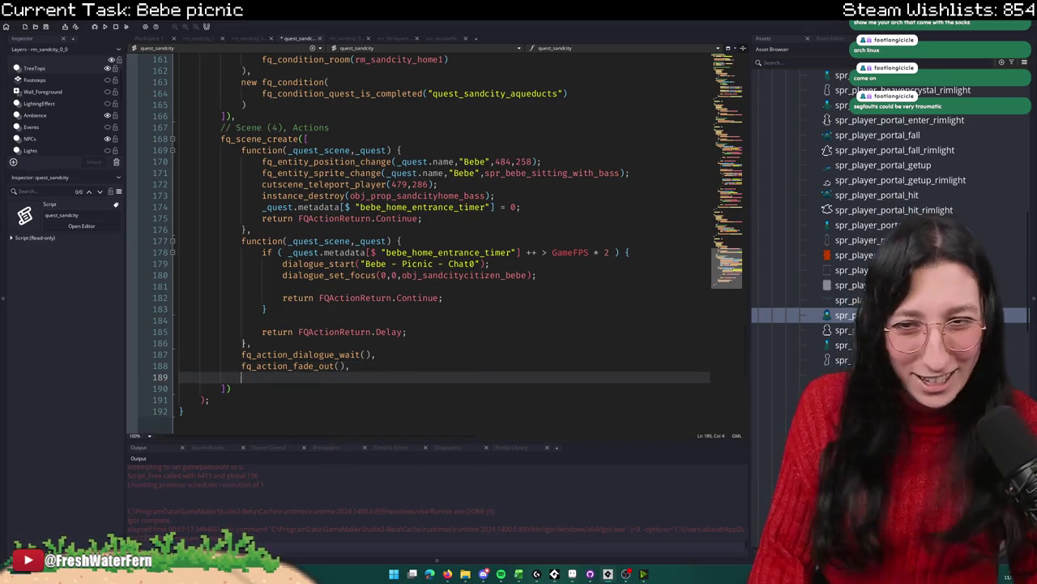
Step: Add a new scene function calling fq_entity_room_change(_quest.name,"Bebe",…) on line 189
left_click_drag(402, 240, 230, 236)
left_click(284, 376)
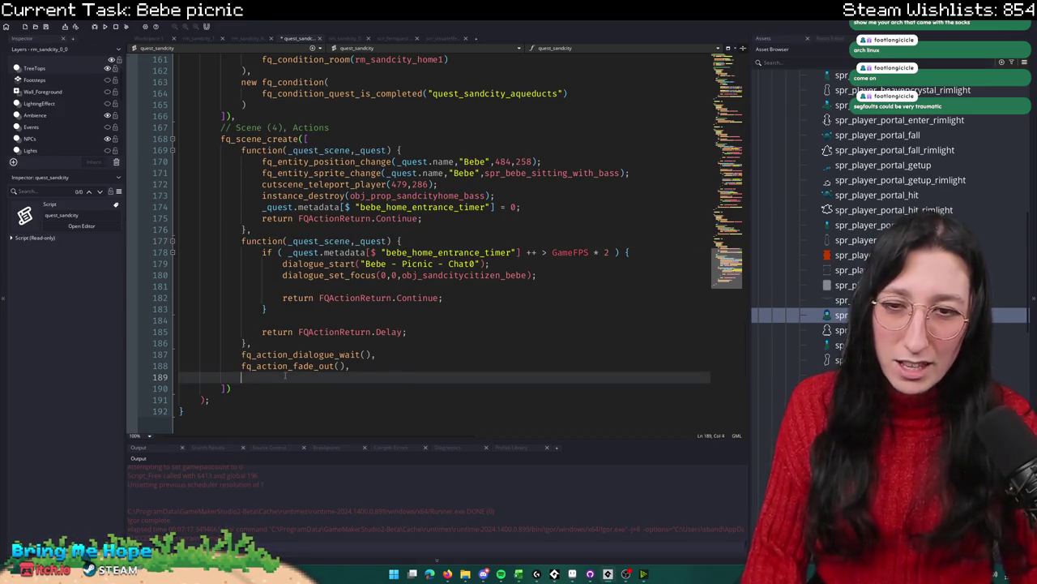
key("ctrl+v")
key("Return")
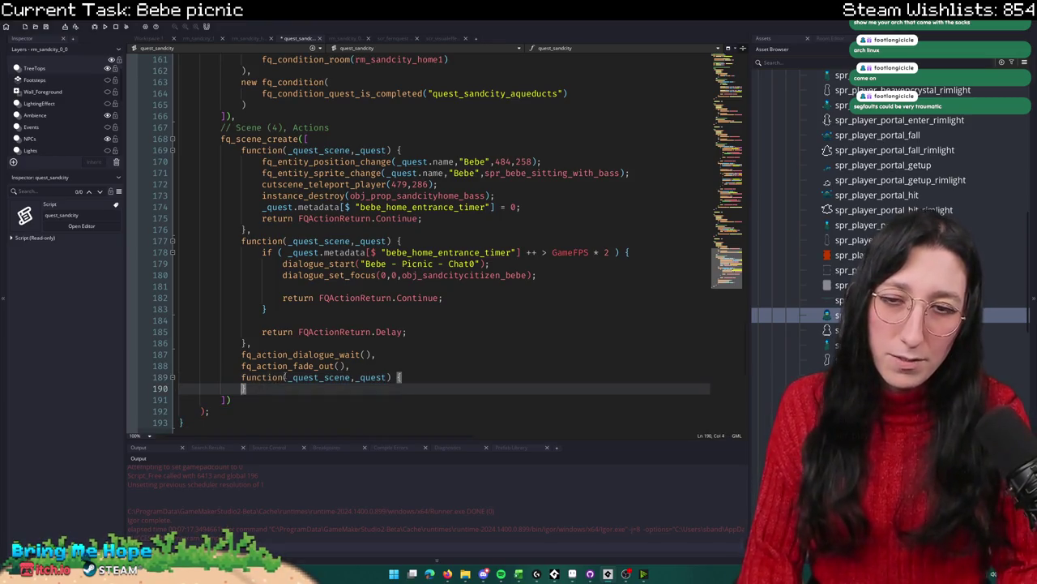
key("BackSpace")
key("Return")
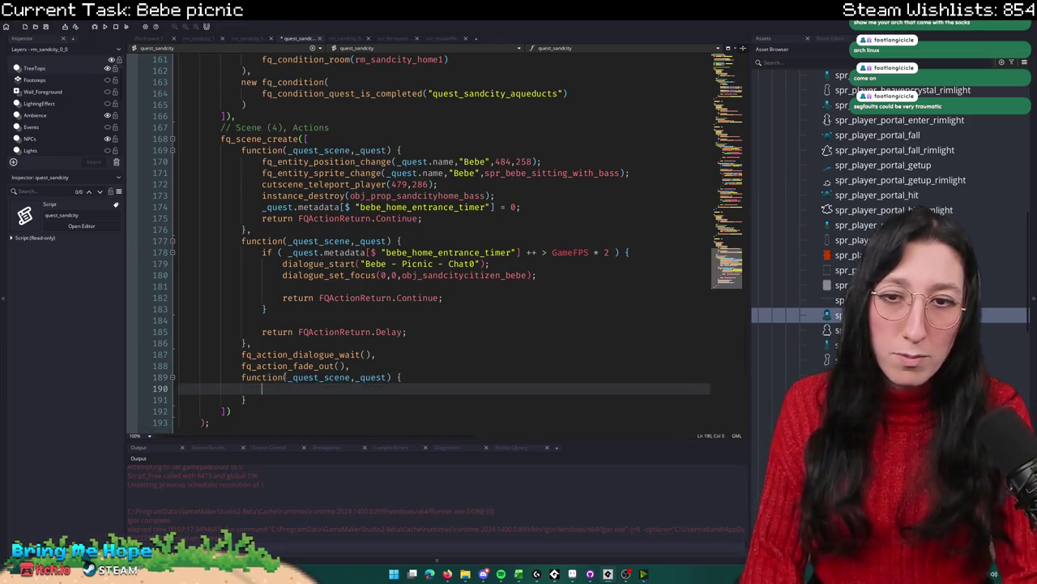
type("fq")
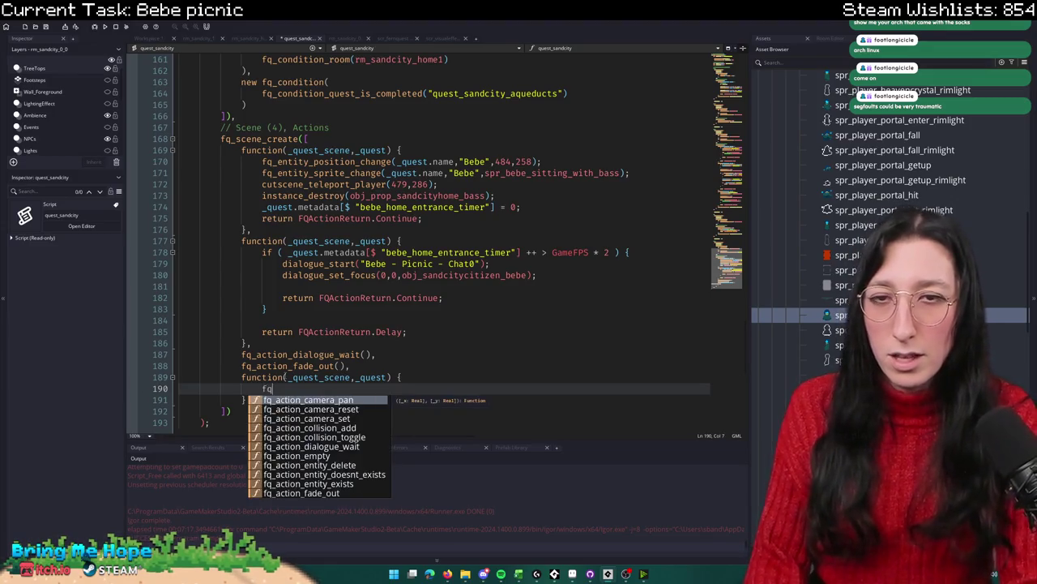
type("_entity_ro")
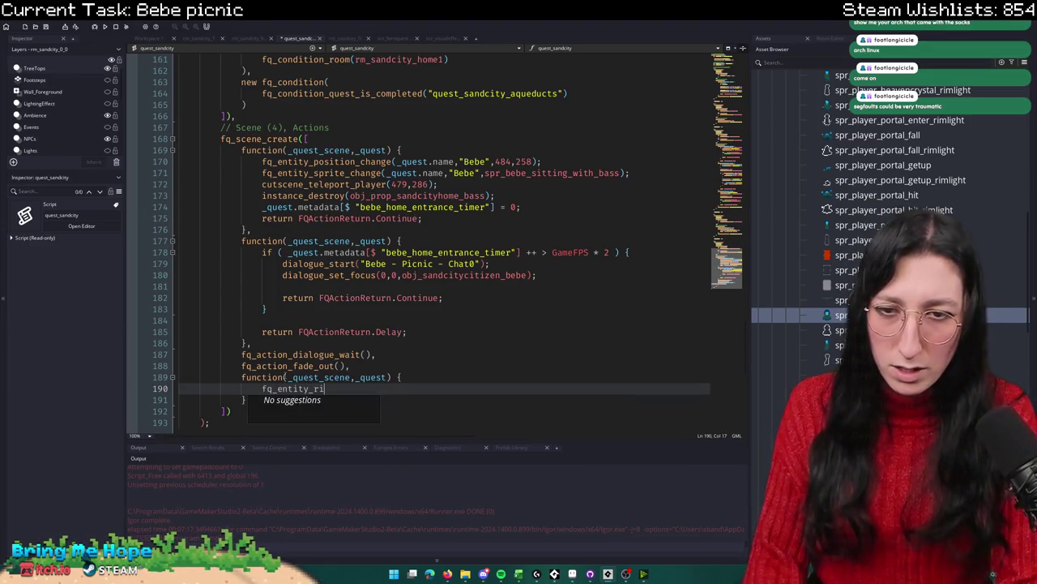
key("Return")
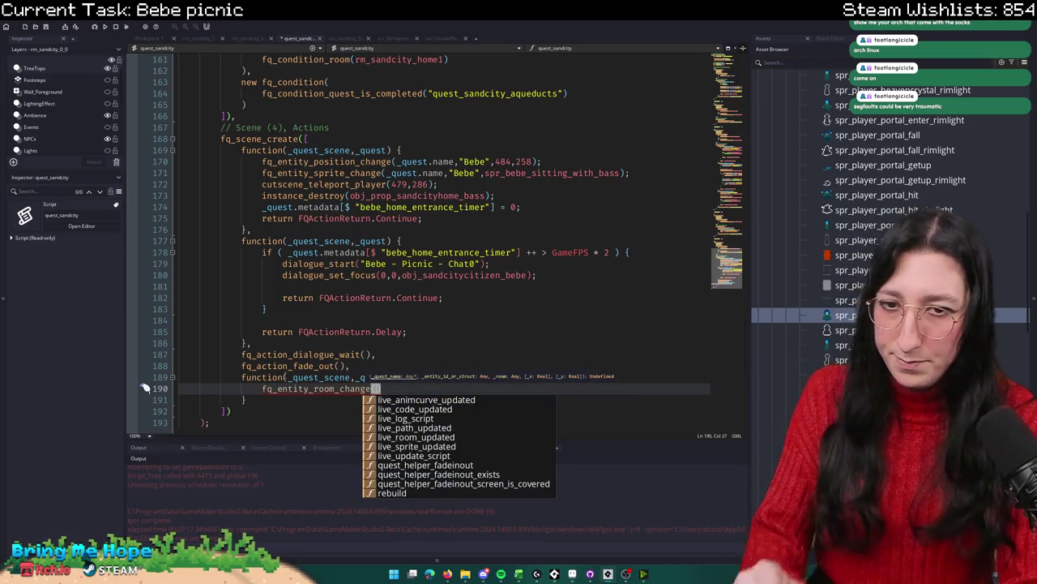
type("_quest.name")
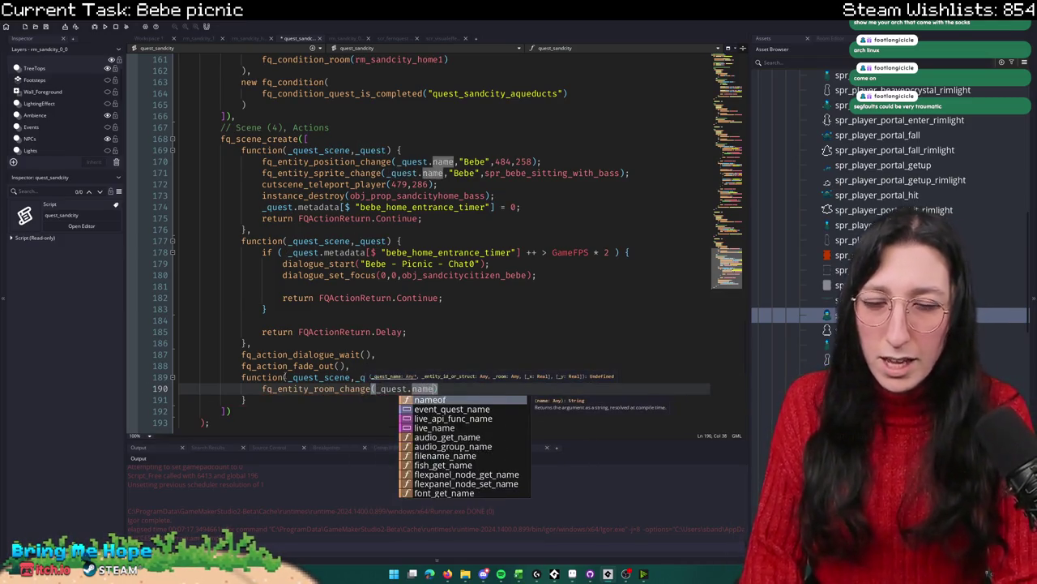
type(",")
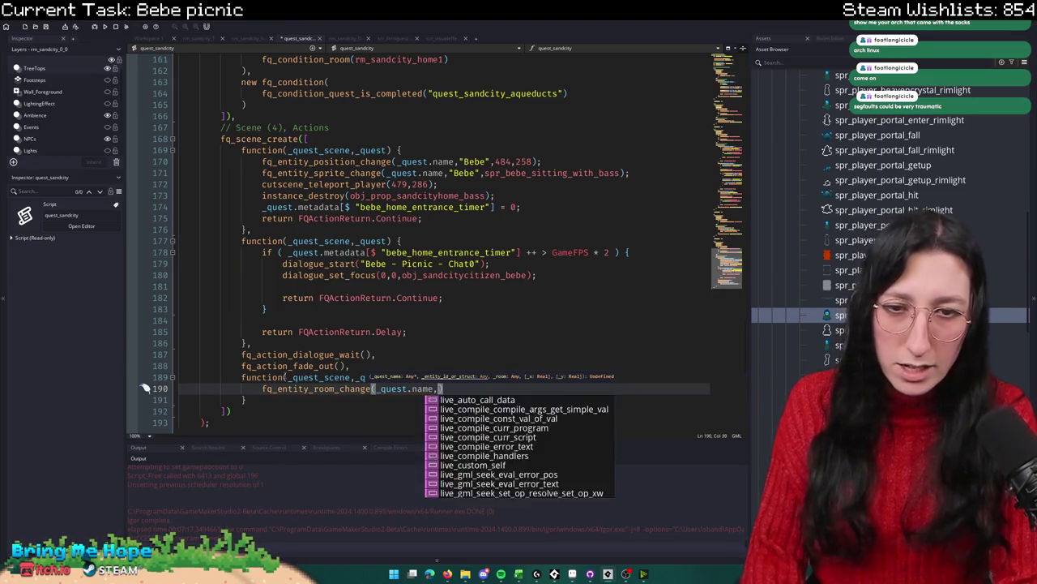
type("\"Bebe\",")
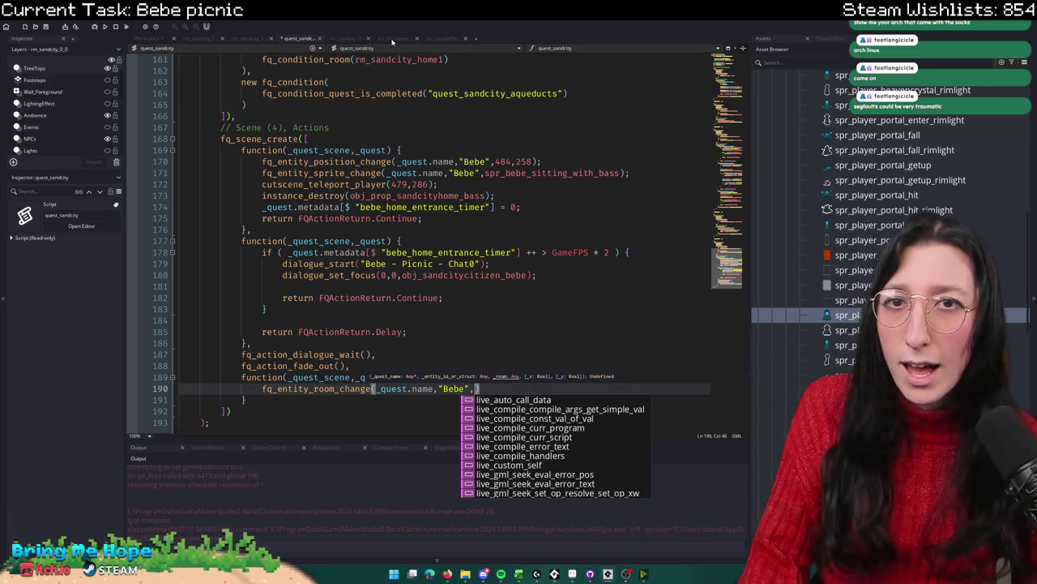
left_click(348, 38)
Step: Collapse the Friends sprite folder and expand Props in the Asset Browser
left_click(809, 61)
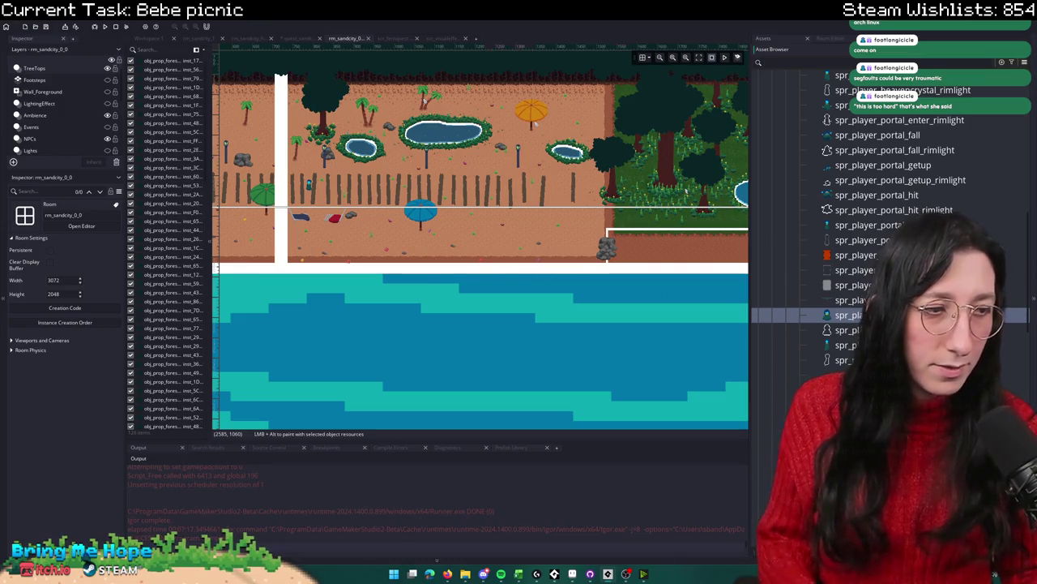
scroll(1010, 283, "down", 15)
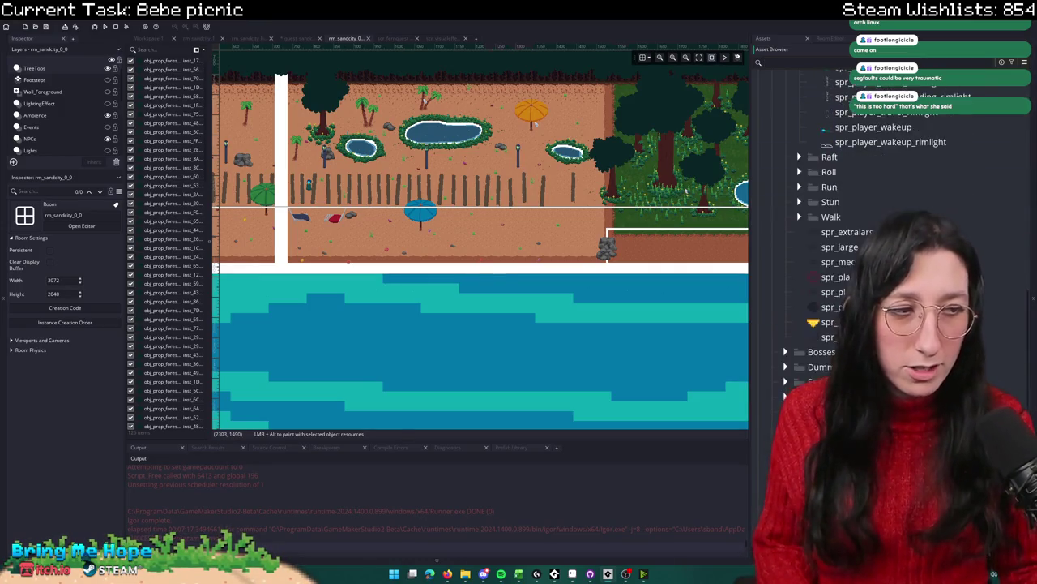
scroll(798, 207, "up", 10)
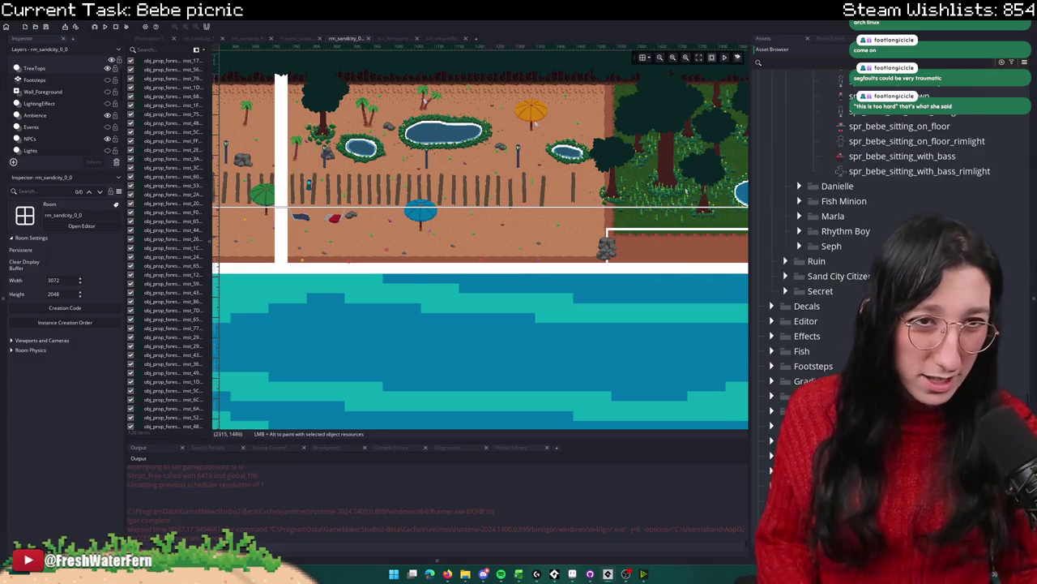
double_click(799, 204)
scroll(798, 202, "up", 10)
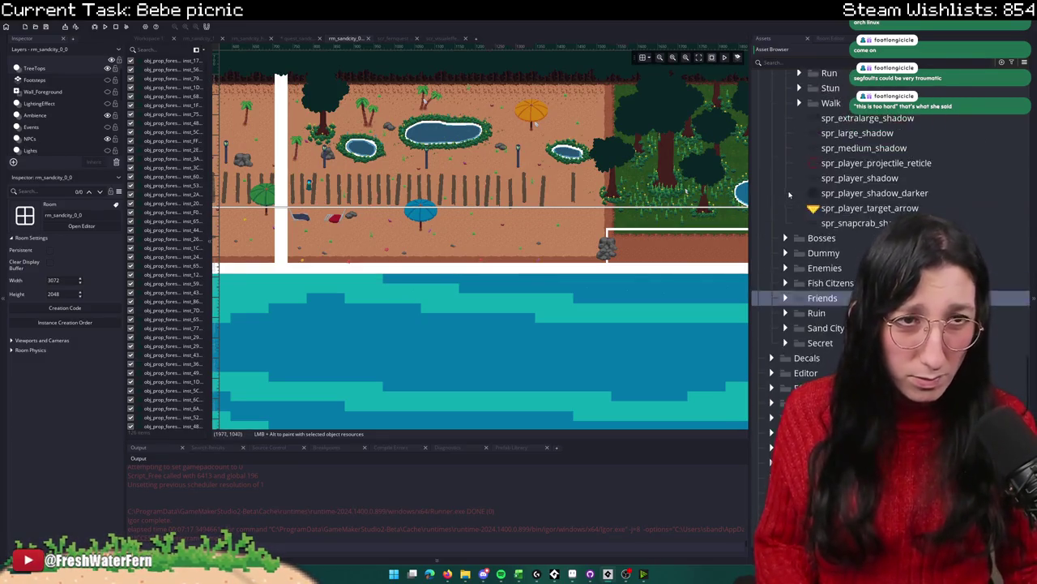
scroll(837, 354, "down", 10)
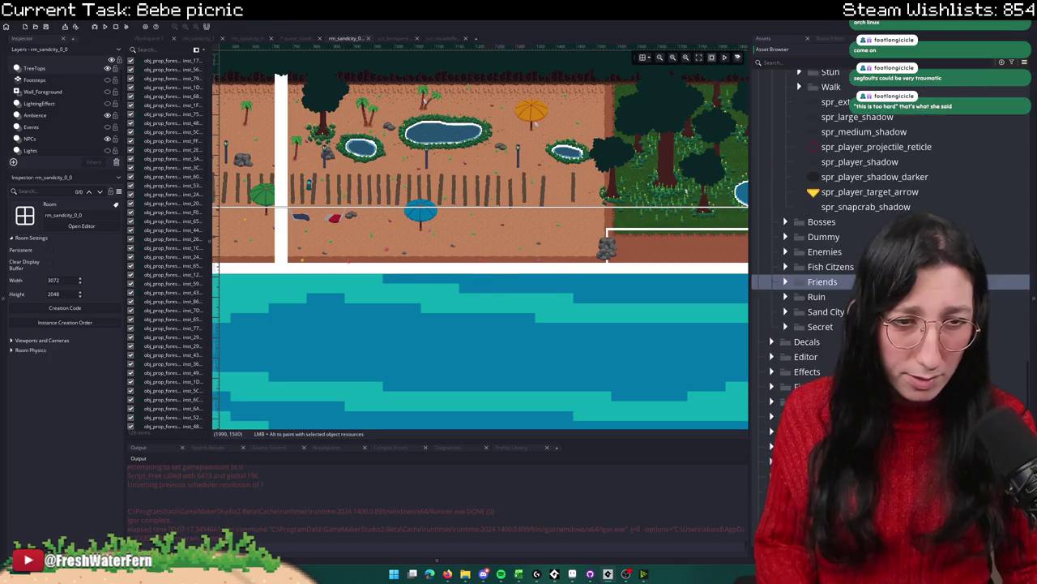
left_click(772, 372)
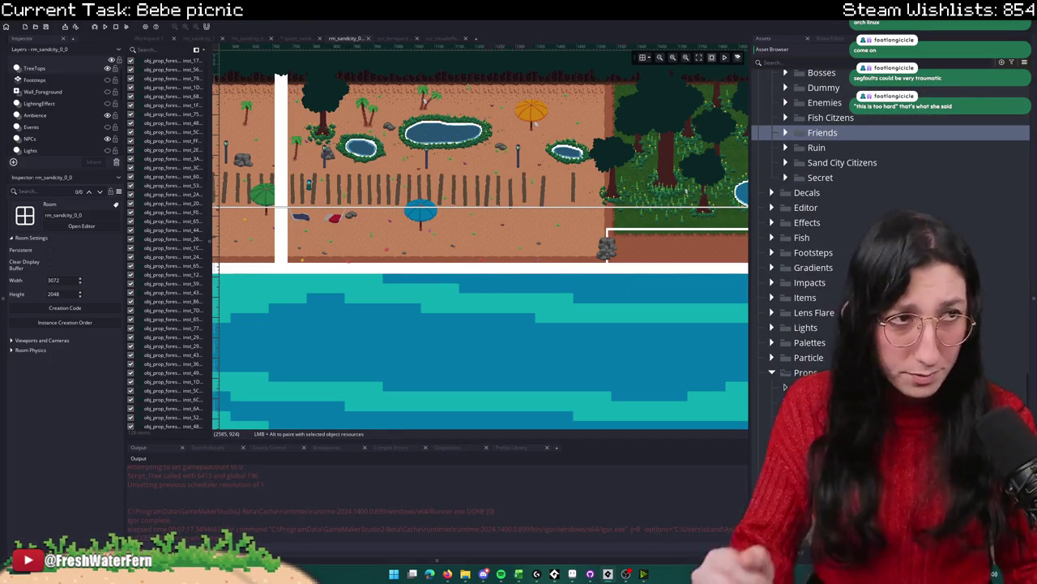
scroll(818, 243, "down", 3)
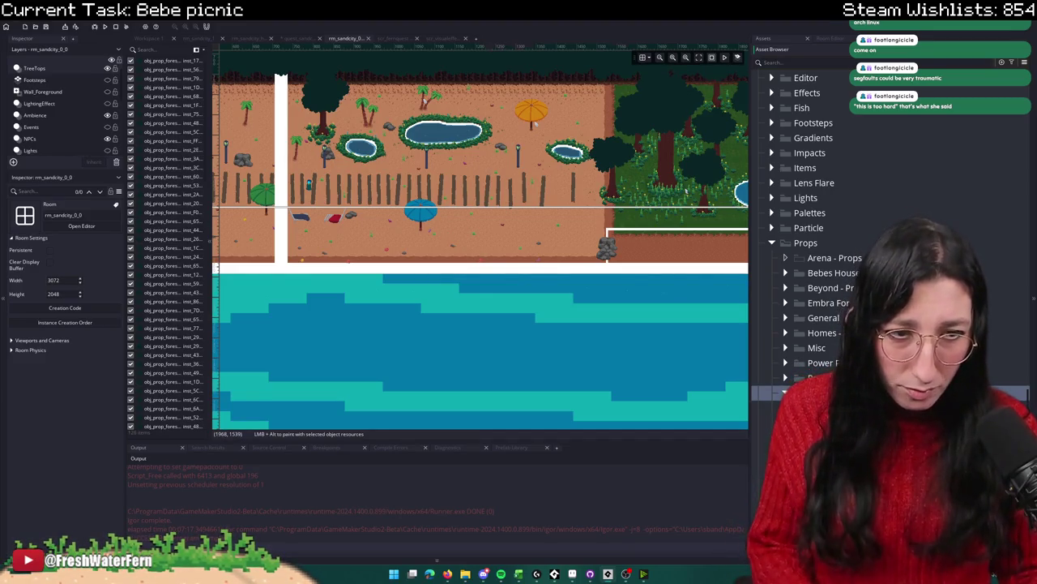
scroll(819, 243, "down", 3)
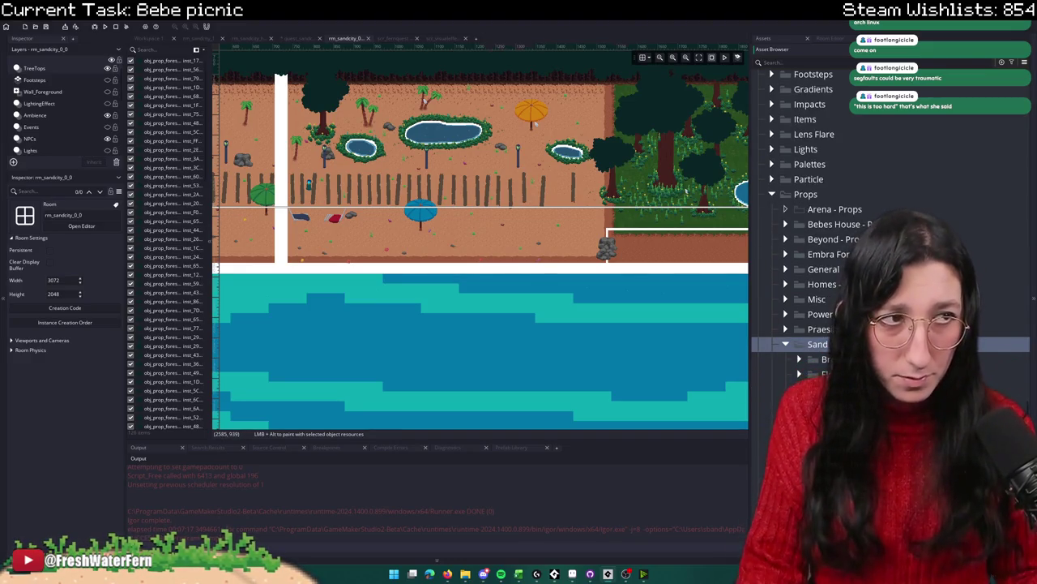
Step: Browse the Sand City props and select spr_prop_sandcity_picnic_blanket
left_click(835, 389)
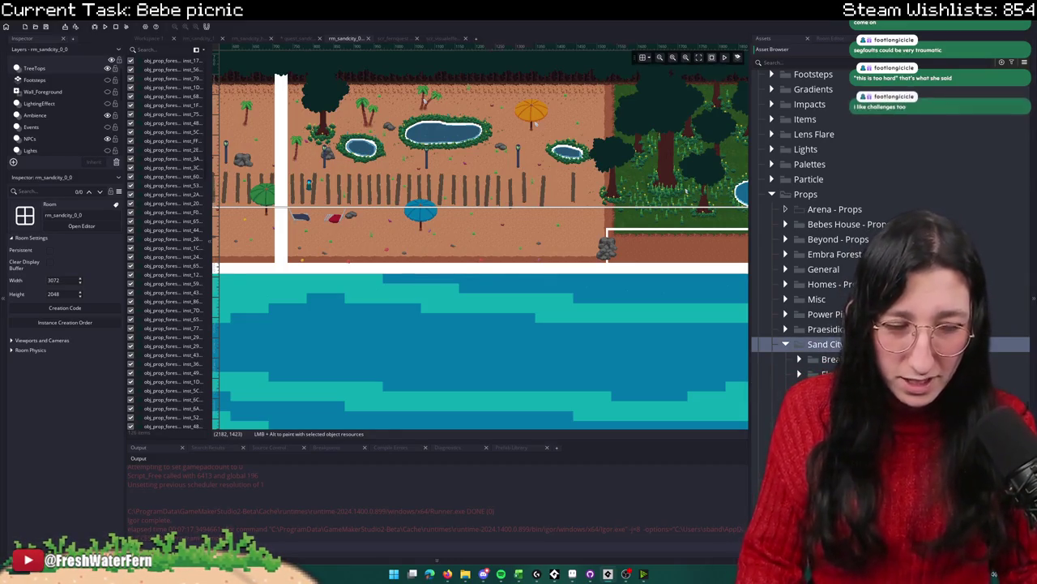
left_click(825, 344)
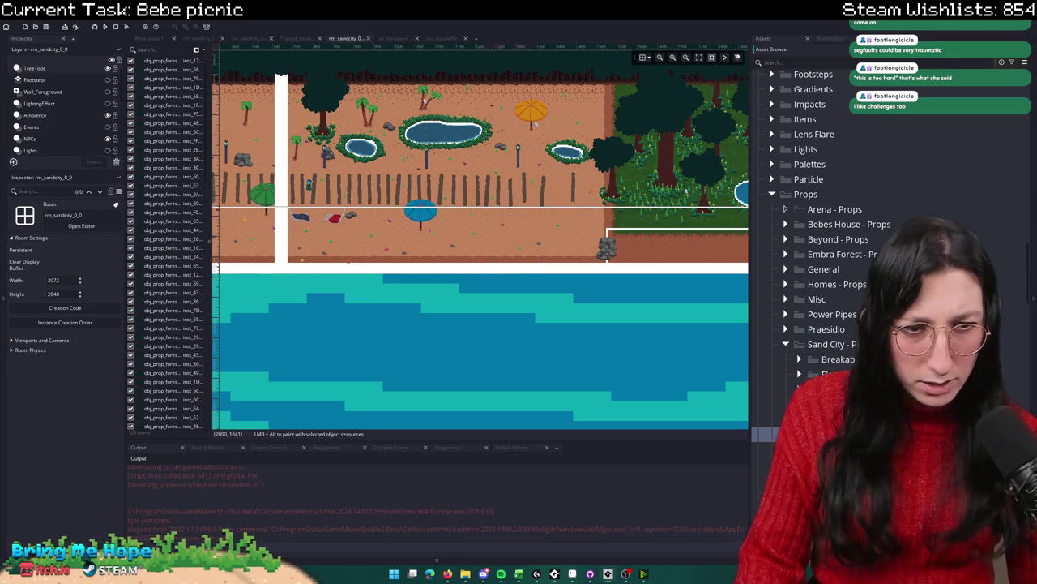
scroll(818, 243, "down", 2)
left_click(843, 384)
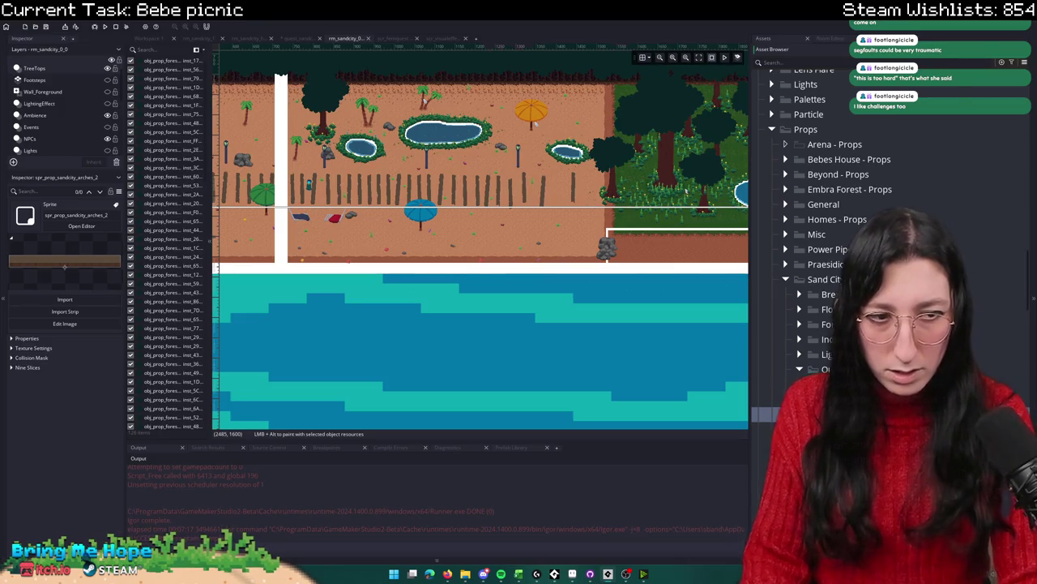
scroll(891, 243, "down", 5)
left_click(891, 314)
Step: Import the red blanket image from Game Art > Characters > Friendly Characters > Sand City Citizens > Generic into the sprite
double_click(965, 322)
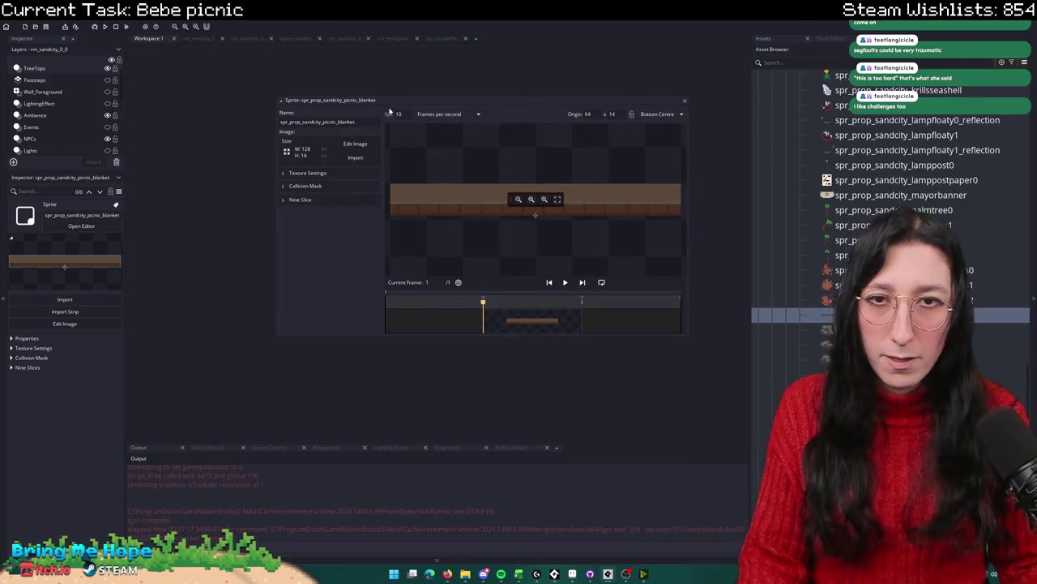
left_click(364, 157)
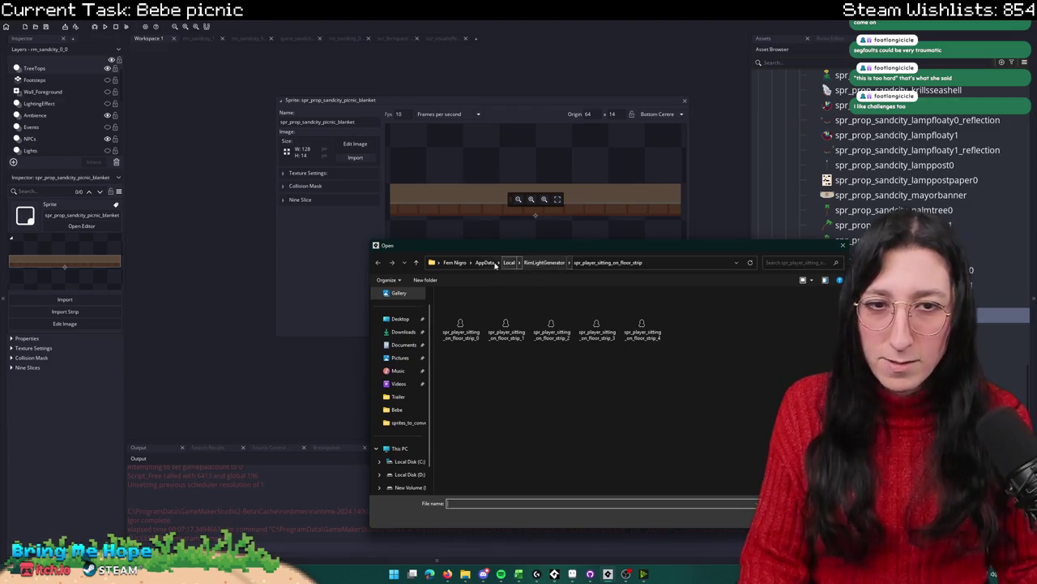
left_click(405, 461)
double_click(470, 326)
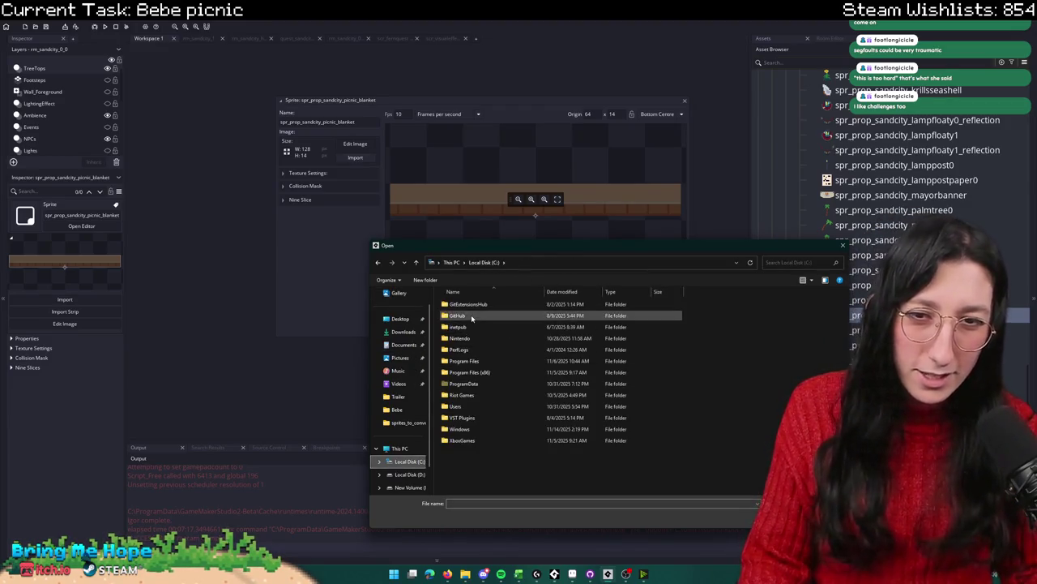
double_click(470, 338)
left_click(519, 262)
double_click(501, 328)
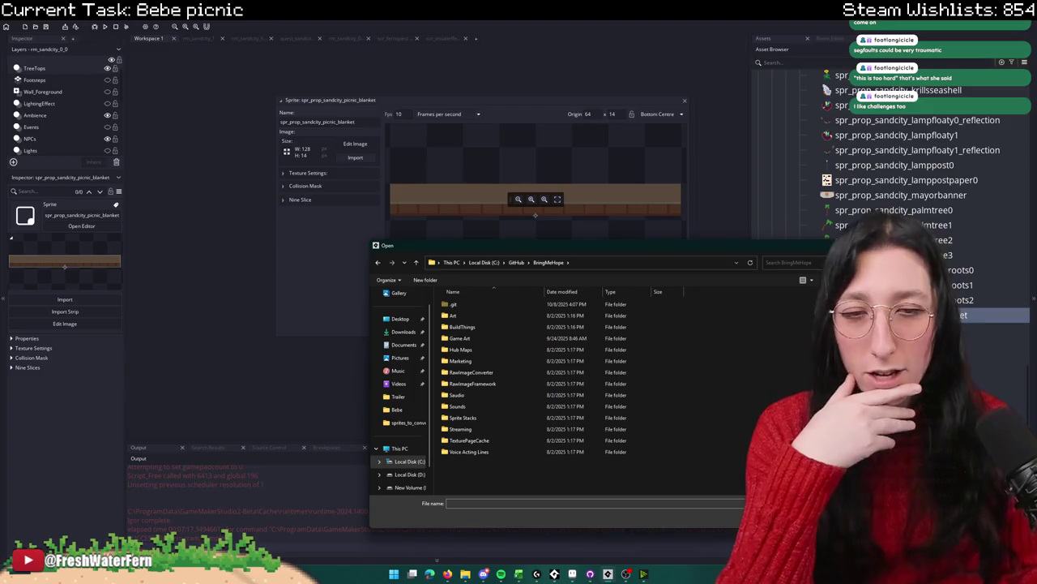
double_click(504, 338)
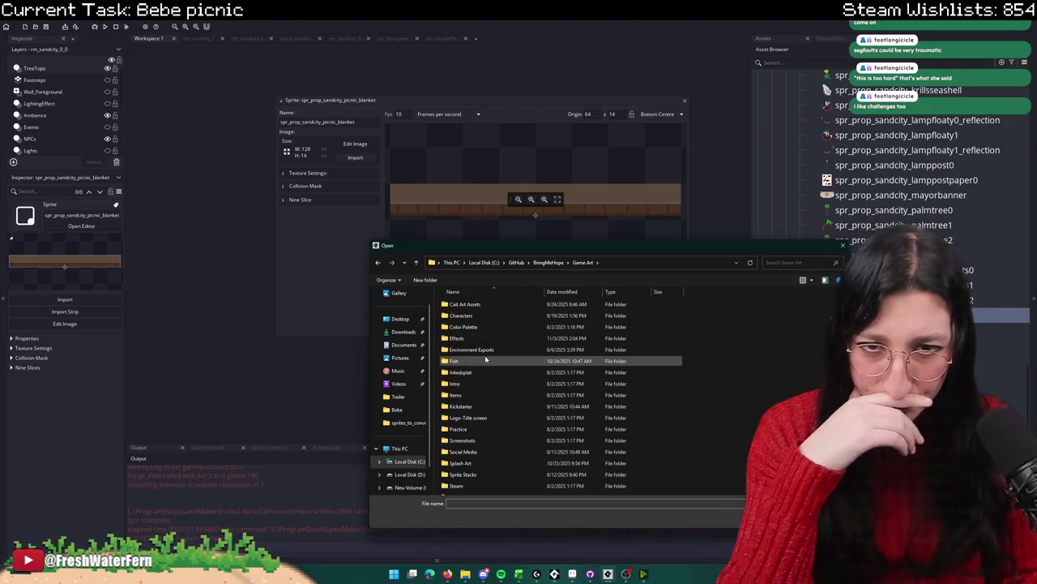
double_click(484, 321)
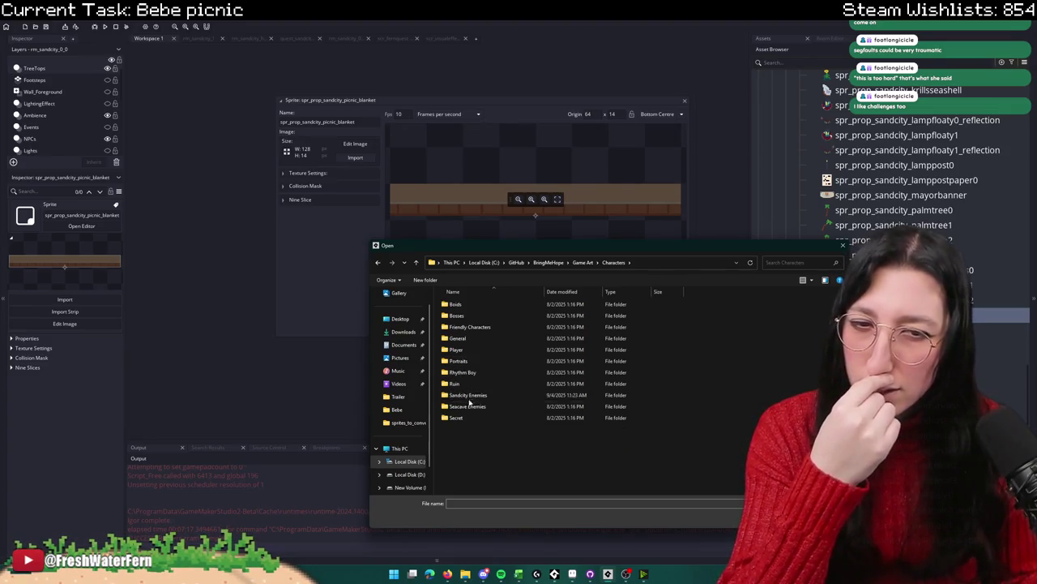
left_click(476, 328)
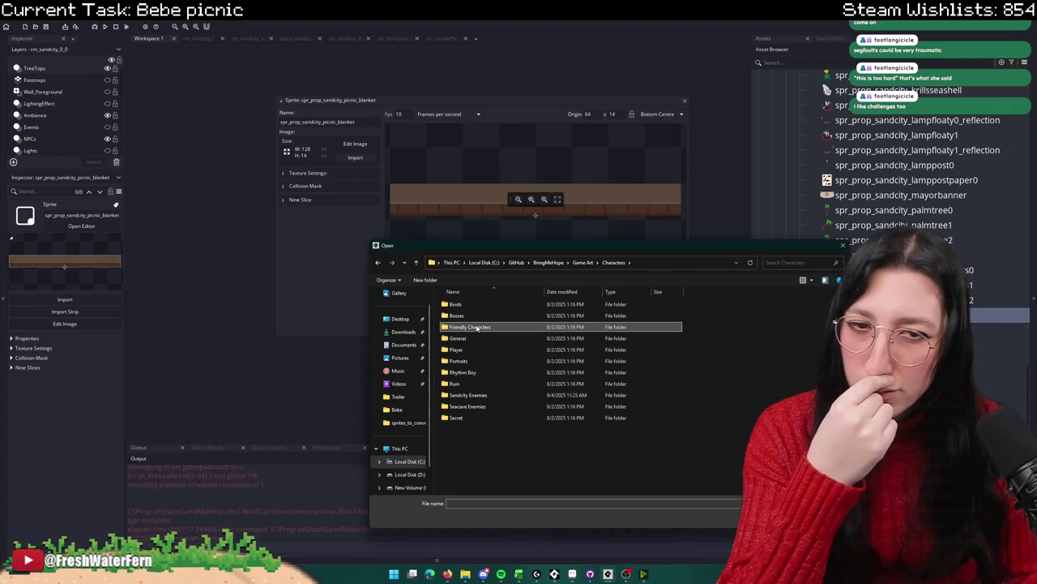
double_click(477, 327)
double_click(466, 383)
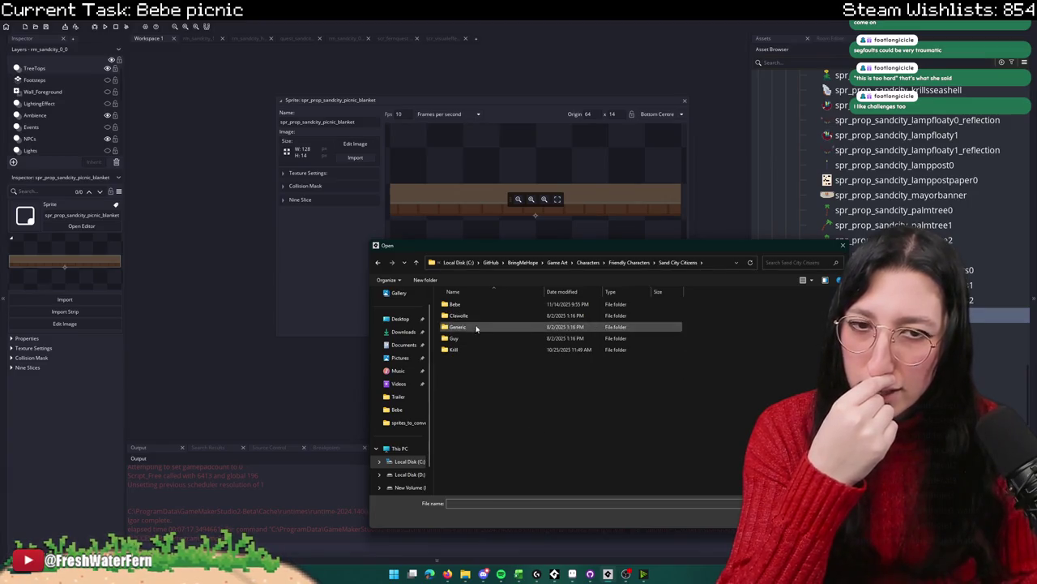
double_click(477, 328)
double_click(553, 316)
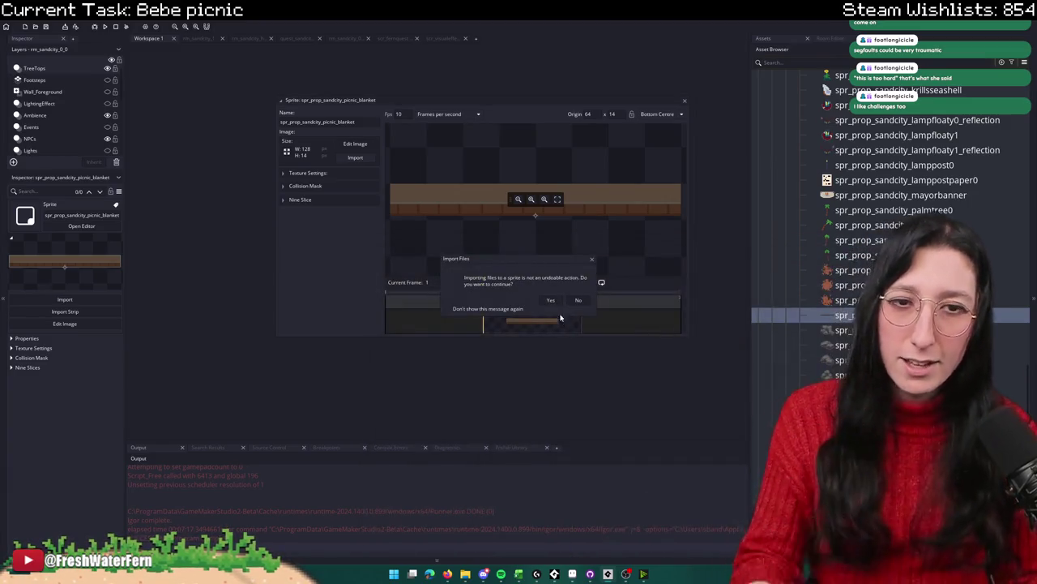
left_click(551, 300)
Step: Set the blanket sprite's origin to Middle Centre, check its settings and name, and close the editor
left_click(649, 114)
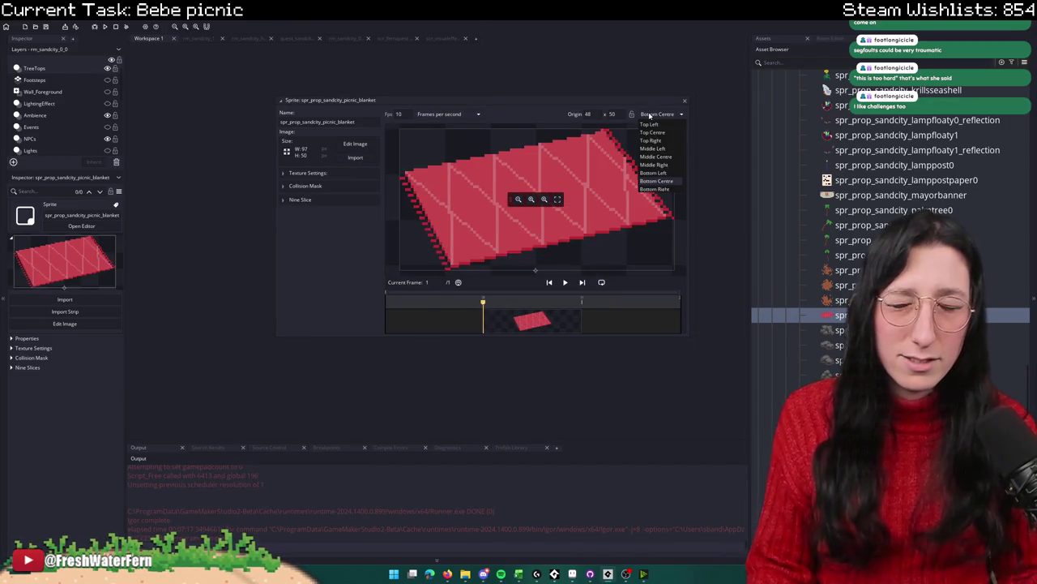
left_click(656, 156)
left_click(306, 186)
left_click(346, 174)
left_click(346, 174)
left_click(357, 122)
left_click(684, 101)
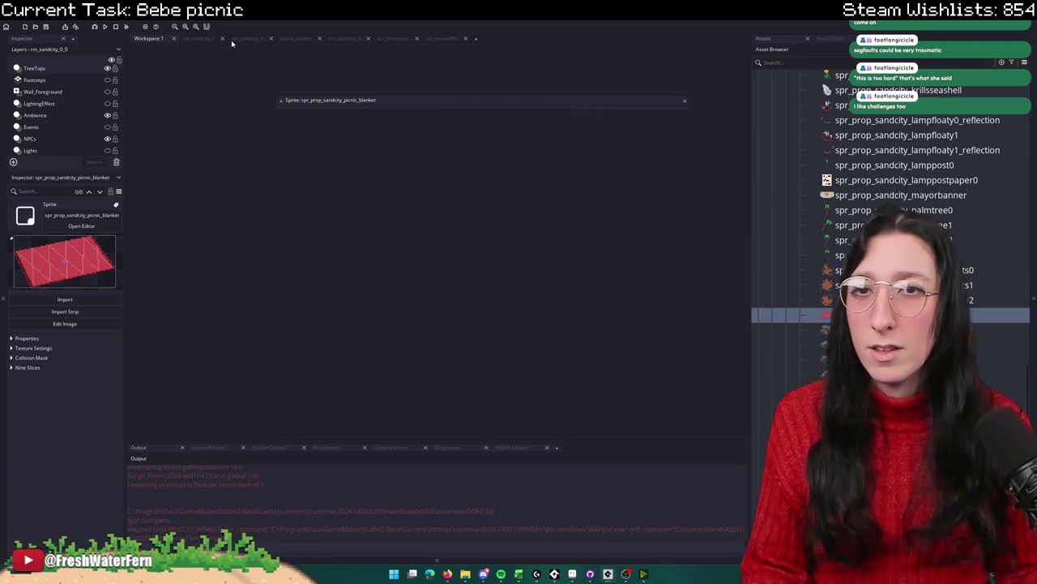
Step: Return to the rm_sandcity_0 room editor and select spr_prop_sandcity_picnic_blanket in the asset list
left_click(199, 39)
left_click(778, 39)
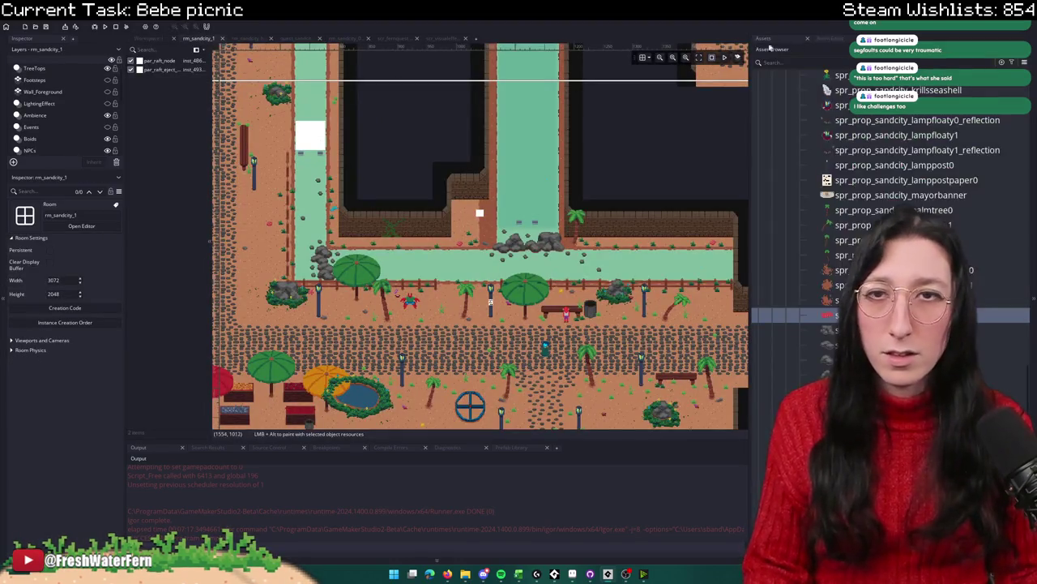
left_click(235, 38)
left_click(302, 40)
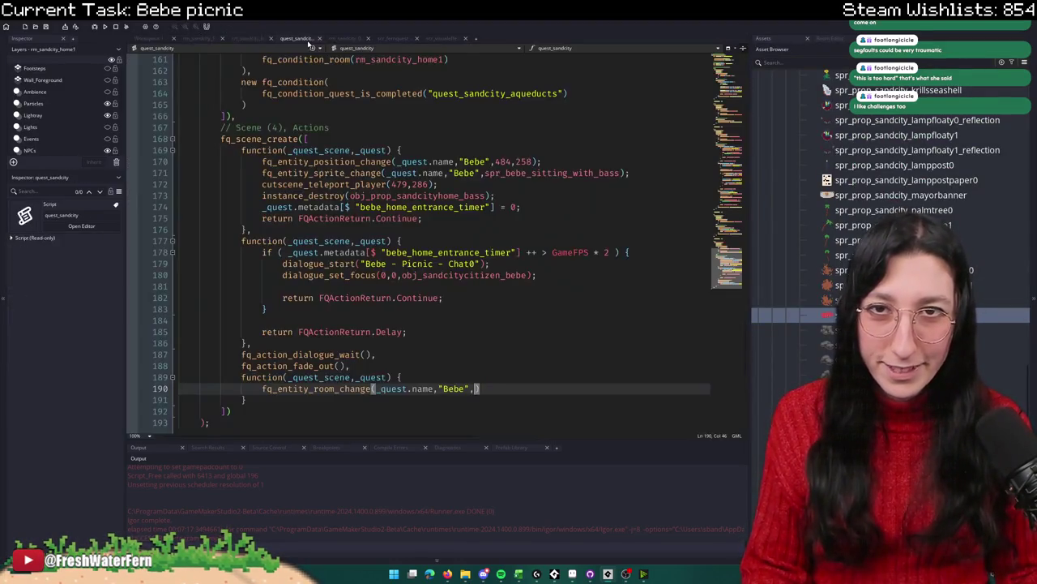
left_click(336, 41)
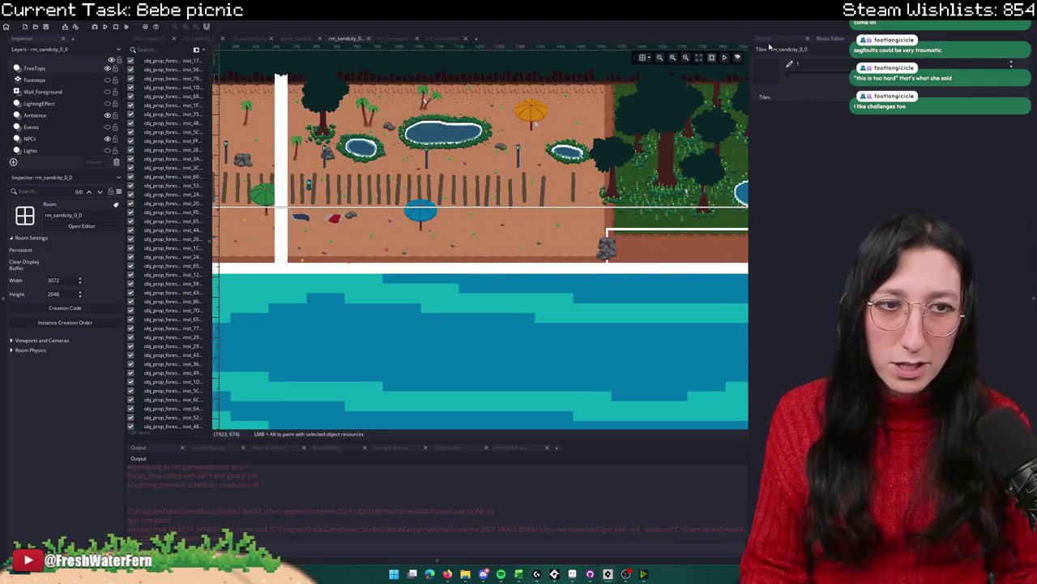
left_click(768, 39)
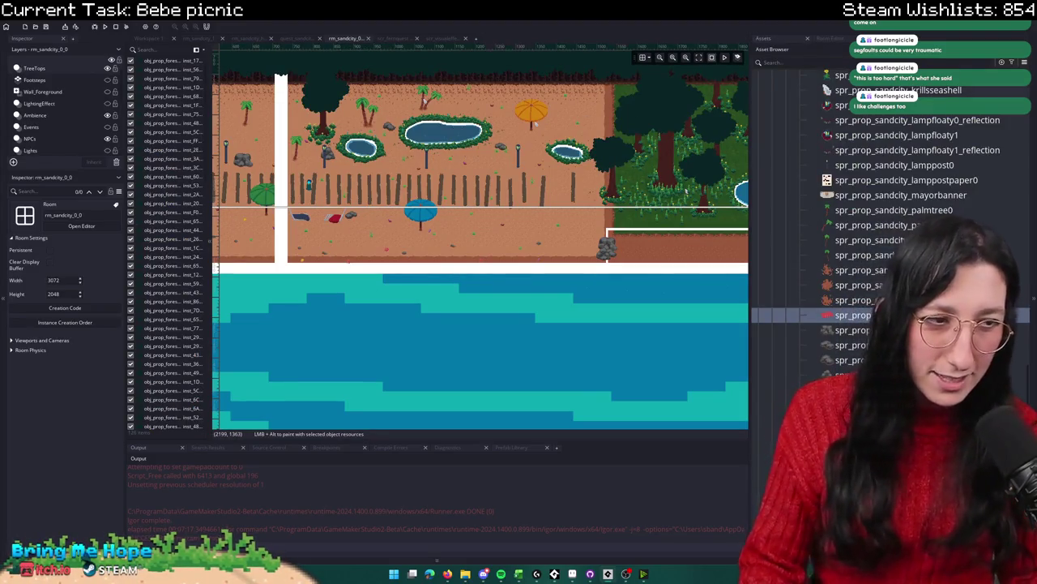
left_click(842, 315)
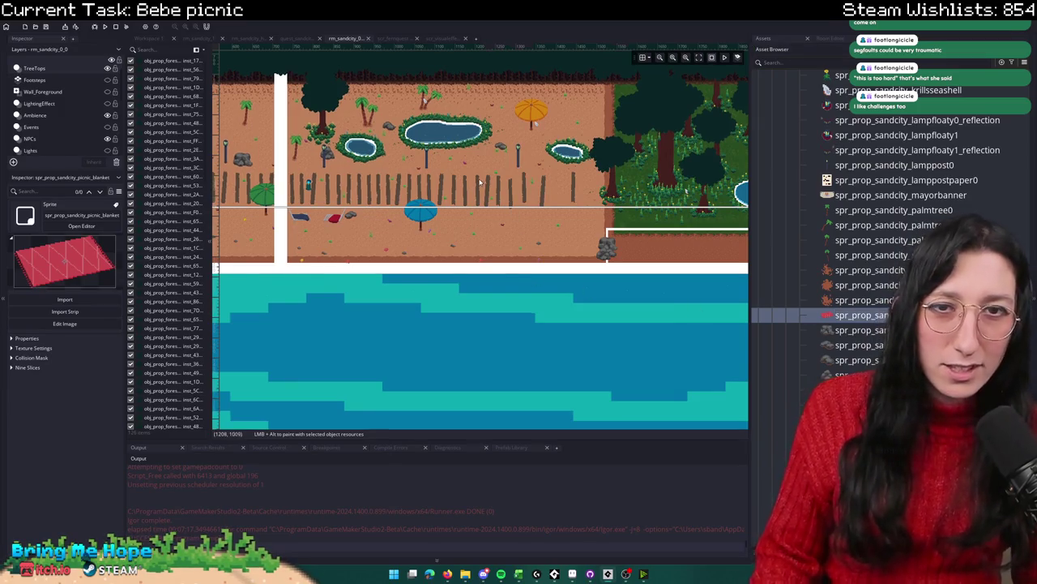
scroll(475, 201, "up", 5)
scroll(41, 128, "down", 4)
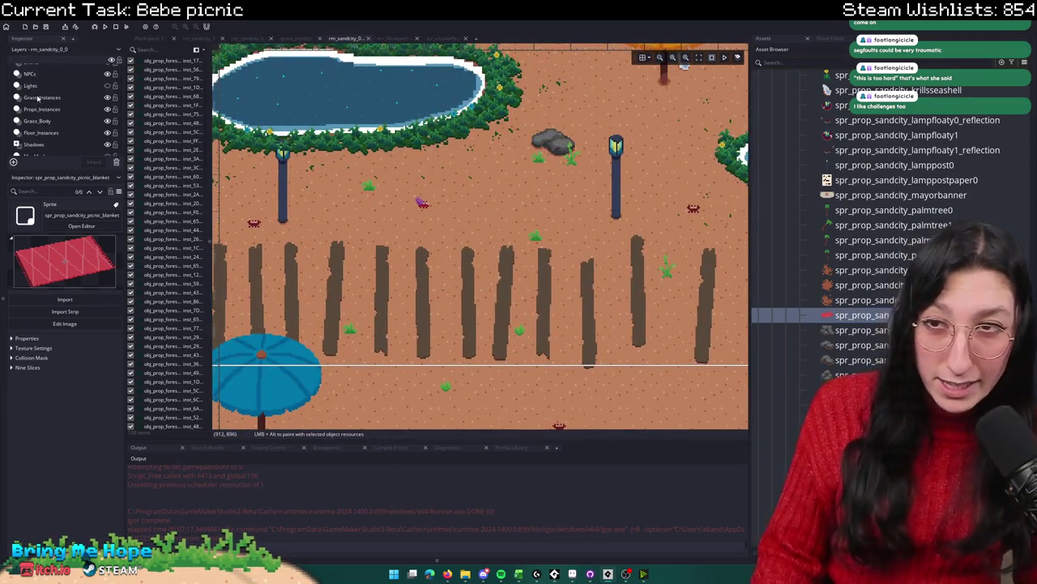
Step: On the Props layer, place the red picnic blanket at 1225, 968 between the pond and the fence
left_click(30, 142)
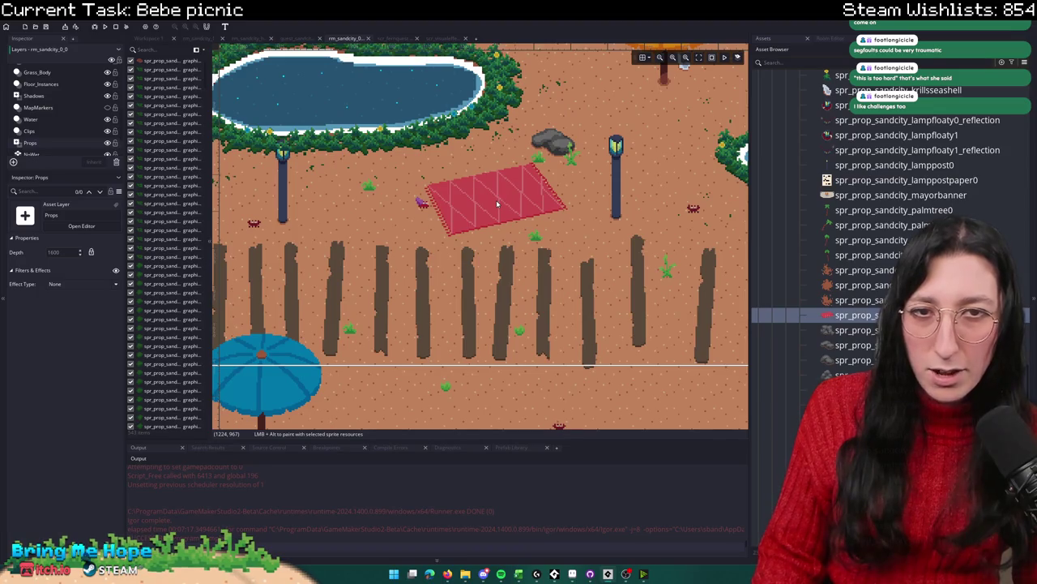
left_click(498, 203)
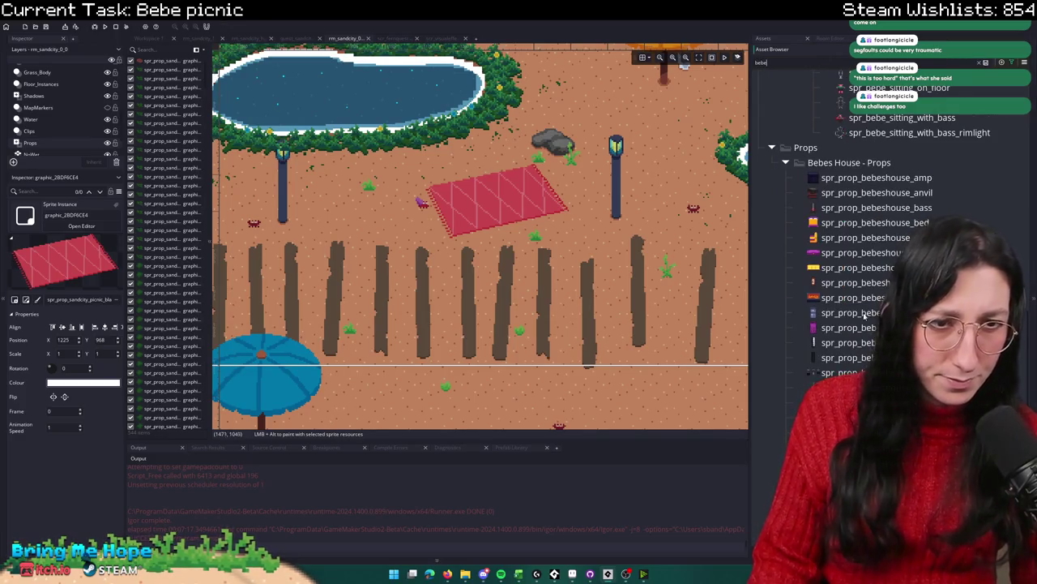
scroll(864, 320, "up", 5)
left_click(861, 264)
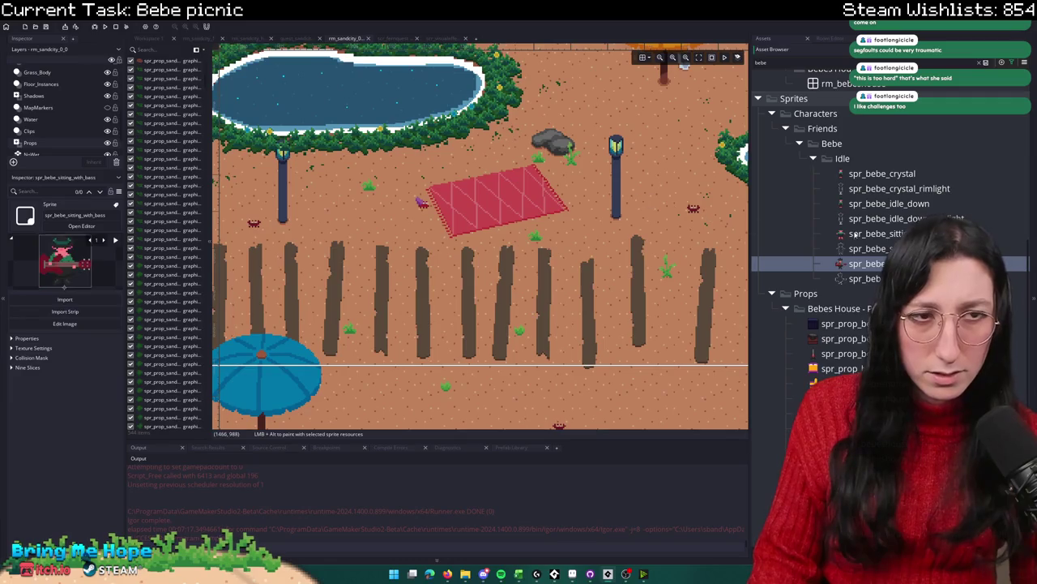
Step: Place spr_bebe_sitting_on_floor and spr_player_sitting_on_floor onto the picnic blanket
left_click(854, 234)
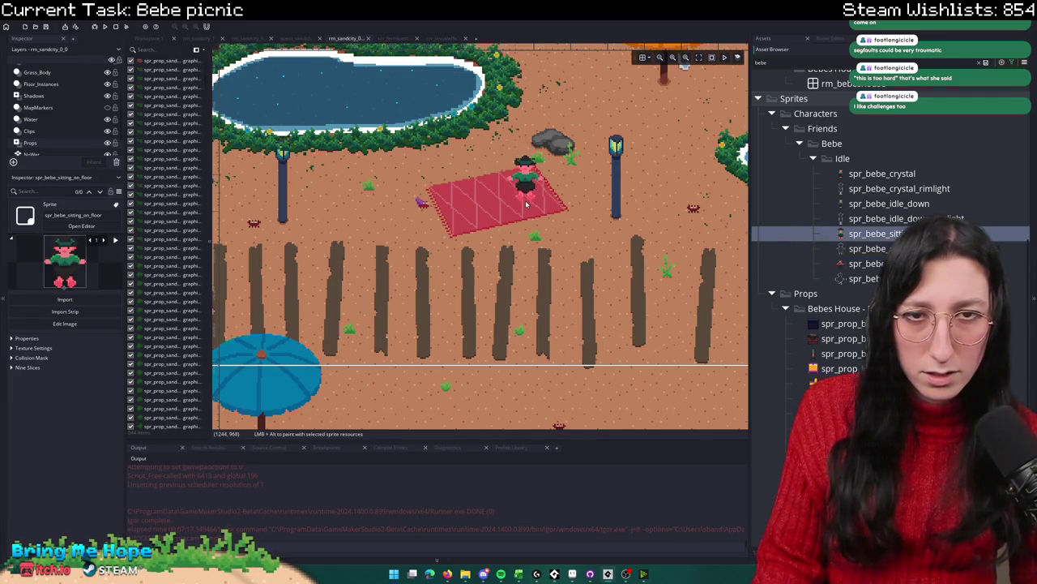
left_click(521, 198)
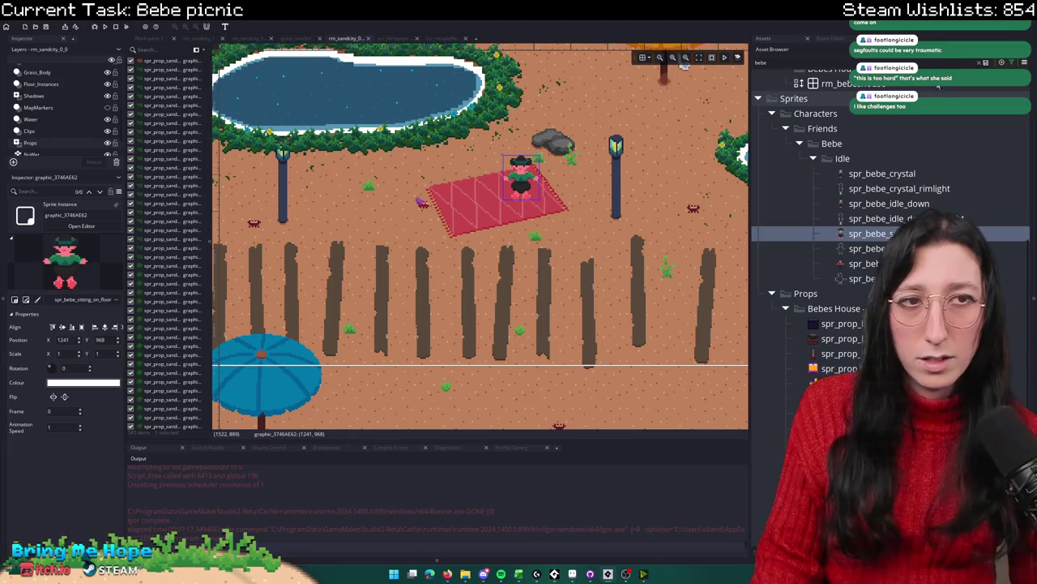
triple_click(931, 62)
type("sitting")
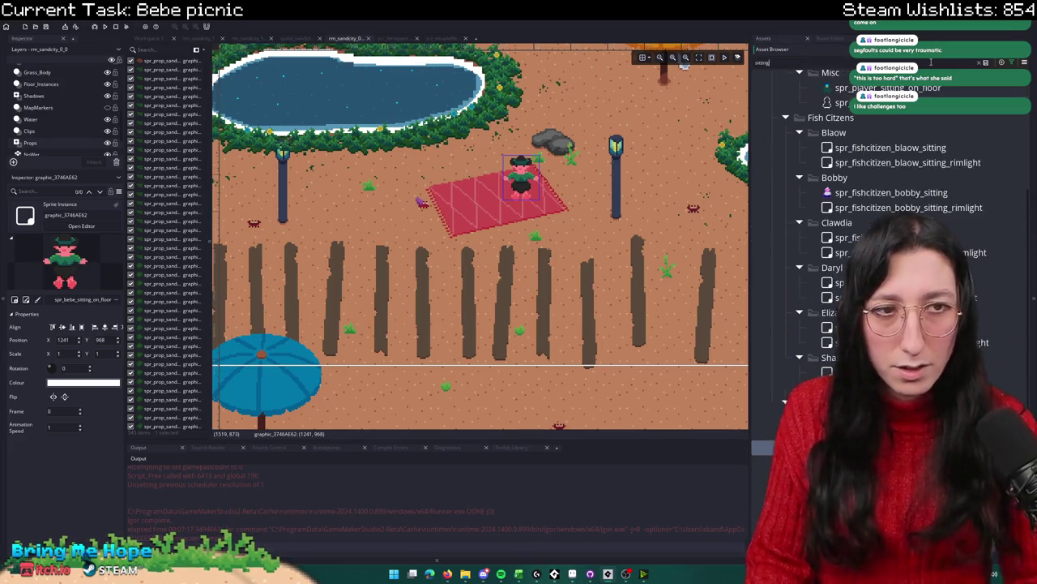
left_click(887, 88)
scroll(469, 200, "up", 3)
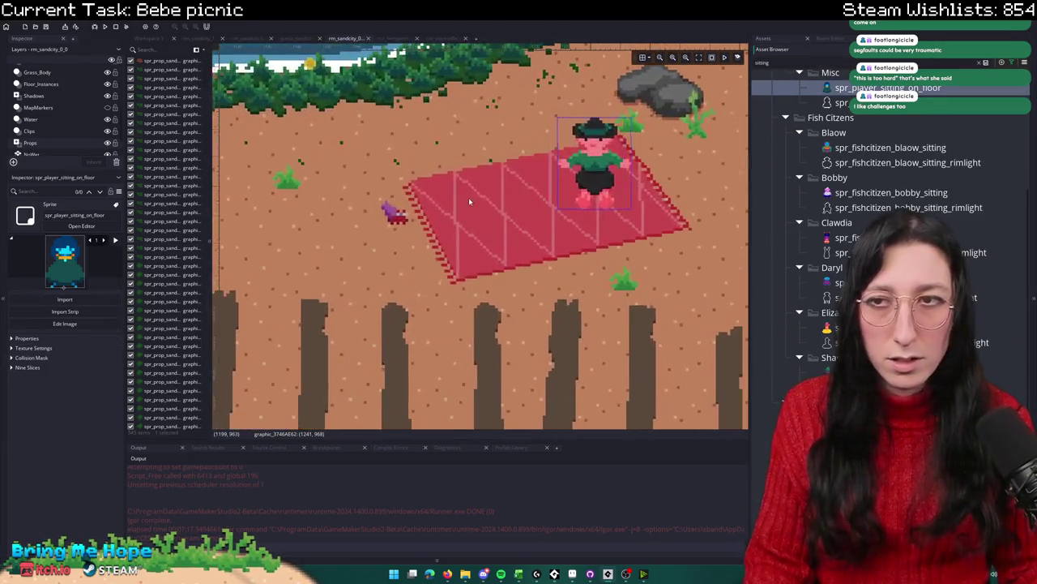
left_click(469, 201)
left_click(465, 197, "alt")
left_click_drag(466, 196, 470, 192)
Step: Nudge sitting Bebe to 1238, 970 beside the player at 1200, 970 and check the blanket's position
scroll(401, 154, "down", 3)
scroll(401, 154, "down", 1)
left_click_drag(420, 151, 489, 225)
scroll(505, 251, "up", 3)
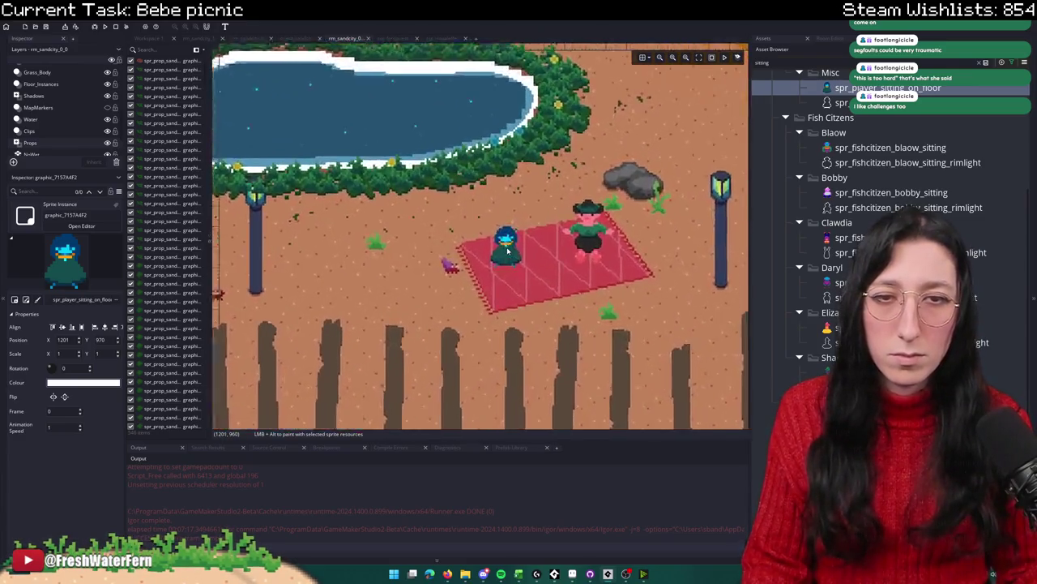
scroll(504, 198, "down", 4)
scroll(519, 215, "up", 5)
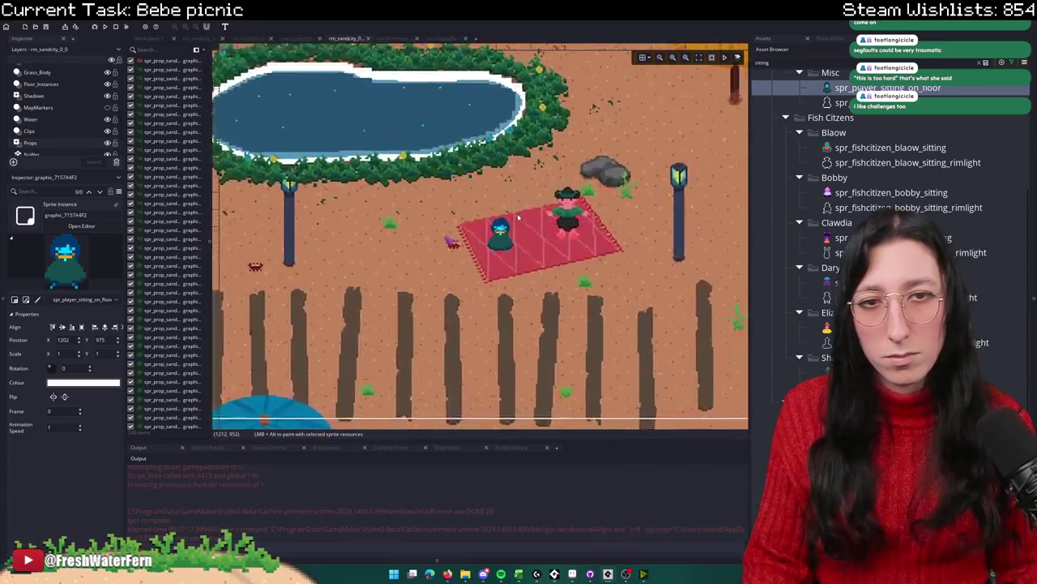
scroll(482, 230, "down", 5)
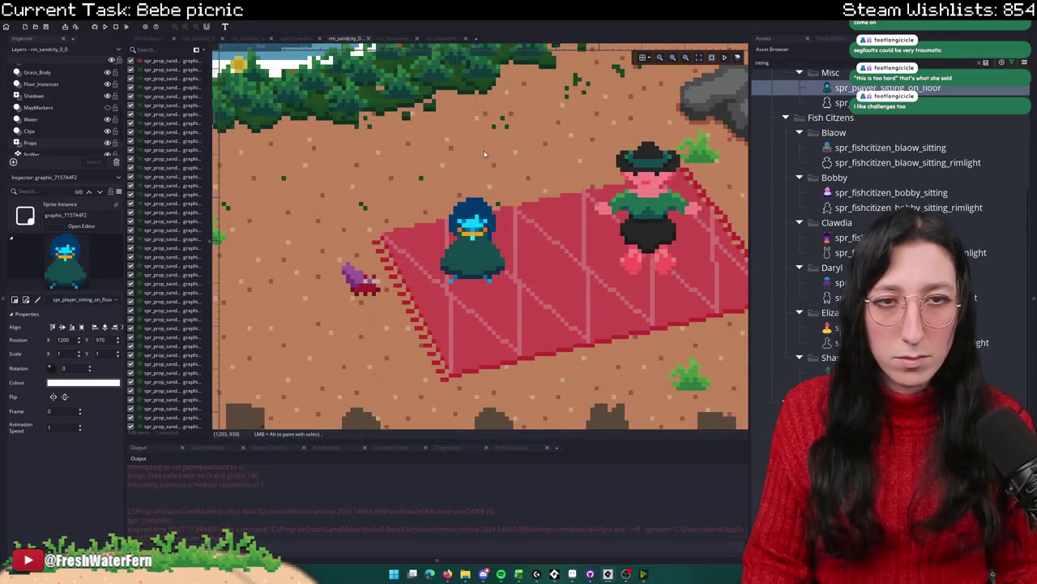
scroll(546, 103, "up", 1)
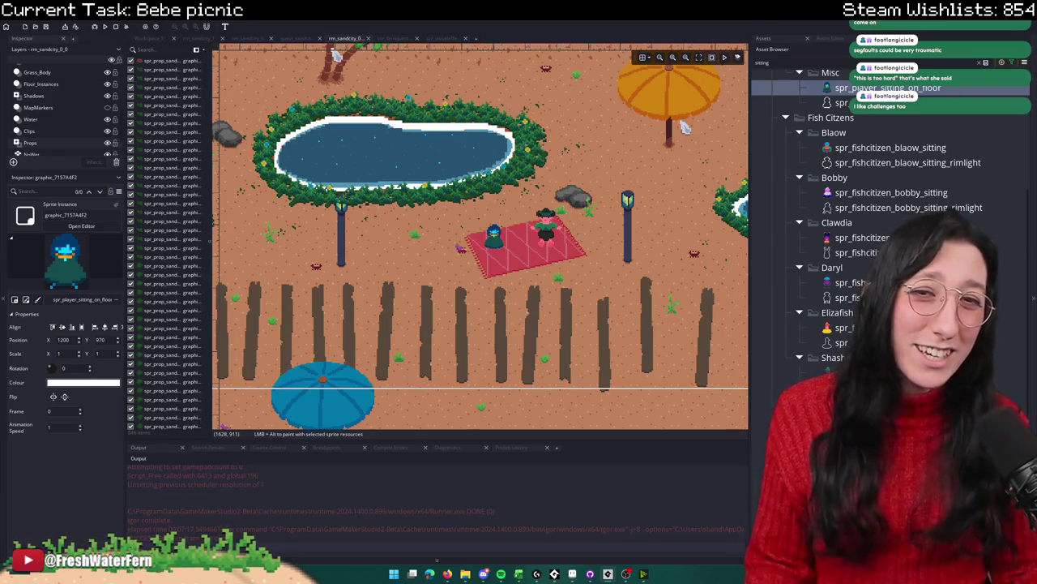
left_click(541, 244)
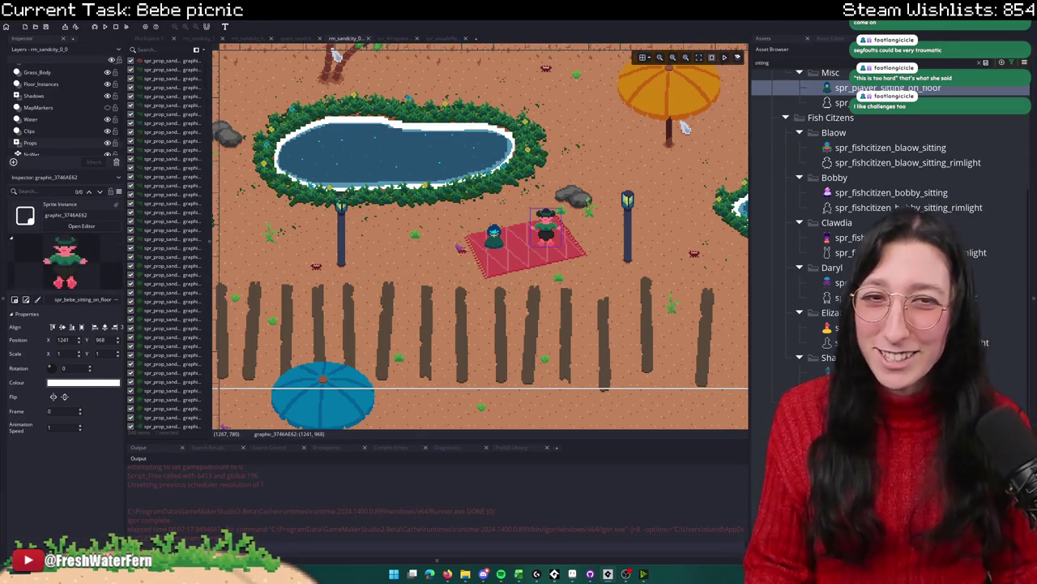
scroll(539, 240, "up", 2)
left_click_drag(535, 236, 532, 238)
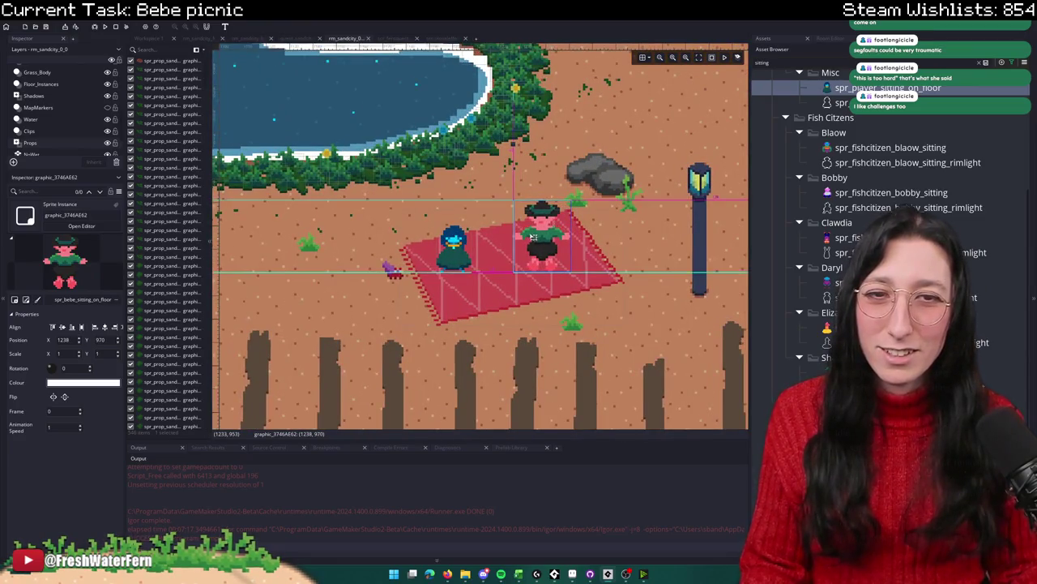
scroll(498, 187, "down", 4)
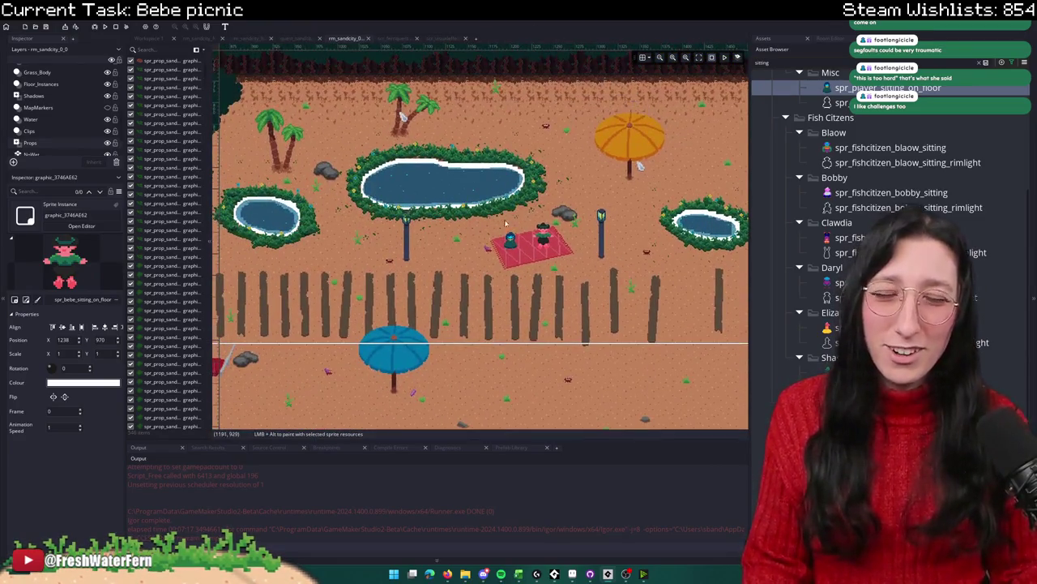
left_click(523, 253)
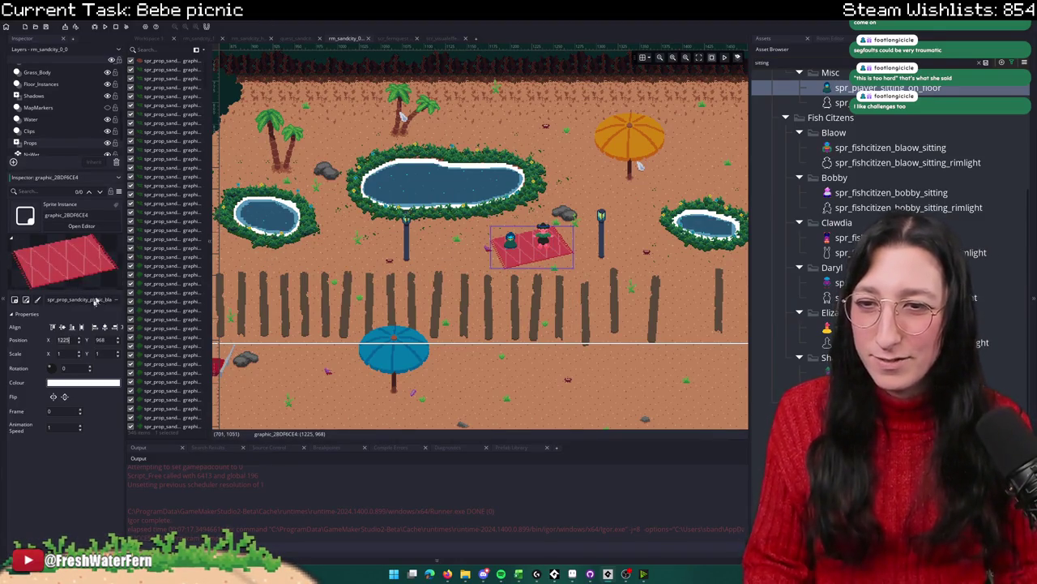
left_click(299, 39)
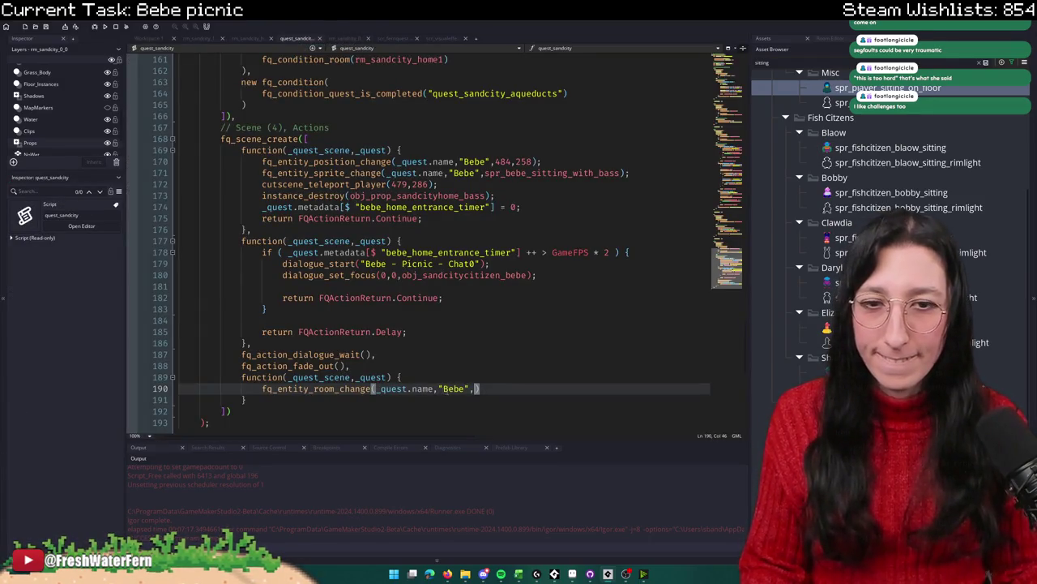
Step: Give Bebe's fq_entity_room_change on line 190 the arguments rm_sandcity_0_0, 1238, 970
scroll(445, 390, "down", 2)
left_click(340, 39)
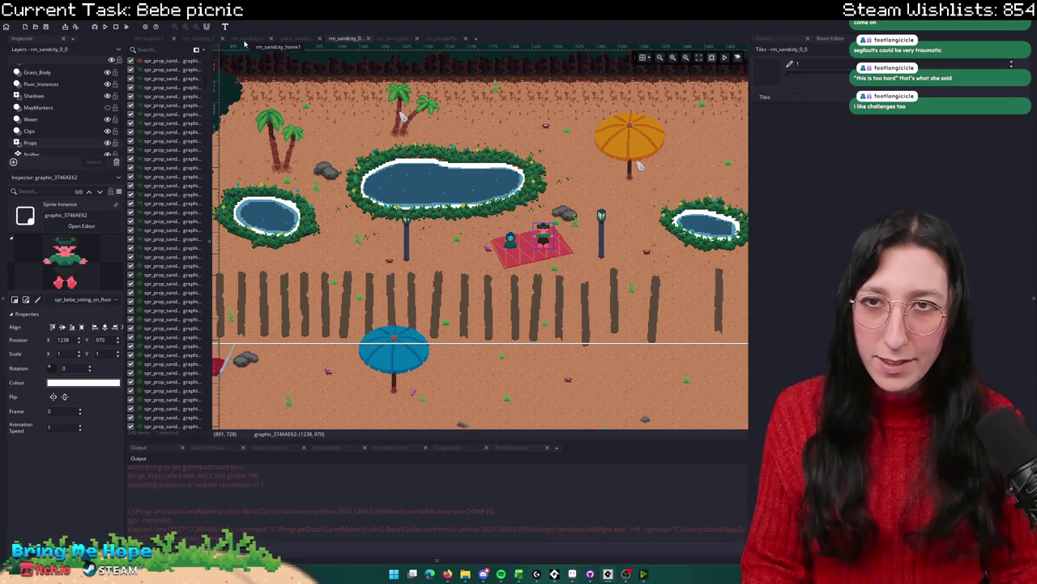
left_click(295, 42)
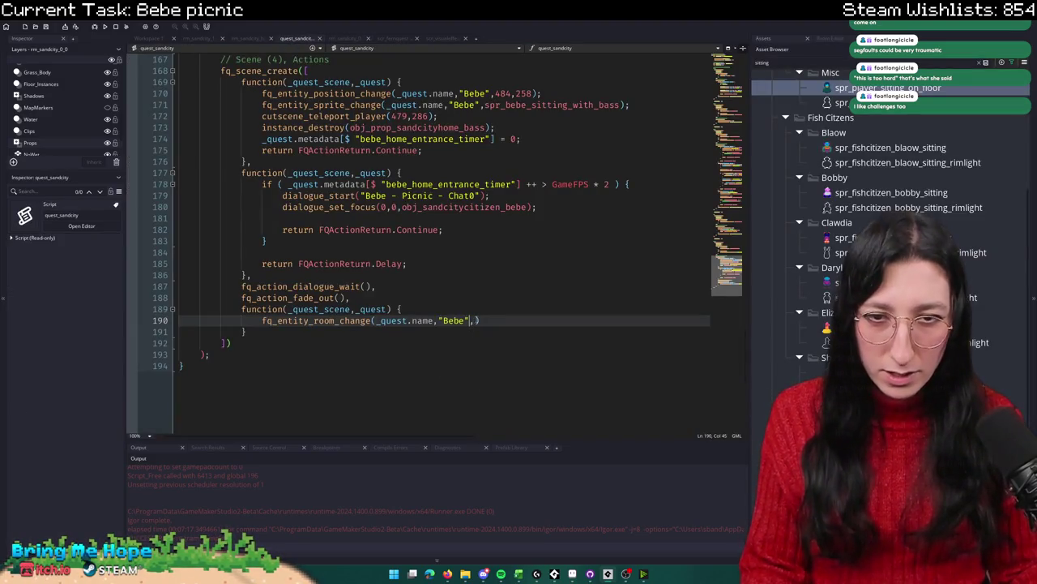
type("1238,")
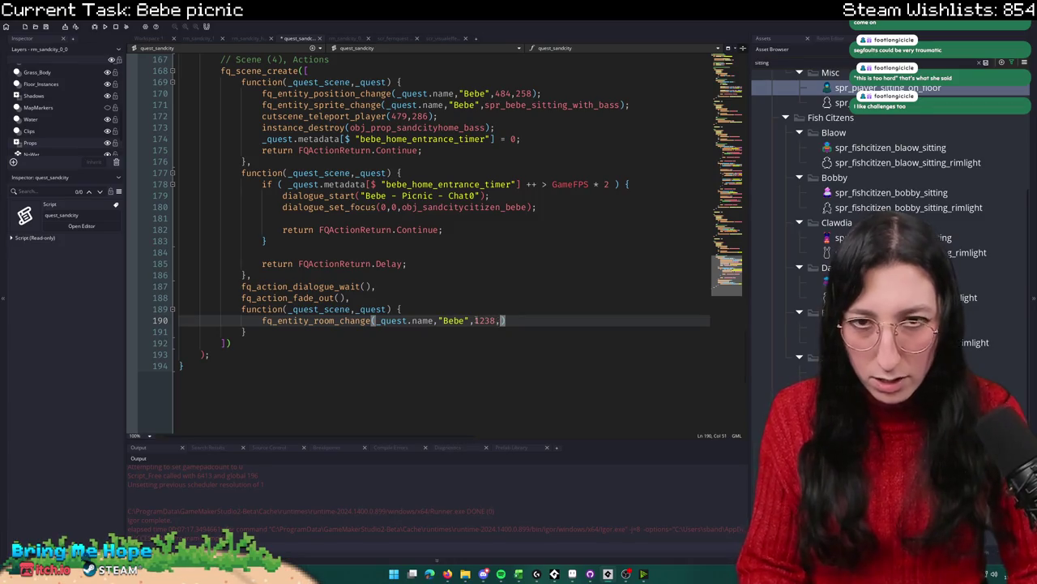
type("9")
key("ctrl+Left")
key("ctrl+Left")
key("ctrl+Left")
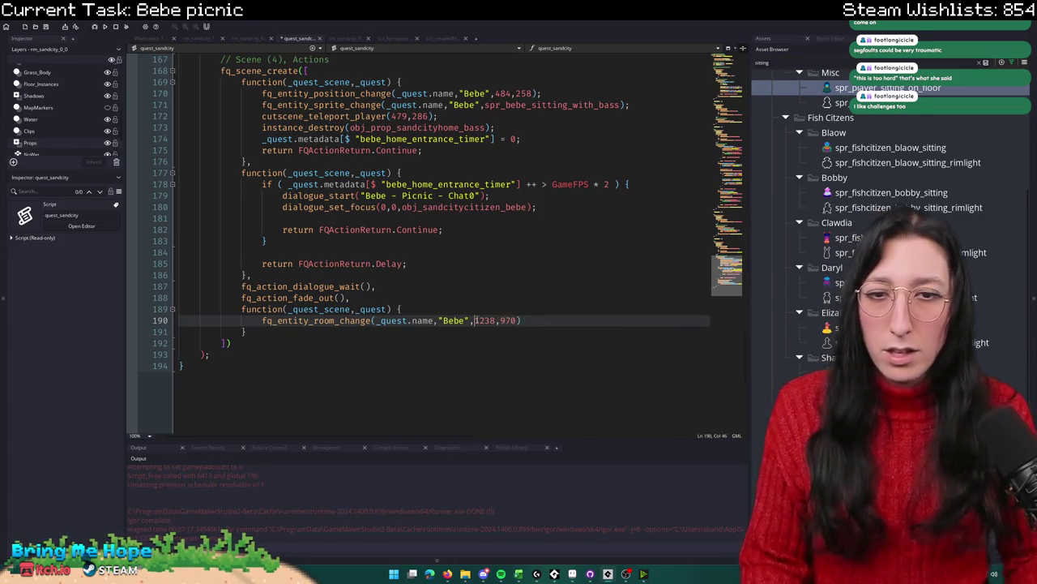
key("ctrl+Left")
key("ctrl+Left")
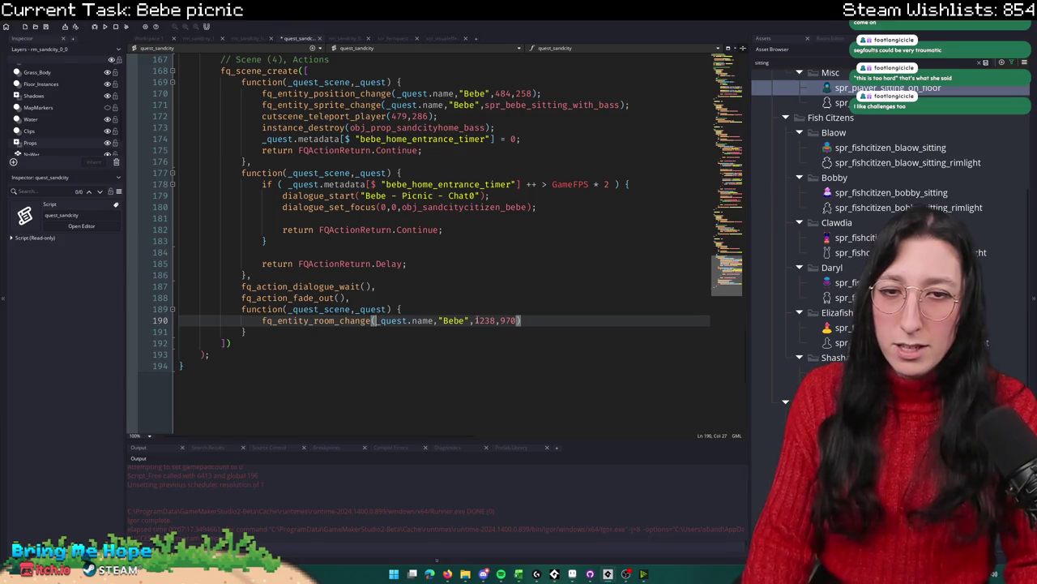
key("ctrl+Right")
key("ctrl+Right")
key("ctrl+Right")
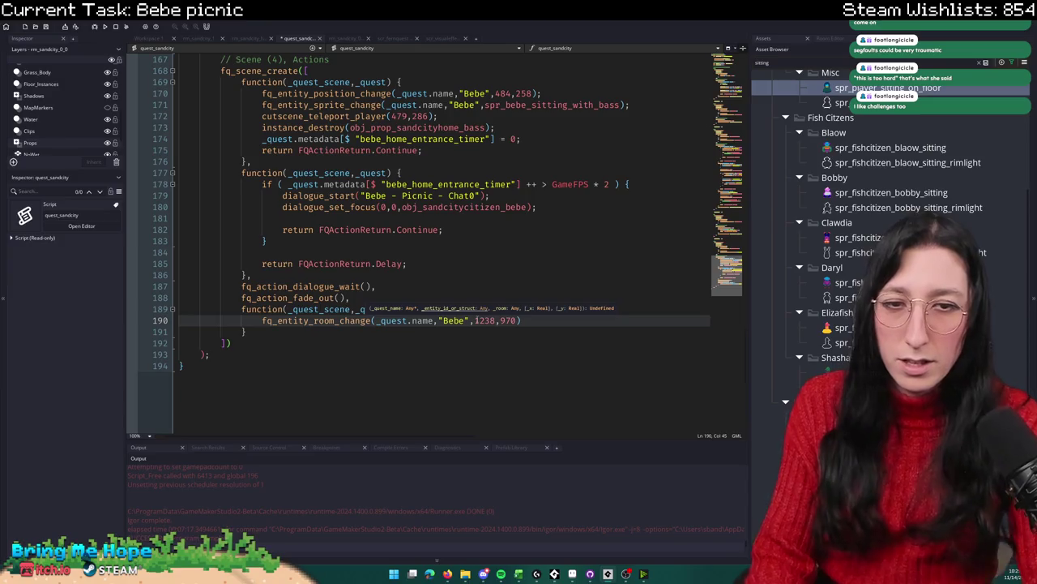
type(",rm_sandcit")
type("y")
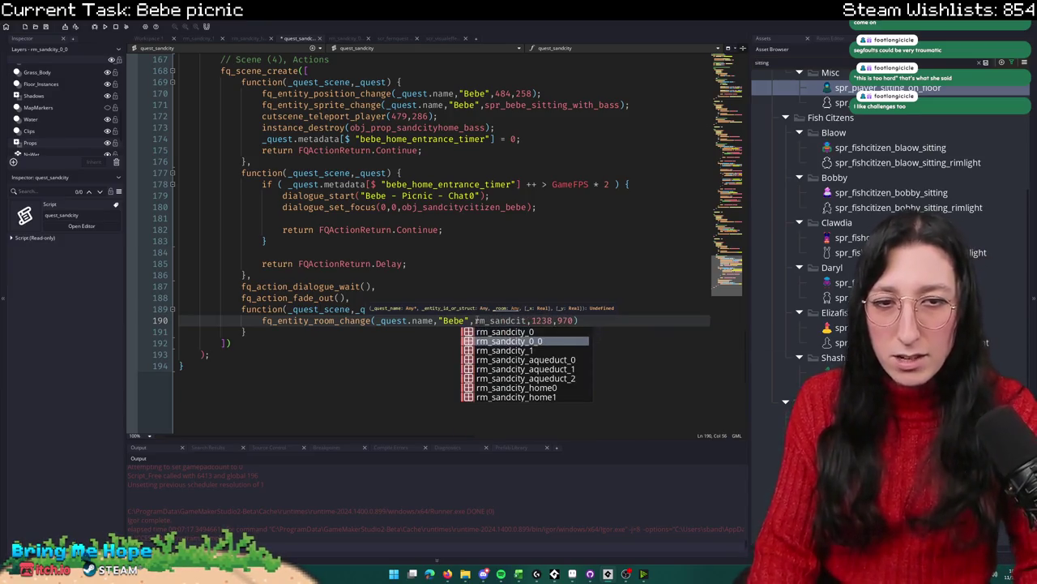
key("Down")
key("Return")
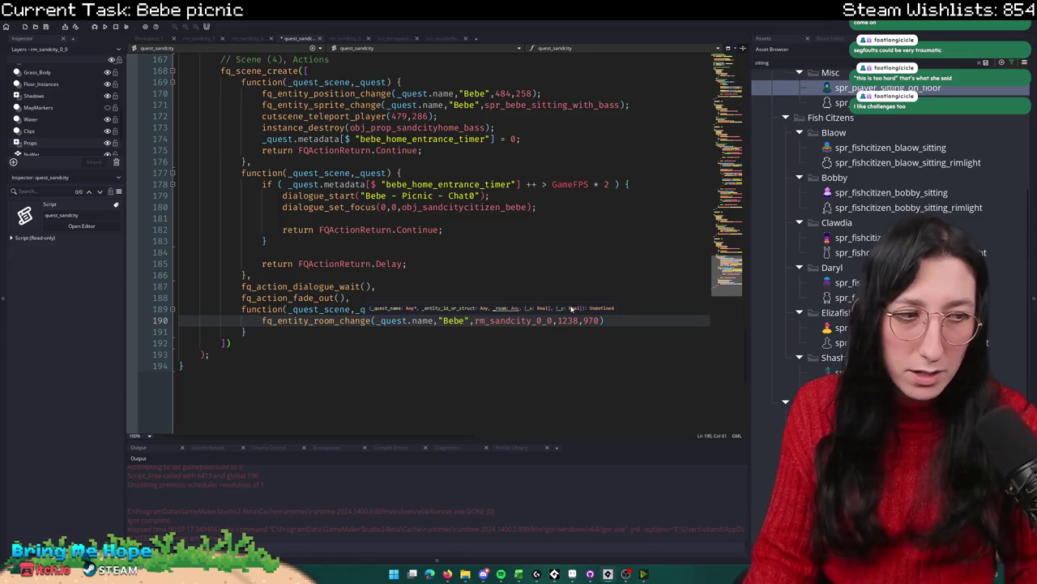
Step: Add a new line starting room_transition_set(rm_sandcity_0_0, above Bebe's room change
key("End")
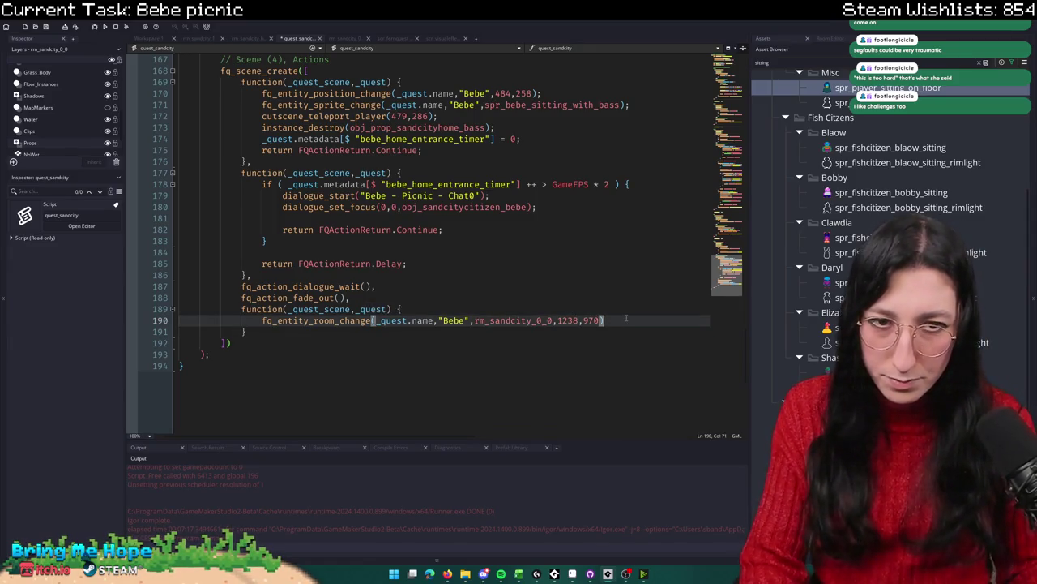
key("Up")
key("End")
key("Return")
type("room_tran")
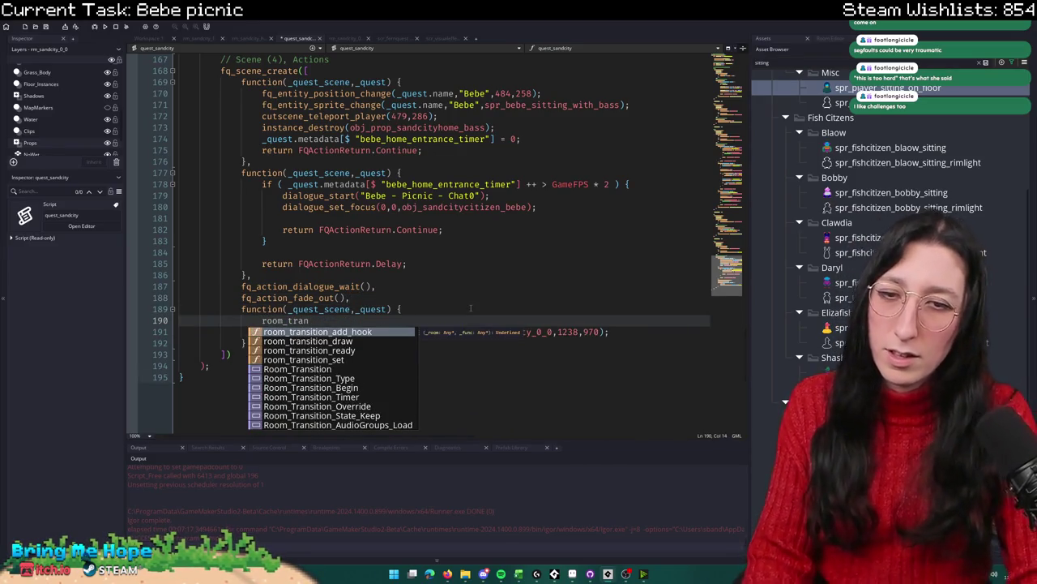
type("sition_set(")
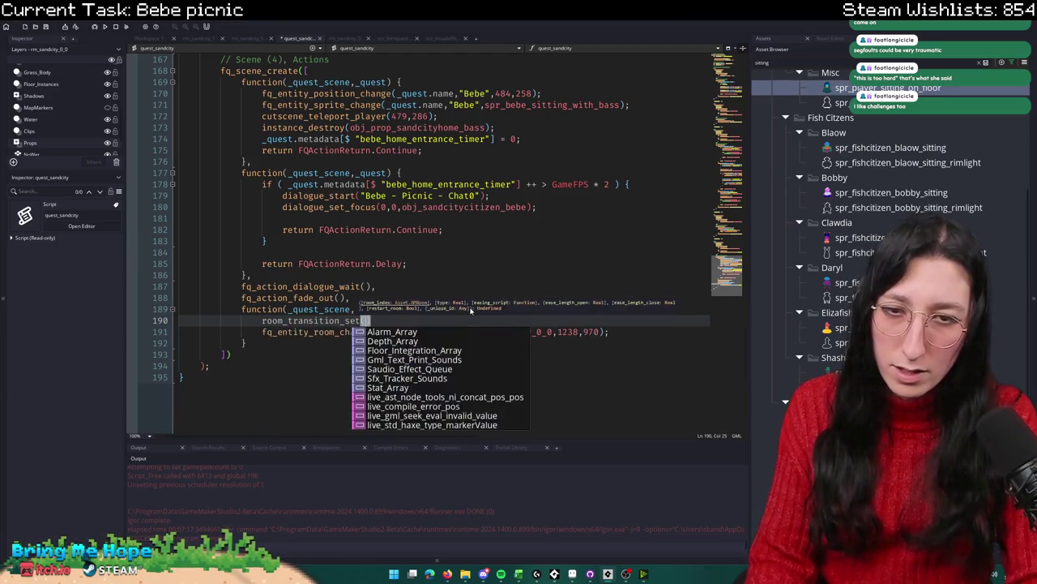
type("rm_")
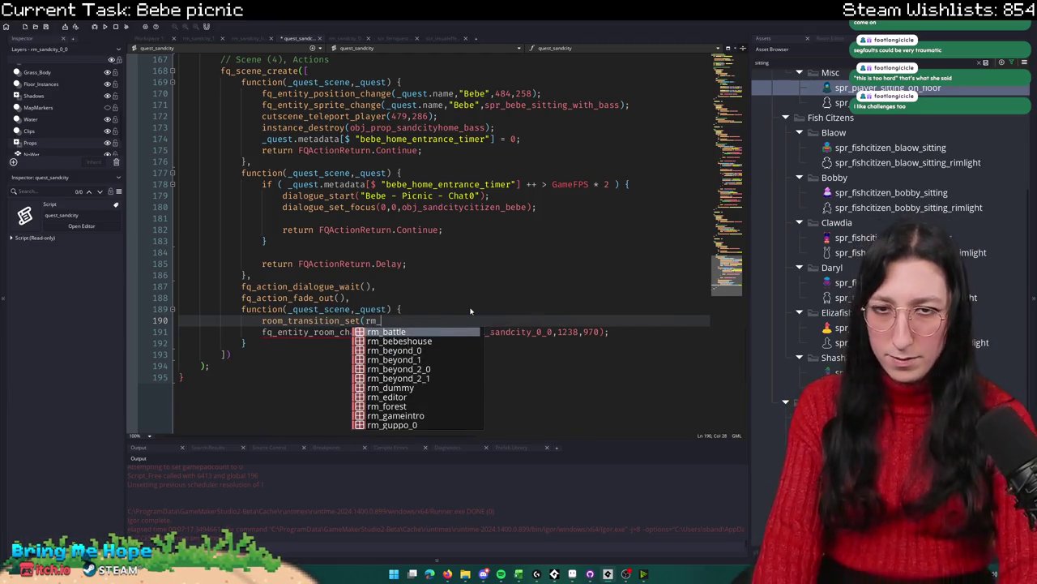
type("sand")
key("Down")
key("Return")
type(",")
key("Left")
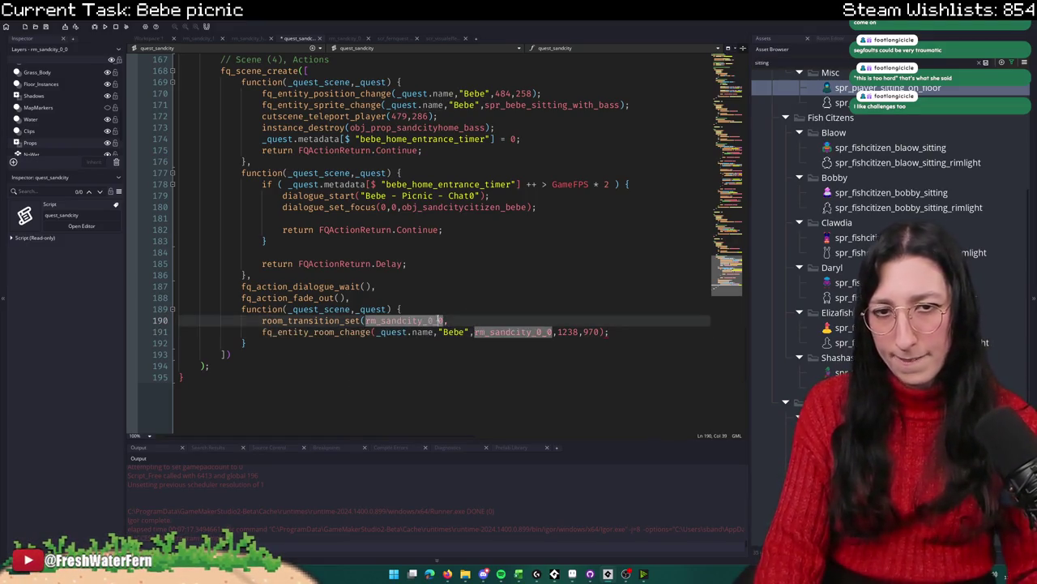
left_click(467, 321)
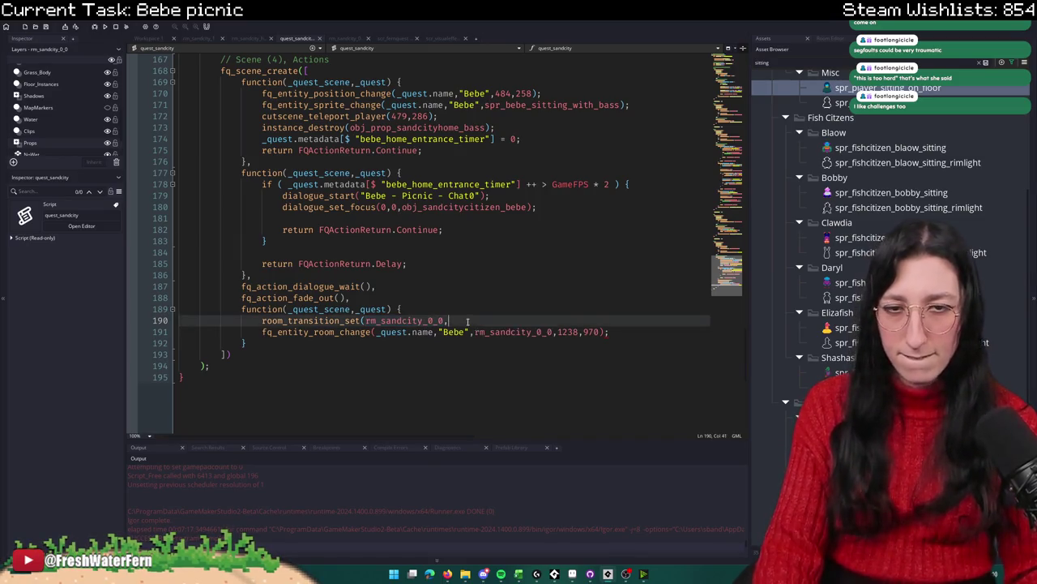
key("ctrl+t")
Step: Open scr_audio_unique and search it for rm_sandcity_0_0
type("ai")
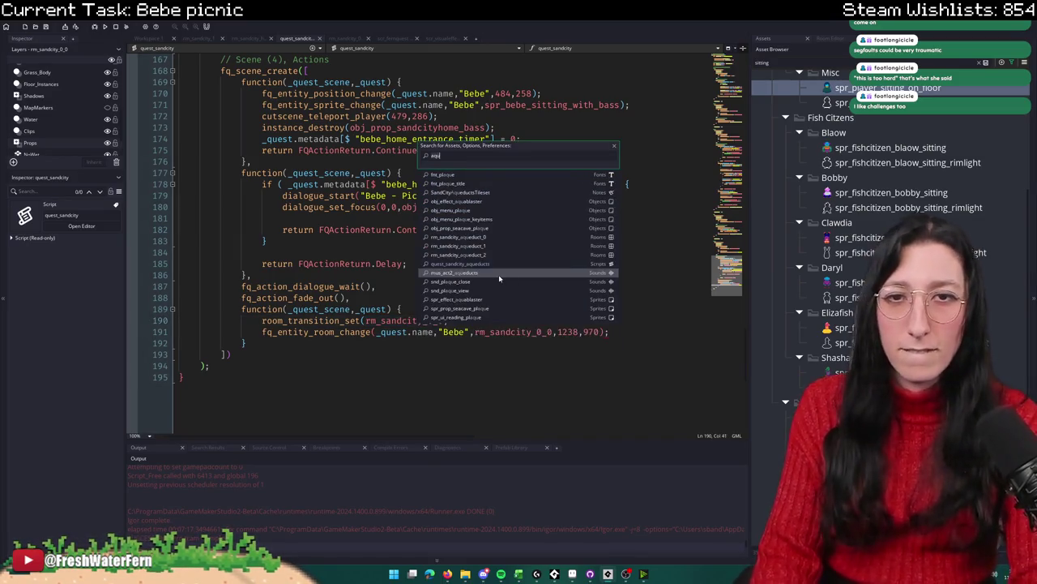
key("BackSpace")
type("q")
type("_un")
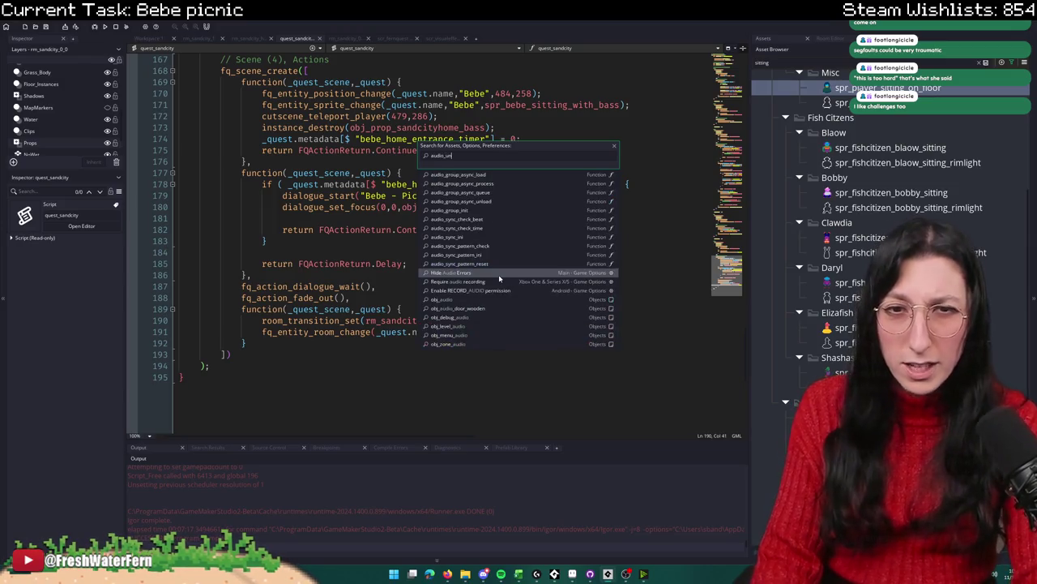
key("Return")
scroll(421, 212, "down", 15)
left_click(423, 196)
scroll(425, 193, "down", 5)
left_click_drag(726, 101, 726, 336)
left_click(567, 271)
key("ctrl+f")
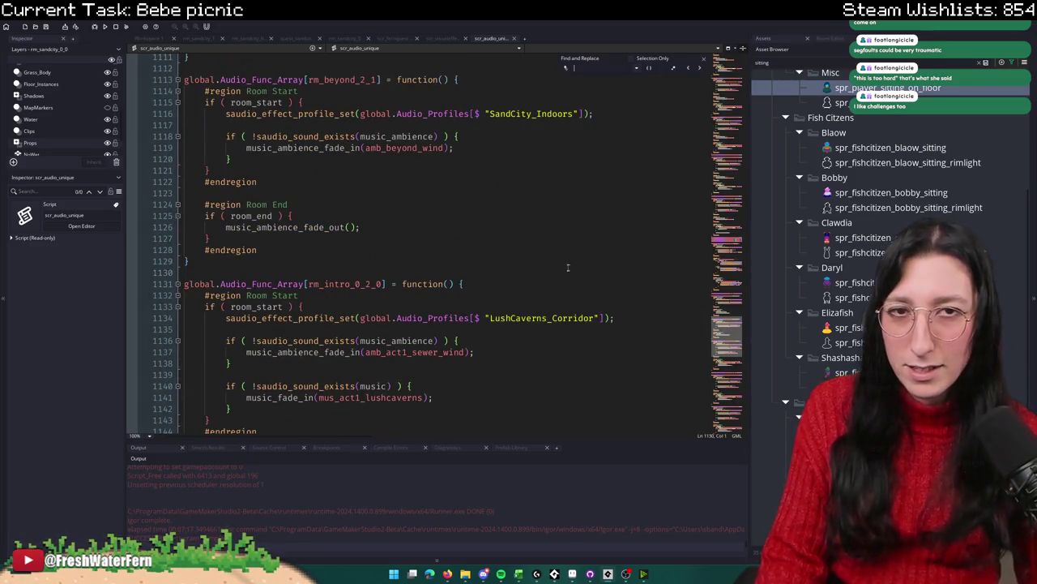
type("rm_sandcity_0_0")
scroll(483, 280, "up", 8)
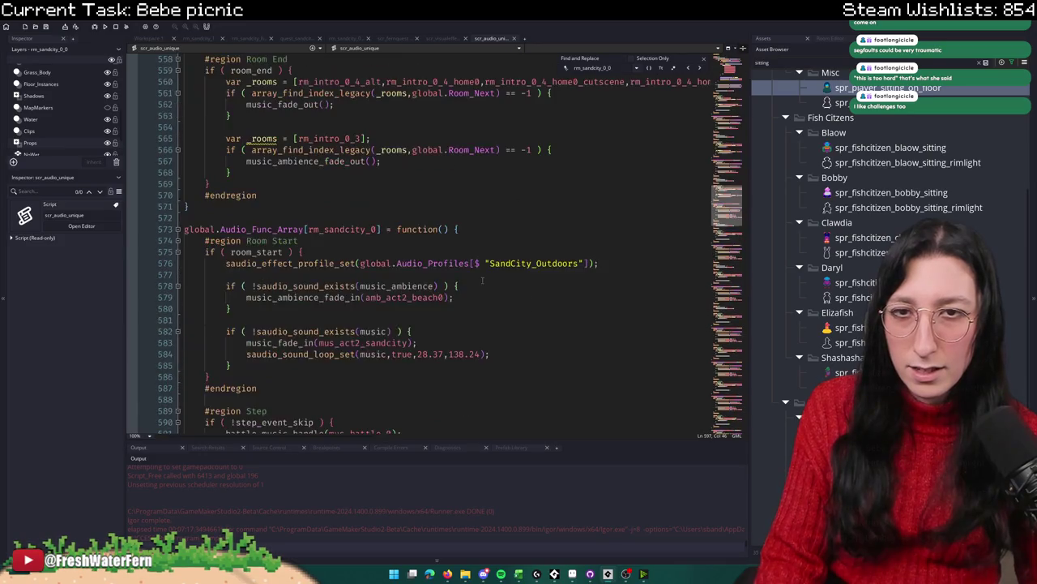
scroll(477, 281, "down", 12)
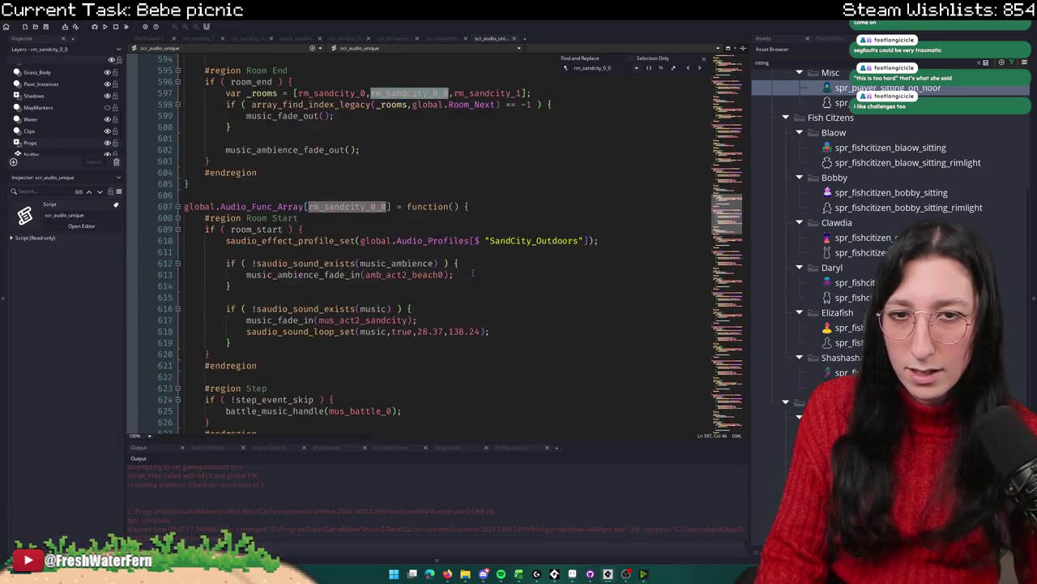
scroll(468, 263, "down", 4)
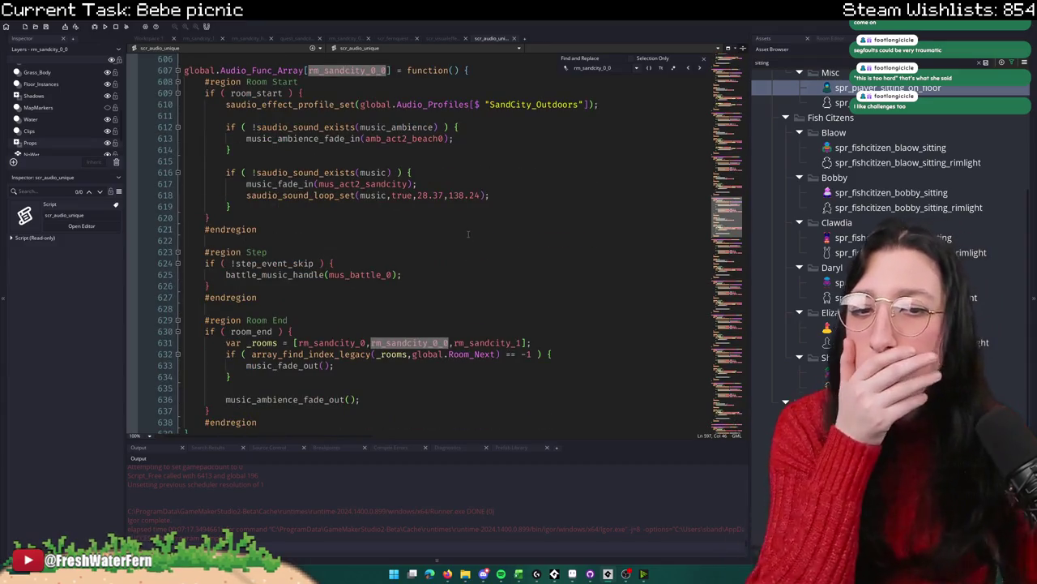
scroll(470, 232, "down", 10)
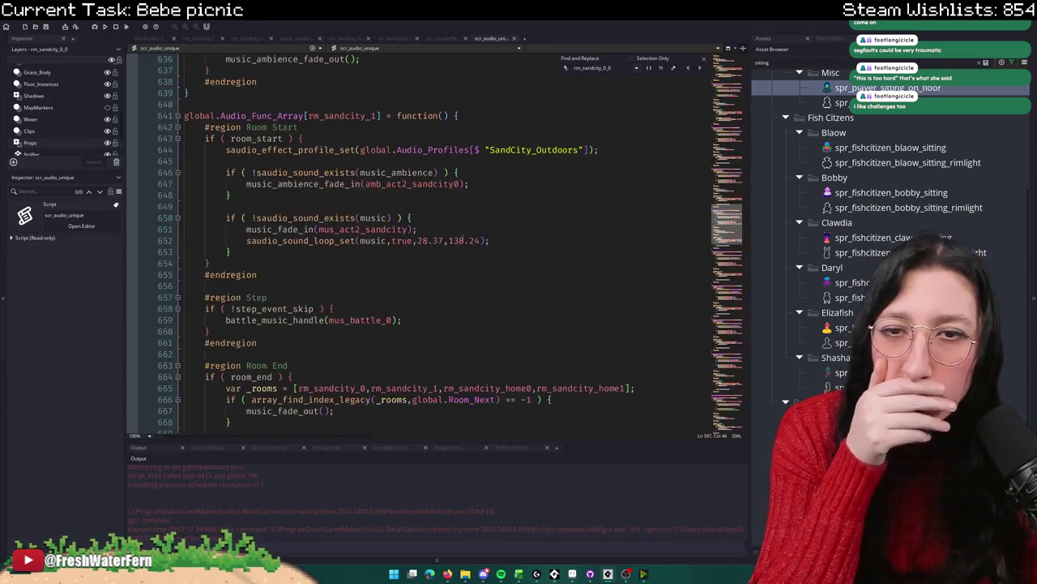
scroll(458, 241, "down", 8)
scroll(459, 241, "down", 10)
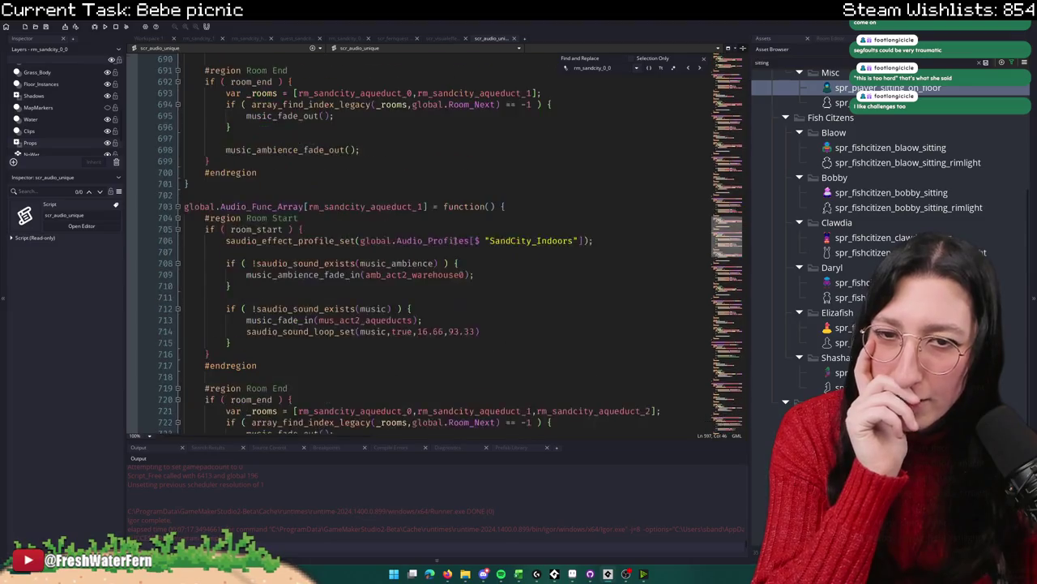
scroll(503, 178, "down", 8)
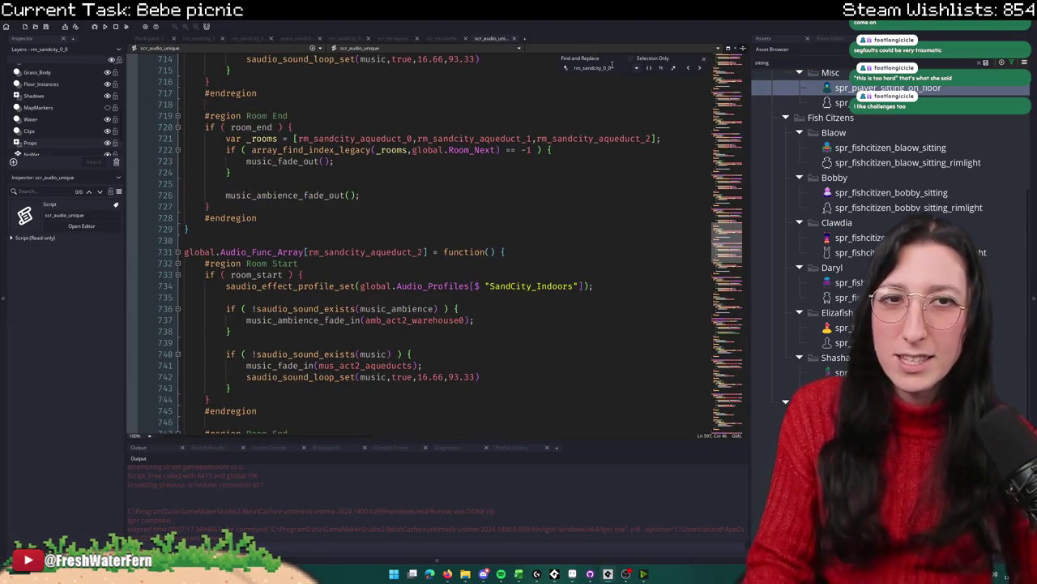
Step: Find the home1 room list and add ',rm_sandcity_0_0' after rm_sandcity_0 on line 783
key("BackSpace")
type("home1")
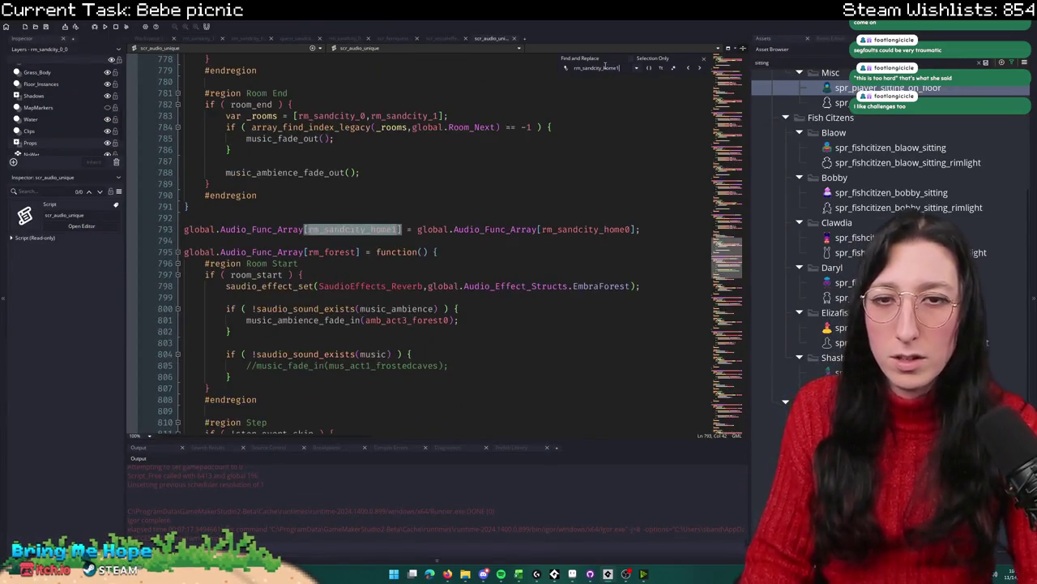
scroll(453, 188, "up", 6)
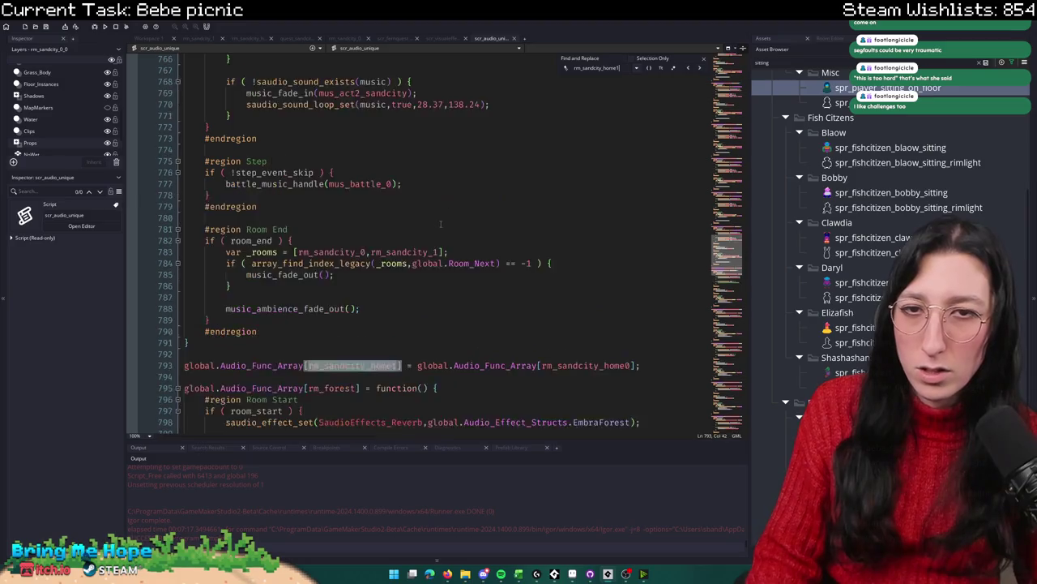
scroll(434, 267, "down", 2)
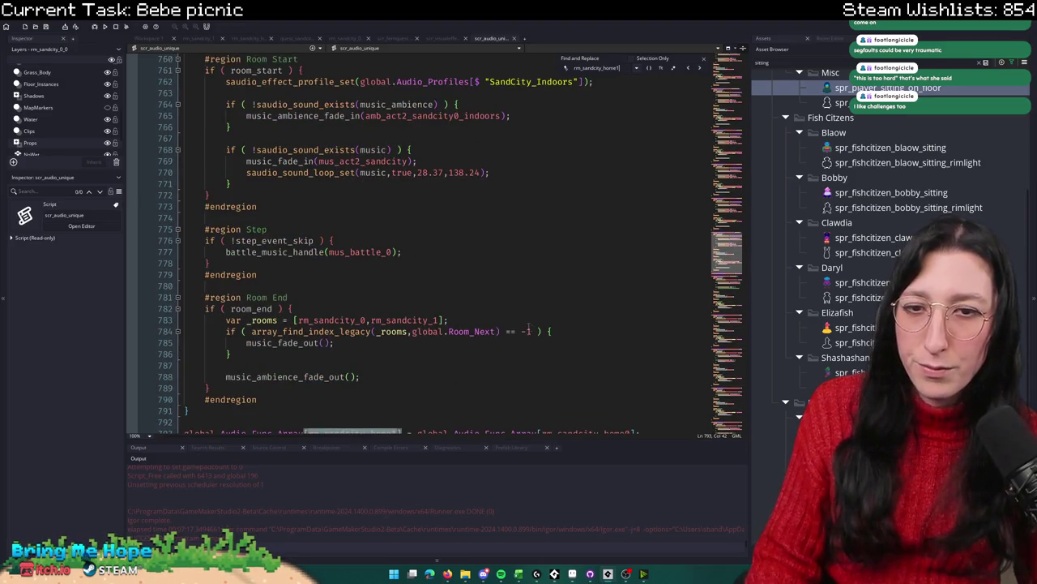
left_click(367, 320)
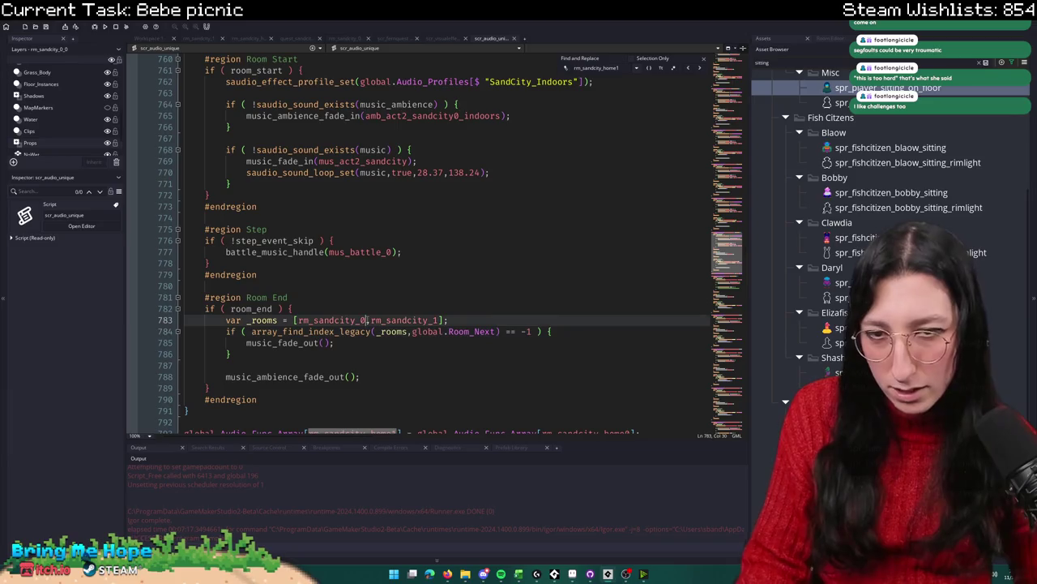
type(",rm_sandcity_0_0")
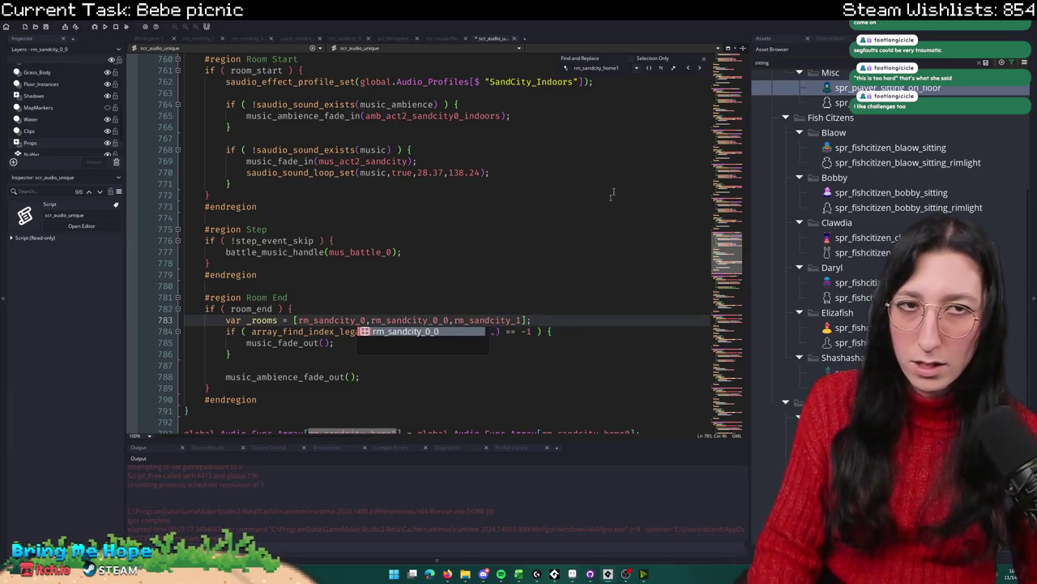
key("Escape")
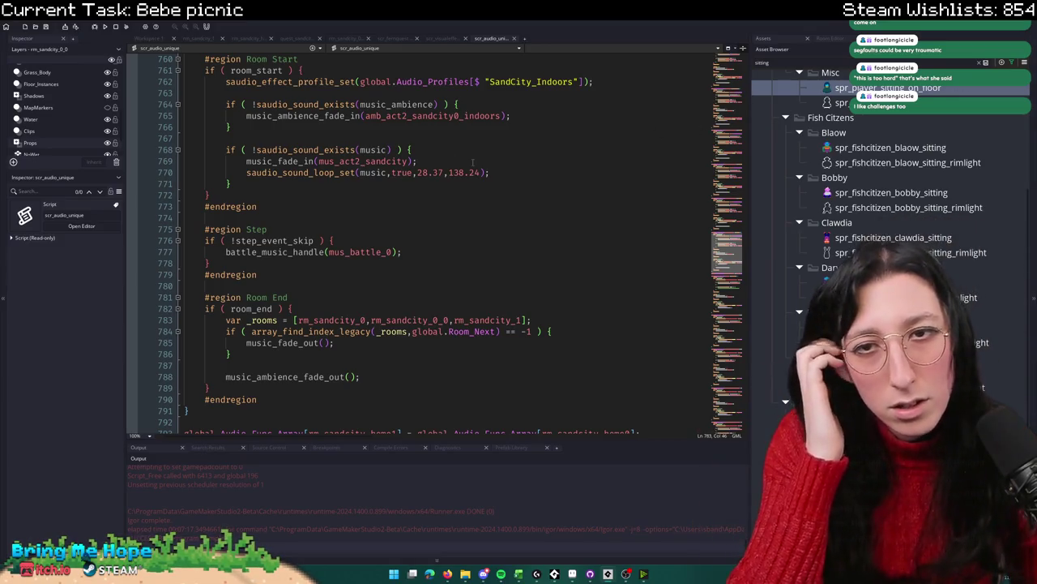
Step: Search for other rm_sandcity_0 matches and adjust the room list at the previous match
scroll(481, 161, "down", 10)
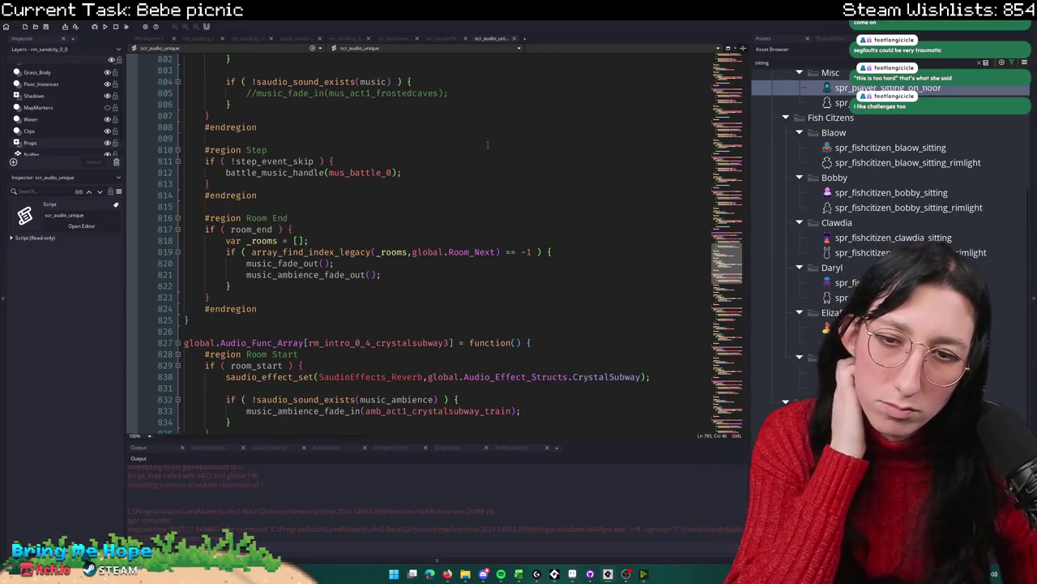
scroll(484, 146, "up", 15)
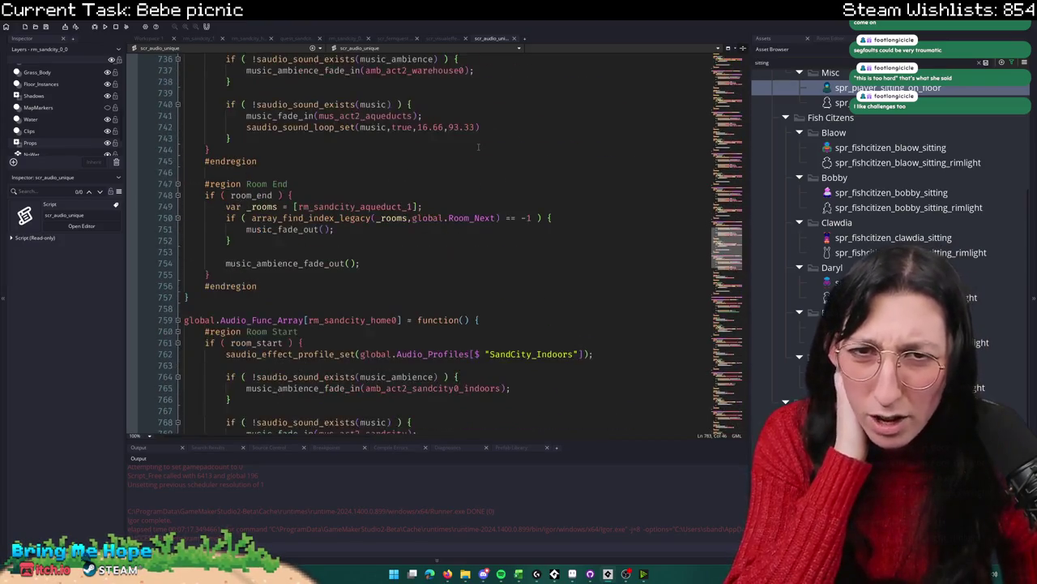
scroll(478, 147, "up", 8)
scroll(458, 149, "down", 10)
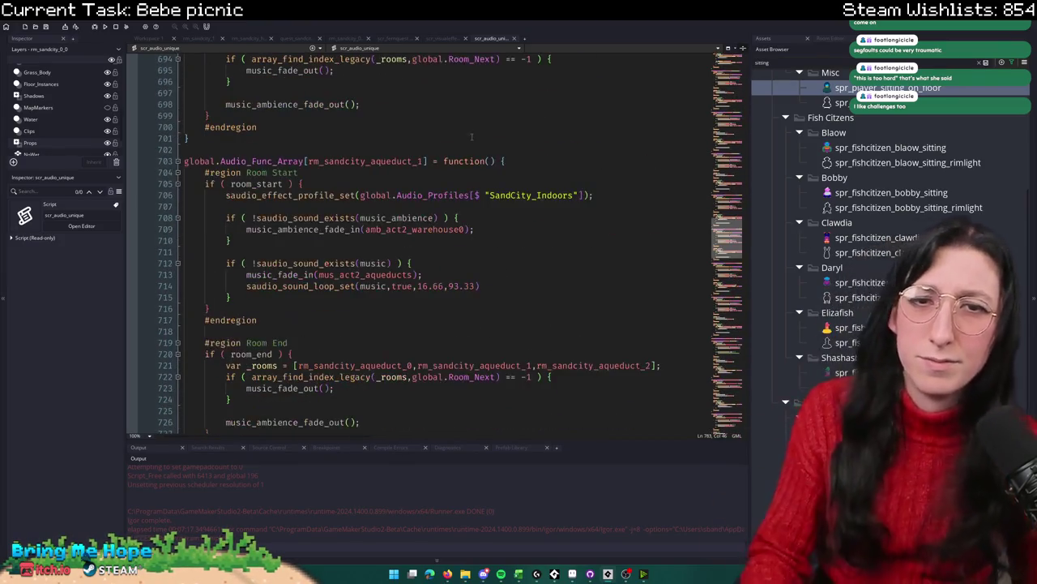
key("ctrl+f")
key("BackSpace")
key("BackSpace")
left_click(688, 69)
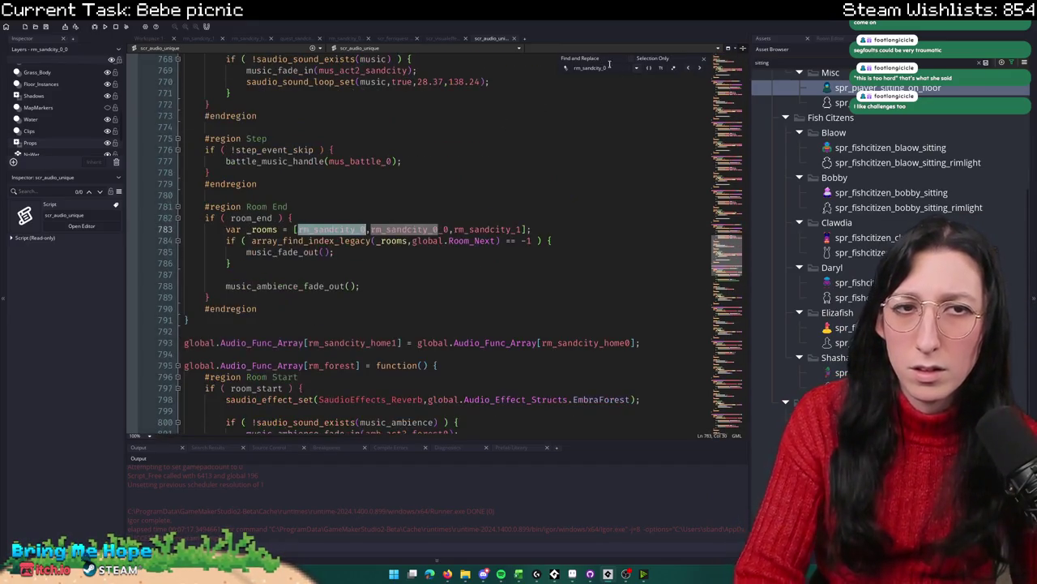
type("] = function() {")
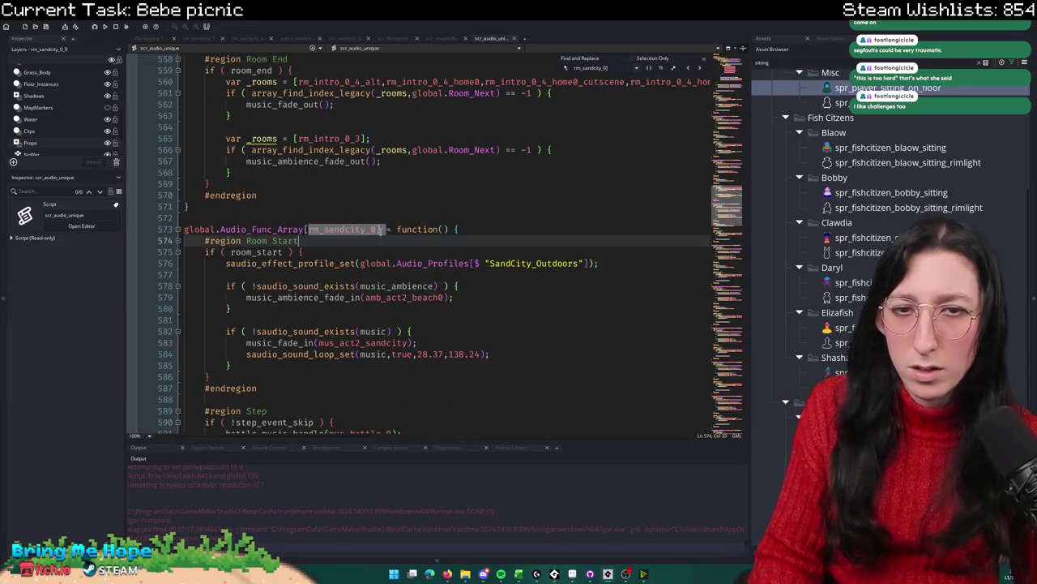
left_click_drag(164, 242, 163, 219)
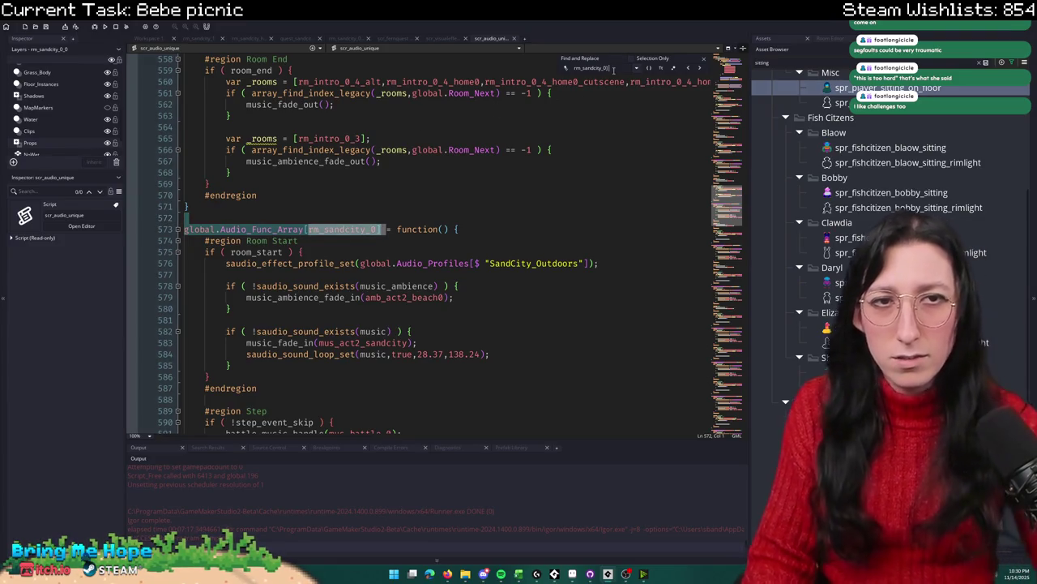
type("_0")
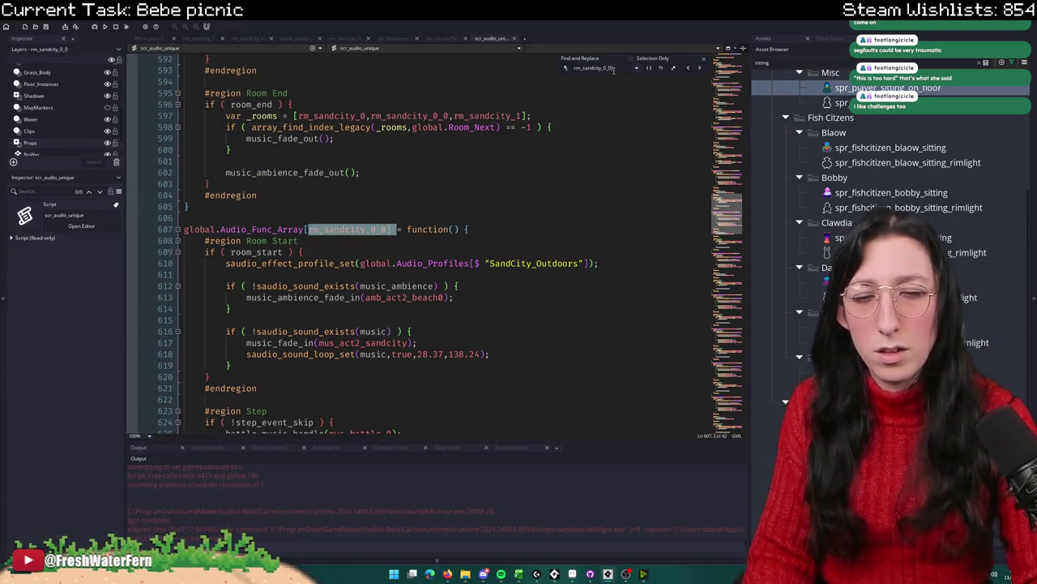
scroll(454, 194, "down", 6)
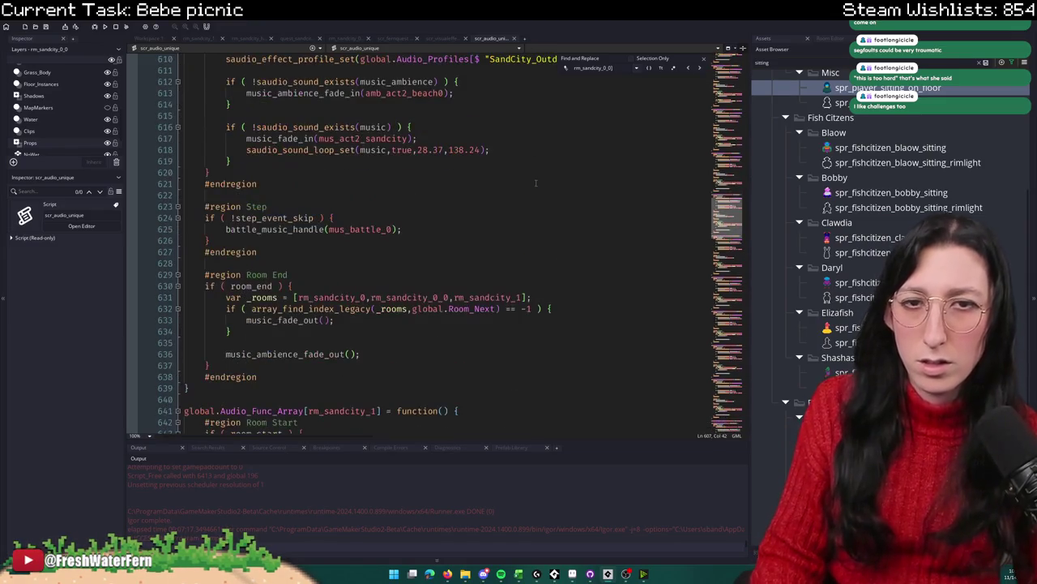
Step: Close Find and review the Room End room lists around lines 607–631 before returning to quest_sandcity
left_click(704, 60)
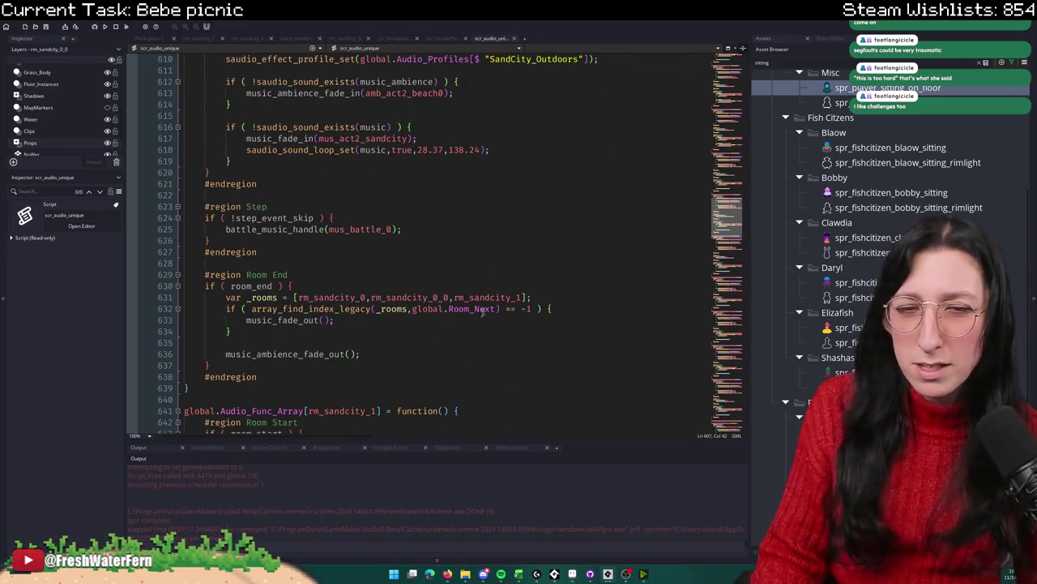
left_click(537, 185)
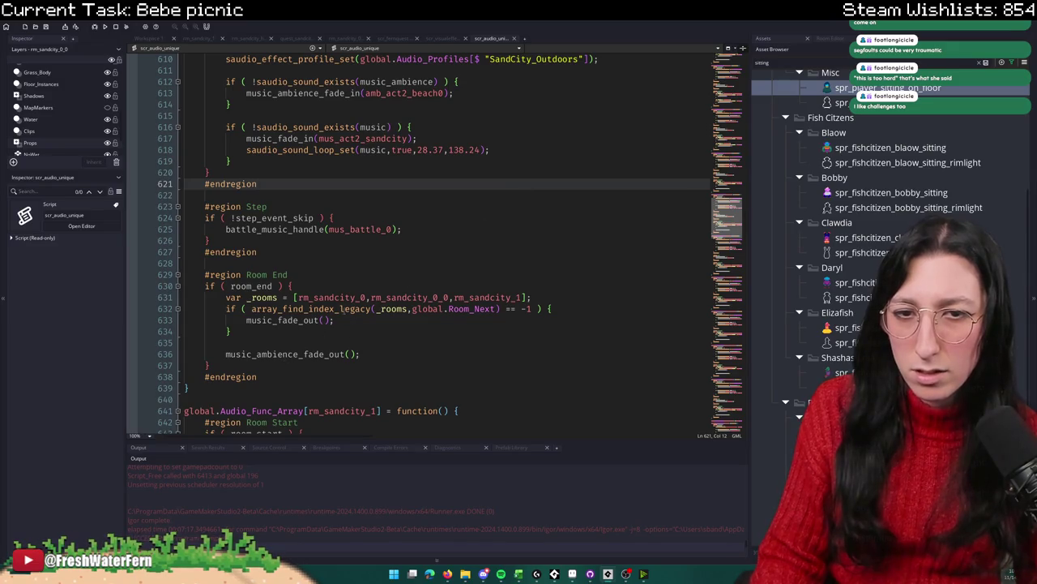
left_click(348, 285)
double_click(332, 297)
scroll(486, 259, "up", 6)
left_click(557, 233)
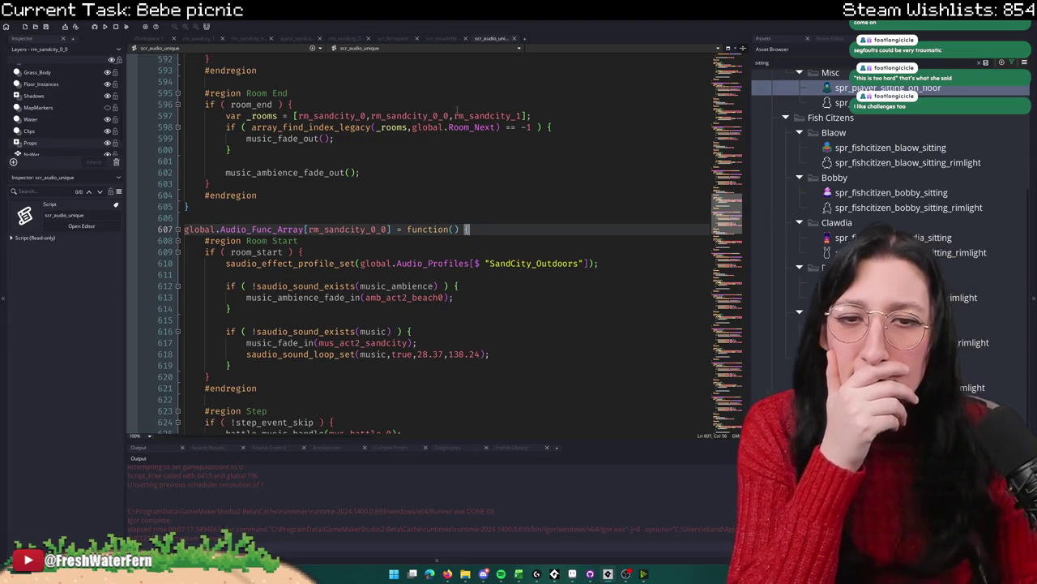
key("ctrl+Tab")
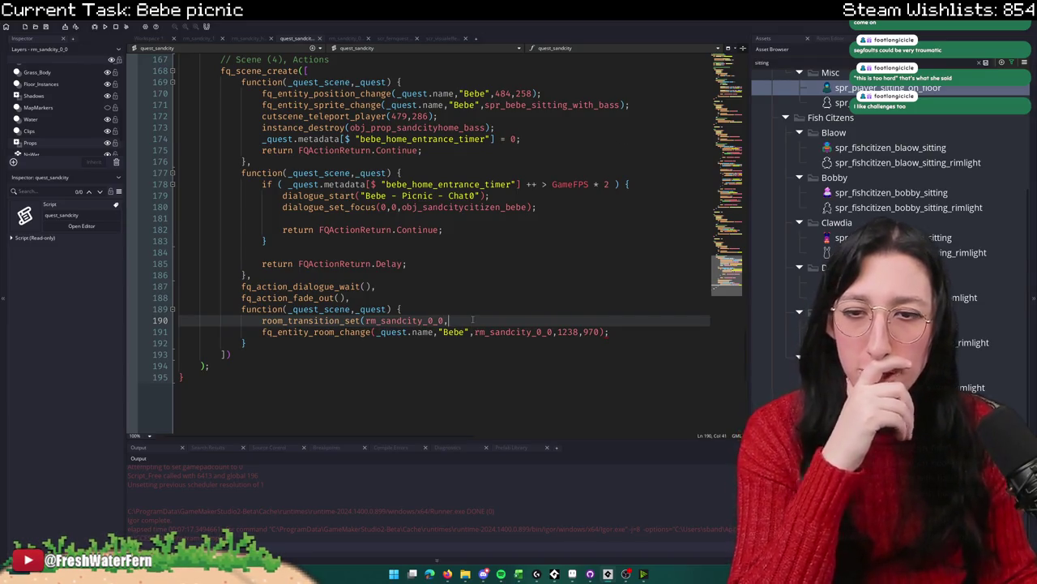
Step: Complete line 190 as room_transition_set(rm_sandcity_0_0,FadeToBlack,ease_out_back,60,60) using an existing call's arguments
scroll(472, 320, "down", 4)
double_click(312, 185)
key("ctrl+f")
key("Return")
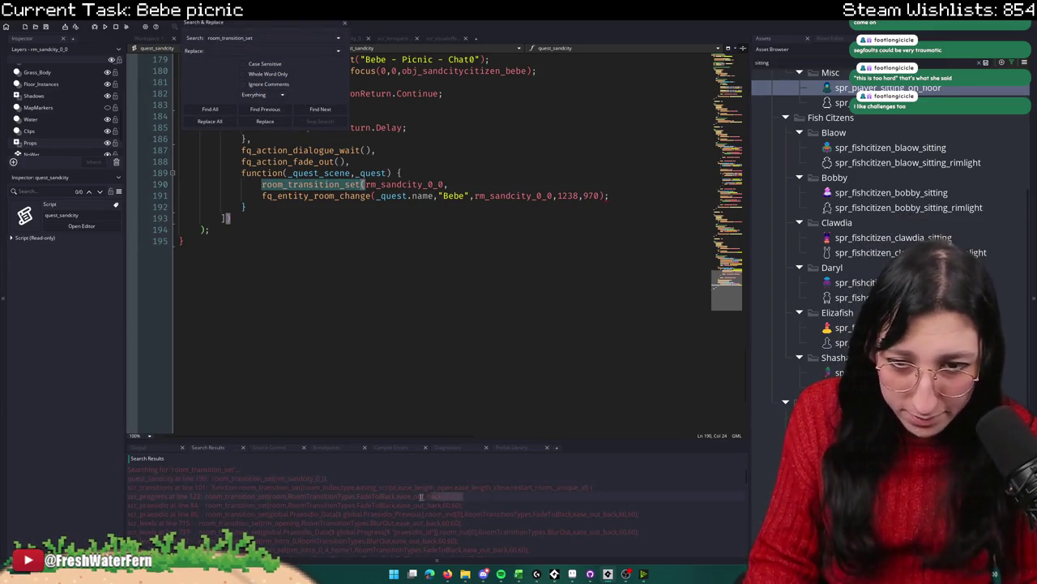
left_click(451, 183)
key("ctrl+v")
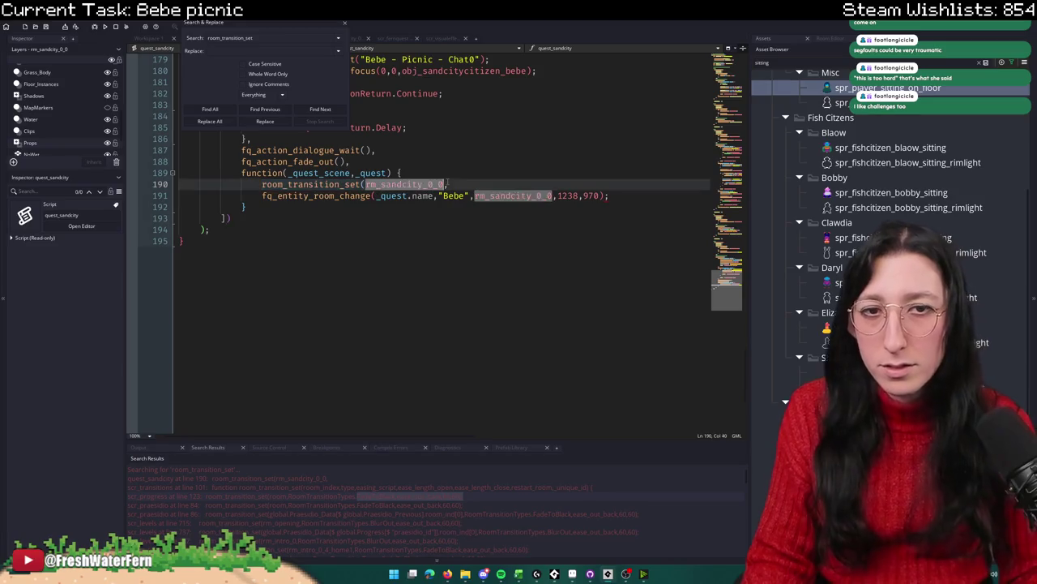
left_click(345, 23)
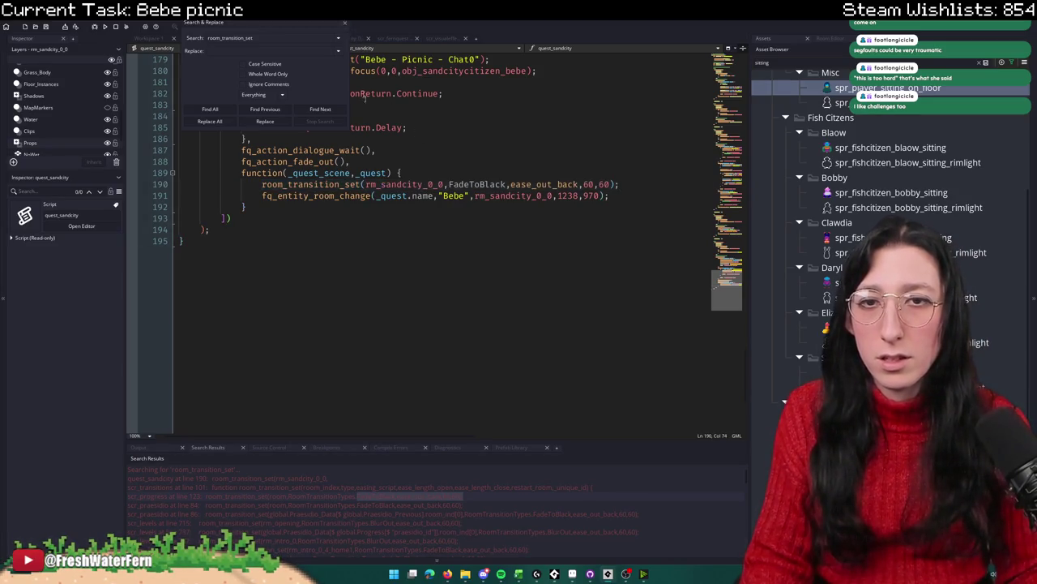
Step: Review lines 190–192 of the new scene function, checking the transition and Bebe's room change
scroll(573, 285, "up", 4)
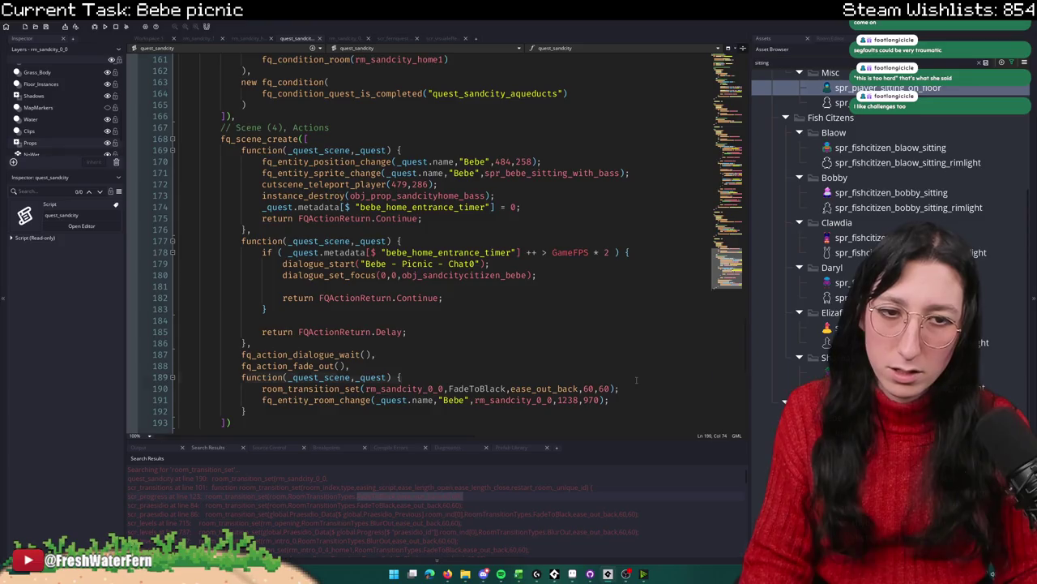
scroll(624, 364, "down", 4)
double_click(588, 252)
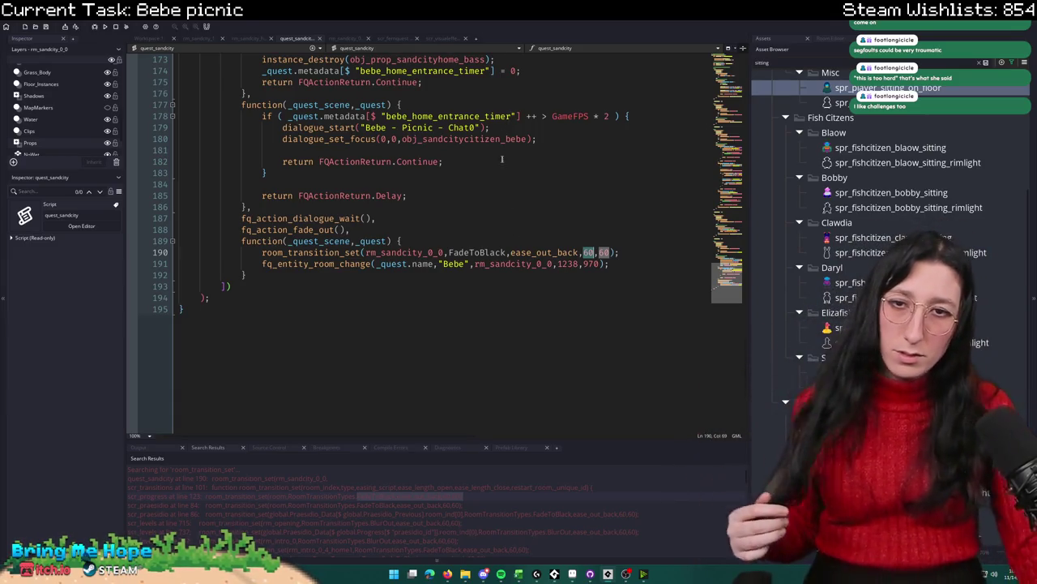
left_click(633, 257)
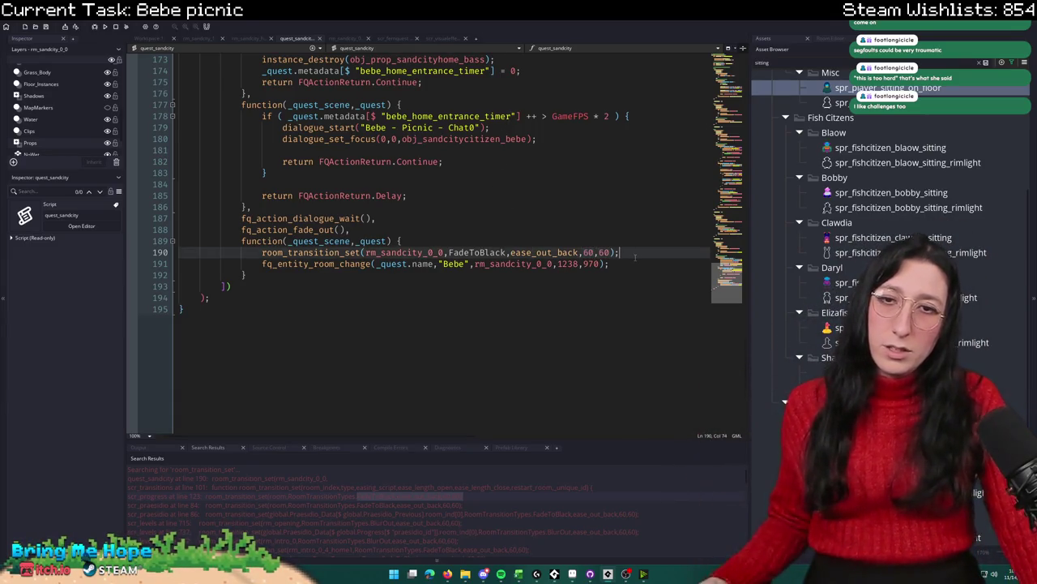
left_click(633, 262)
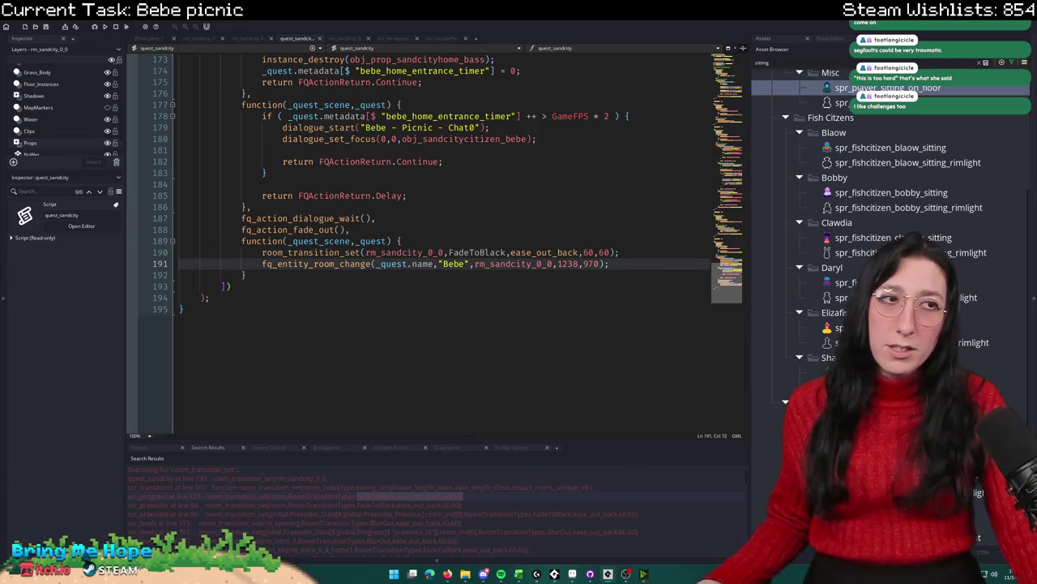
left_click(309, 274)
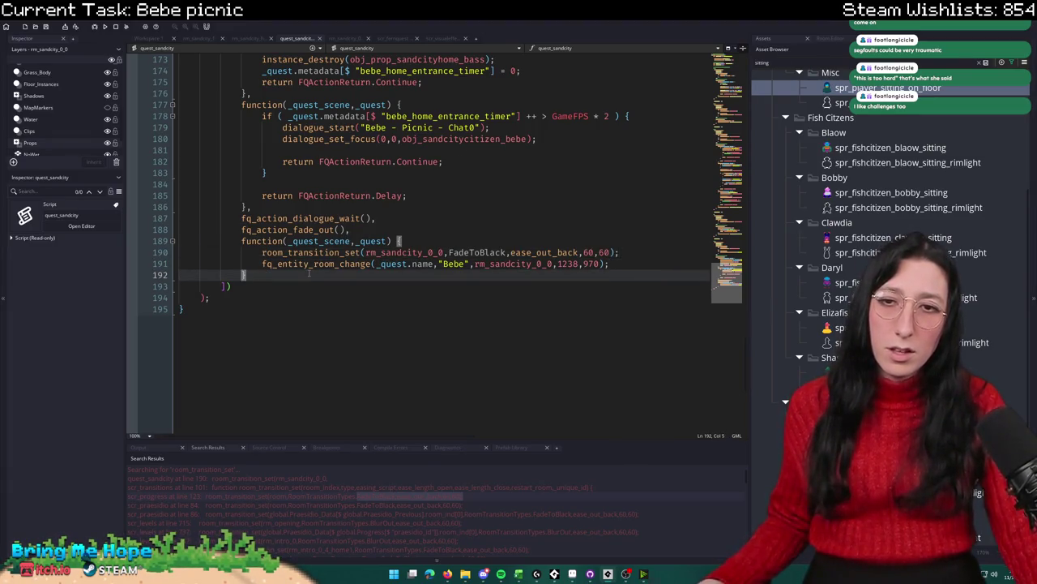
scroll(309, 274, "up", 4)
scroll(297, 237, "up", 4)
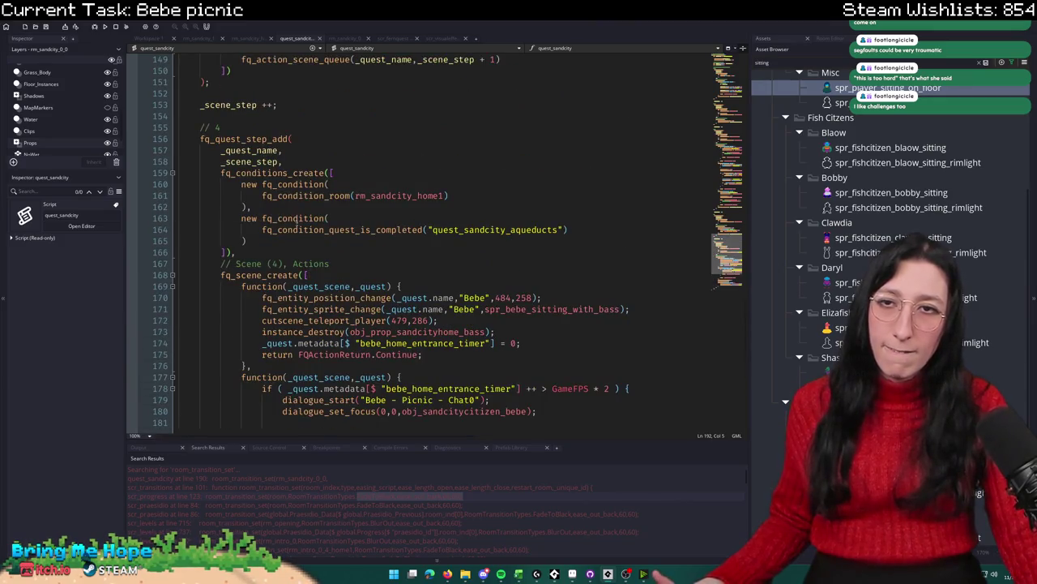
scroll(666, 128, "up", 6)
scroll(666, 128, "down", 4)
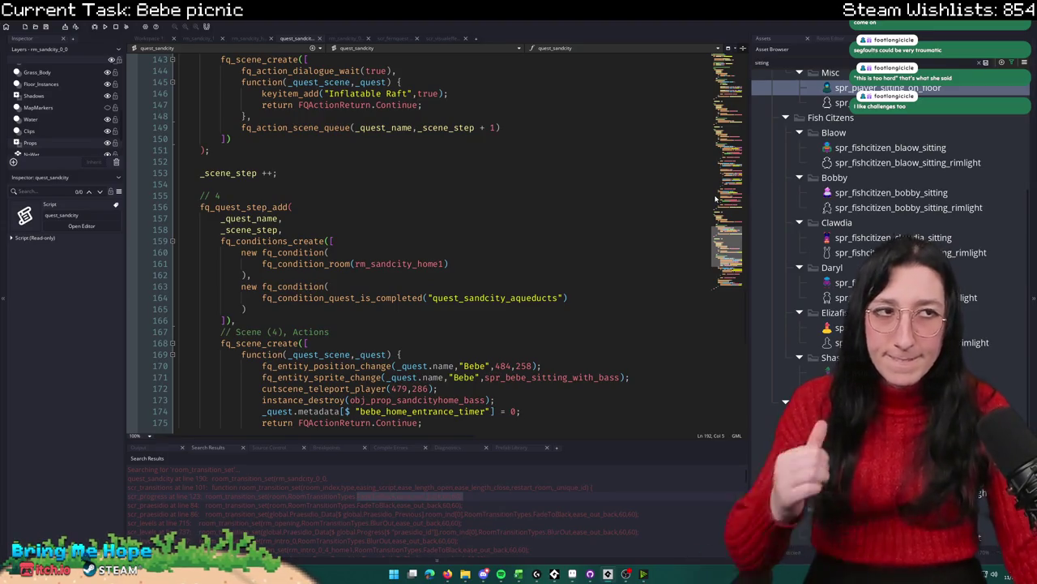
scroll(288, 350, "down", 8)
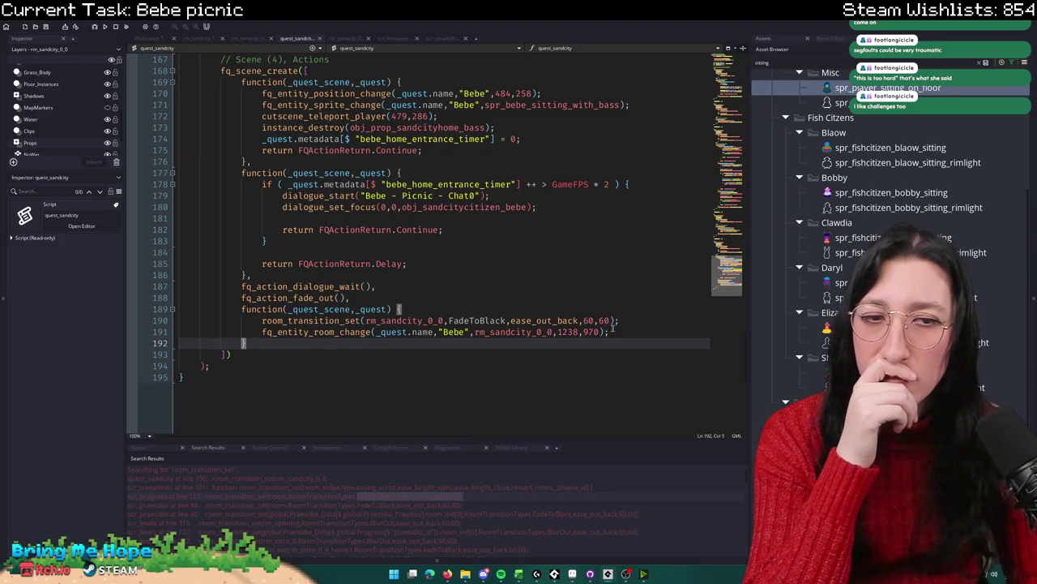
Step: Add fq_entity_sprite_change(_quest.name,"Bebe",spr_bebe_sitting_on_floor); after Bebe's move to rm_sandcity_0_0
left_click(644, 322)
key("Return")
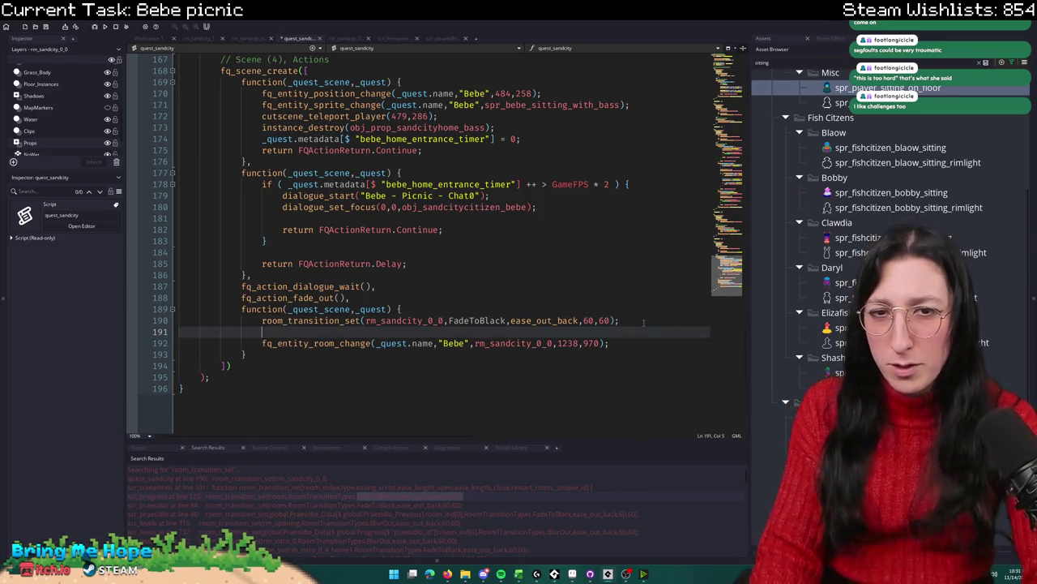
type("|")
key("Delete")
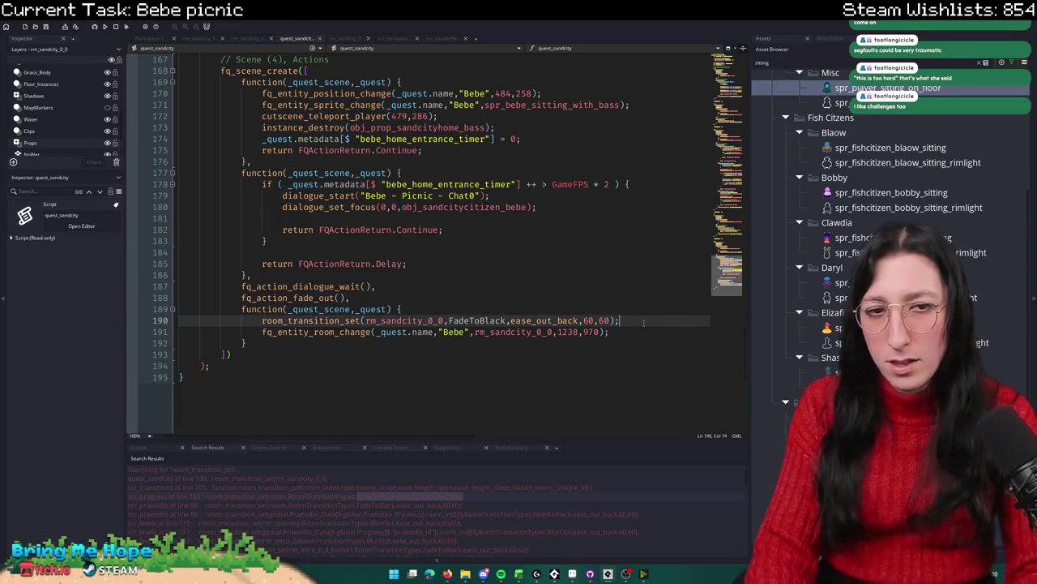
key("Return")
type("fq_")
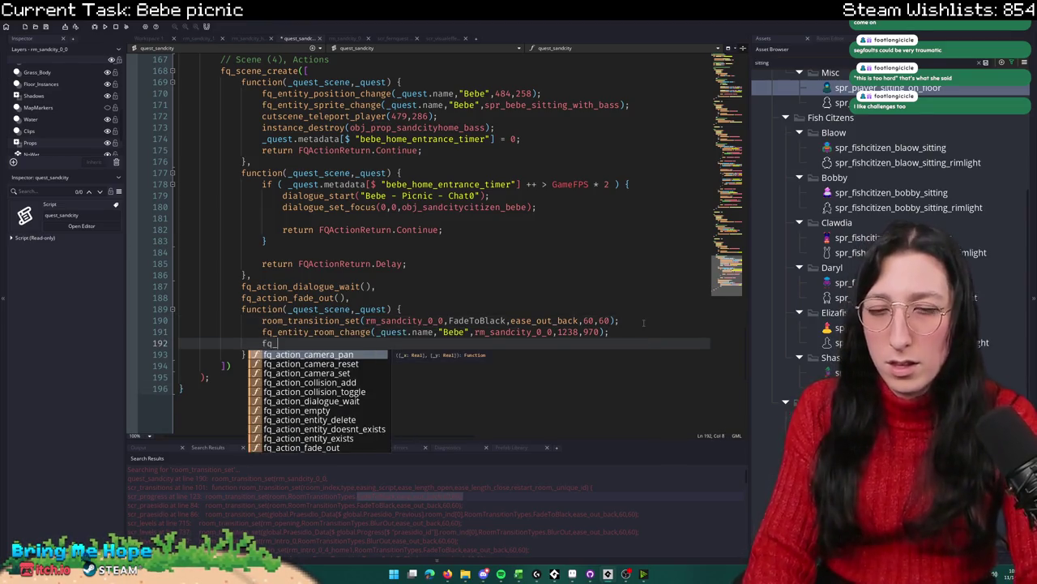
type("entity_sprite_")
key("Return")
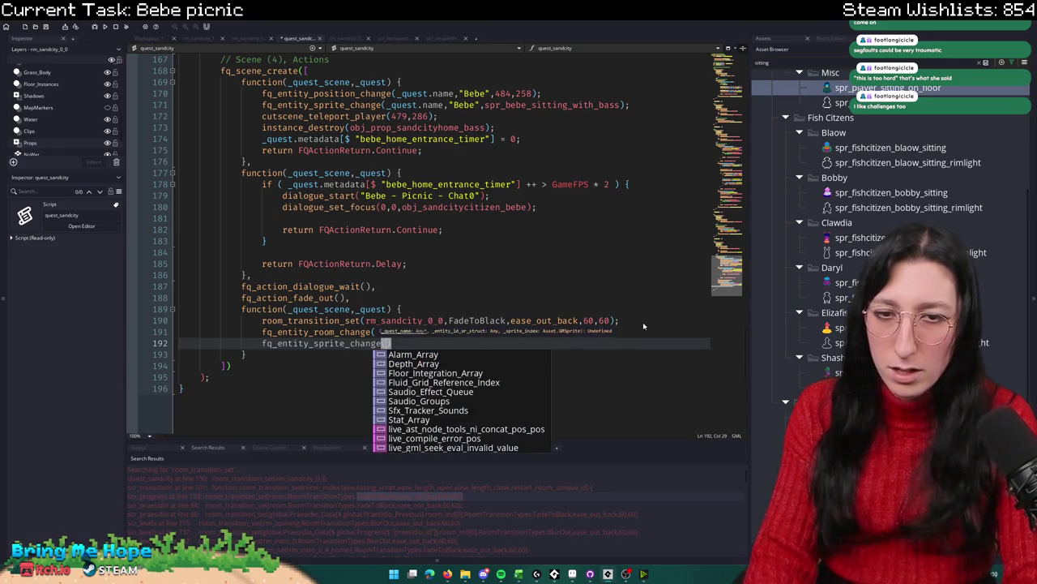
type("_quest.name,\"Bebe")
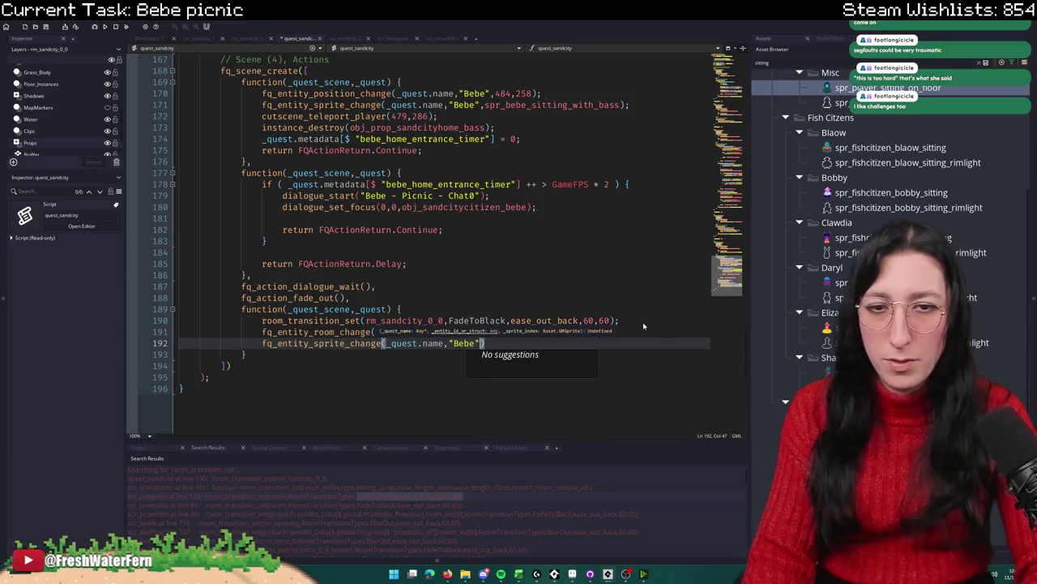
type("\",spr_bebe")
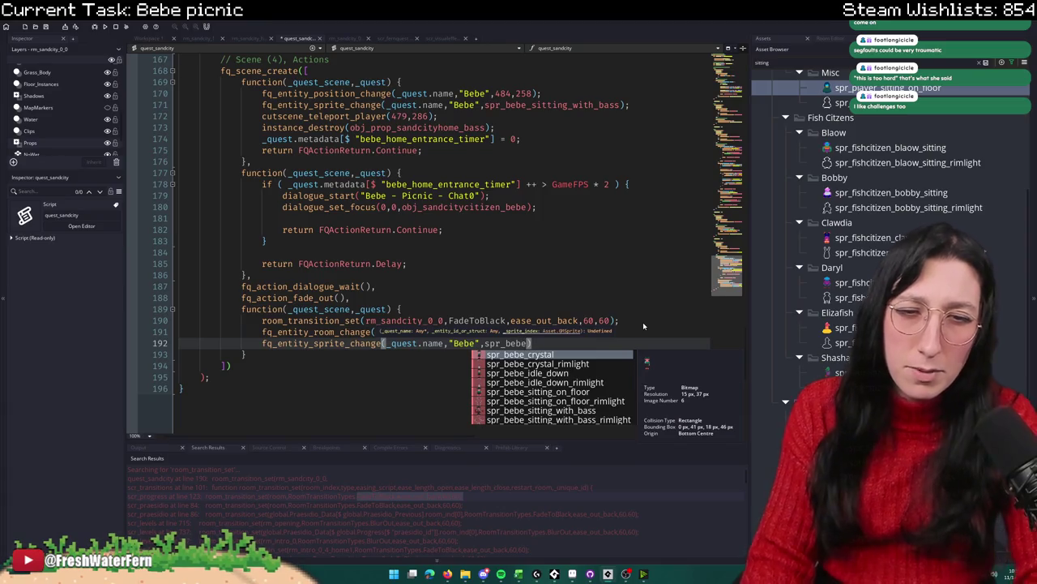
key("Down")
key("Down")
key("Down")
key("Return")
key("End")
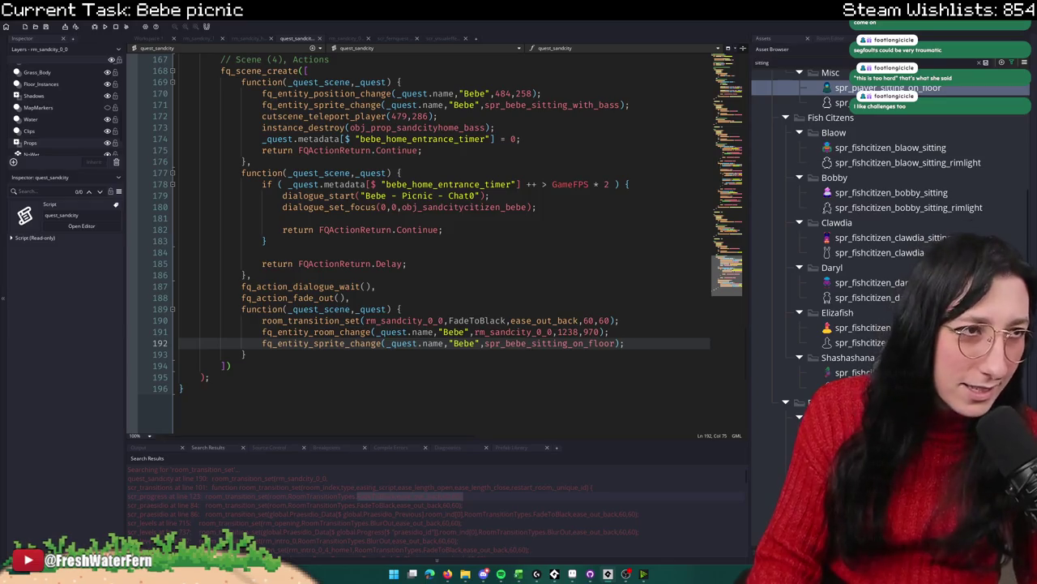
Step: Remove the trailing comma after the scene function's closing brace
scroll(421, 373, "down", 2)
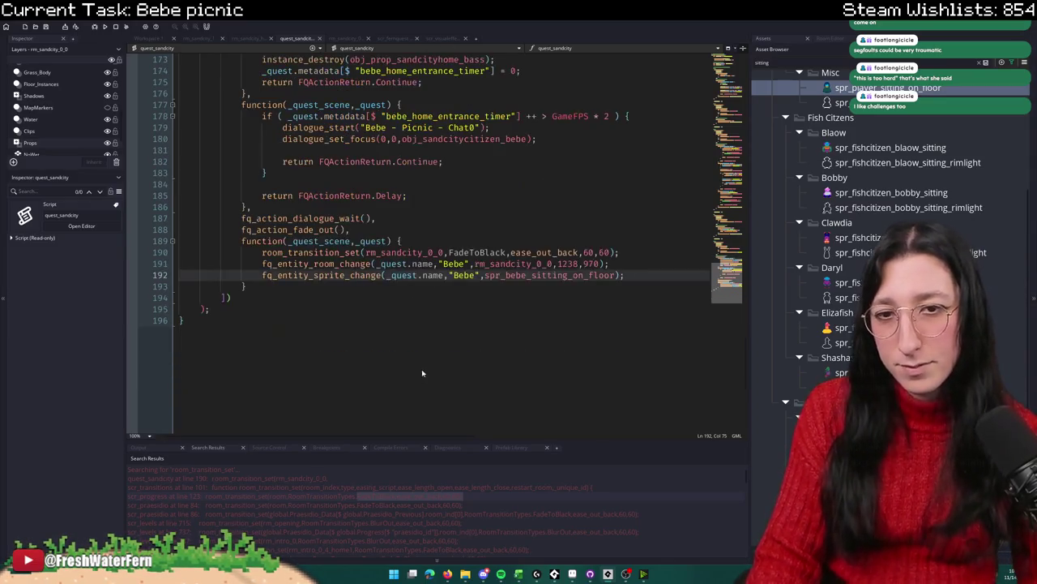
left_click(299, 289)
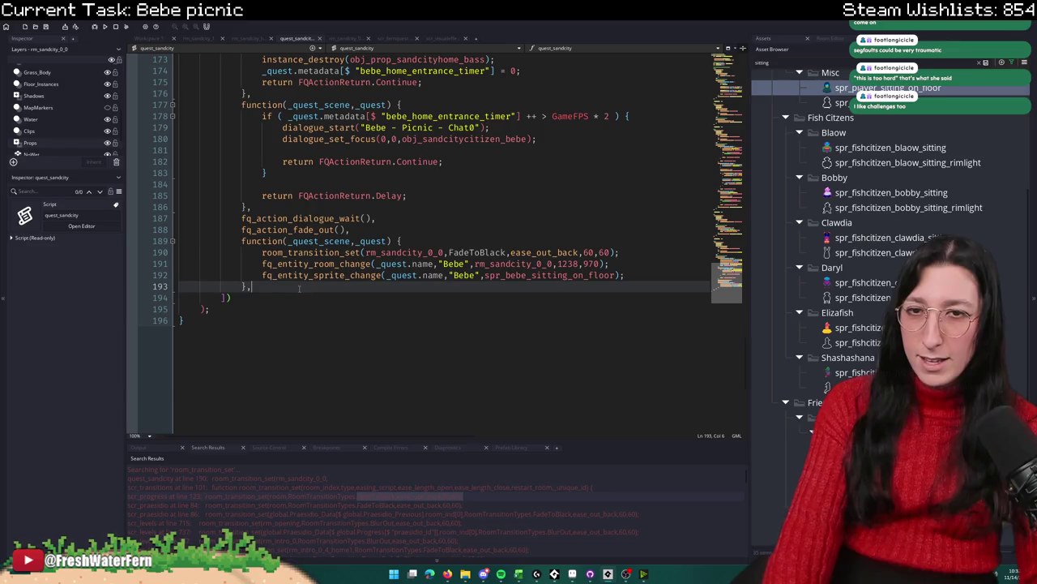
scroll(299, 288, "up", 4)
scroll(291, 284, "down", 2)
key("BackSpace")
Step: Add a comma and a new empty function() stub after the fade-and-move scene function
scroll(279, 276, "up", 5)
scroll(248, 405, "down", 5)
left_click(243, 377)
scroll(243, 373, "up", 12)
left_click(205, 286, "shift")
left_click(190, 333, "shift")
scroll(197, 339, "down", 10)
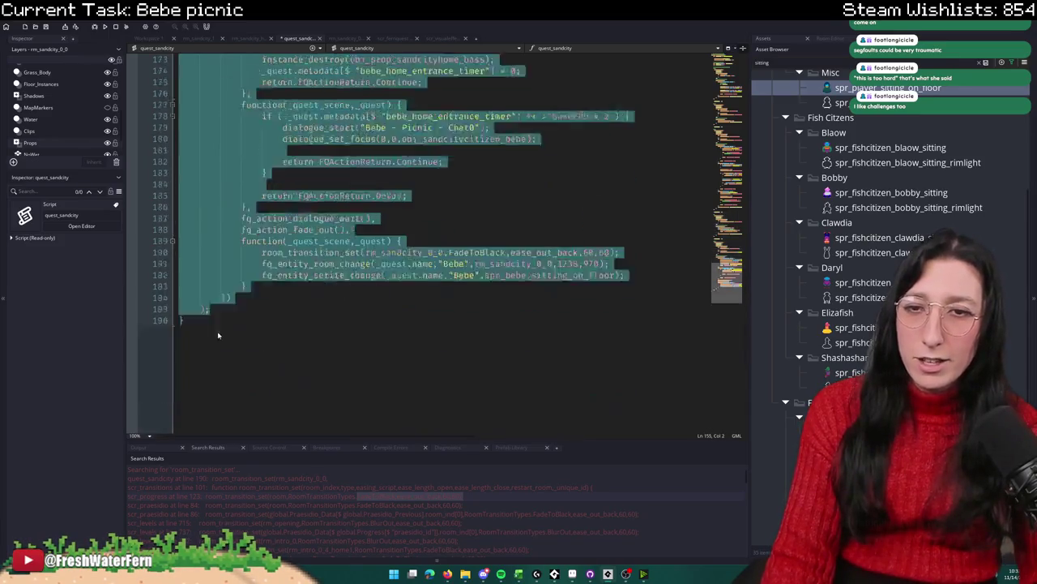
left_click(300, 276)
left_click(290, 283)
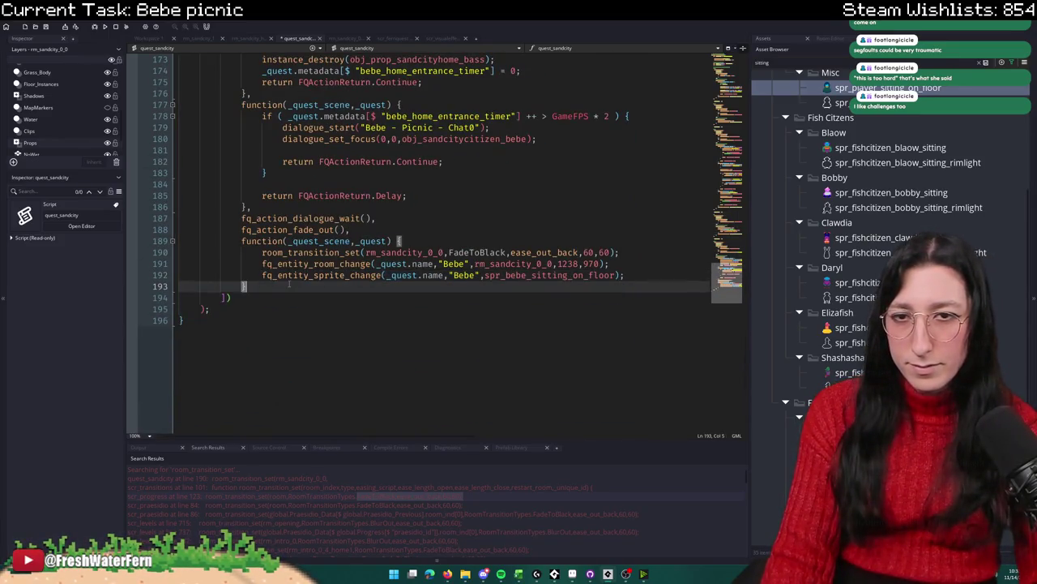
type(",")
key("Return")
type("function")
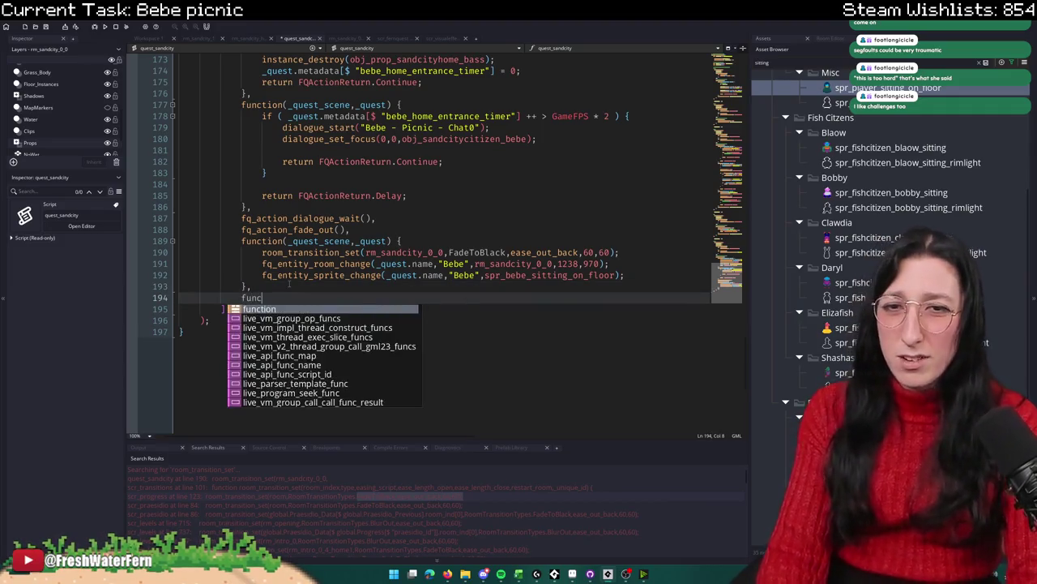
key("BackSpace")
type("(")
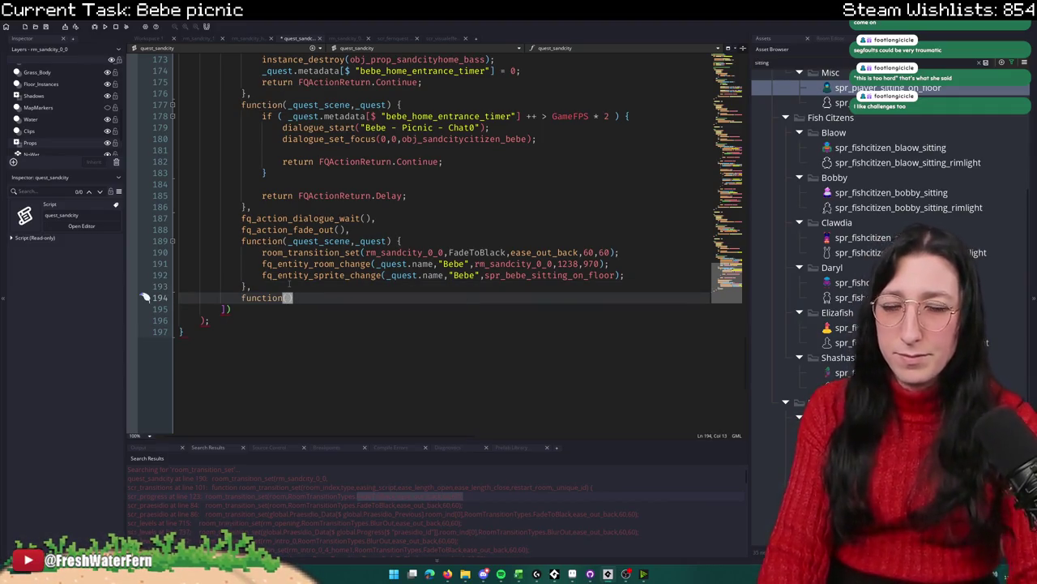
Step: Replace the empty stub with a copy of the fade-and-move scene function
left_click_drag(144, 297, 145, 241)
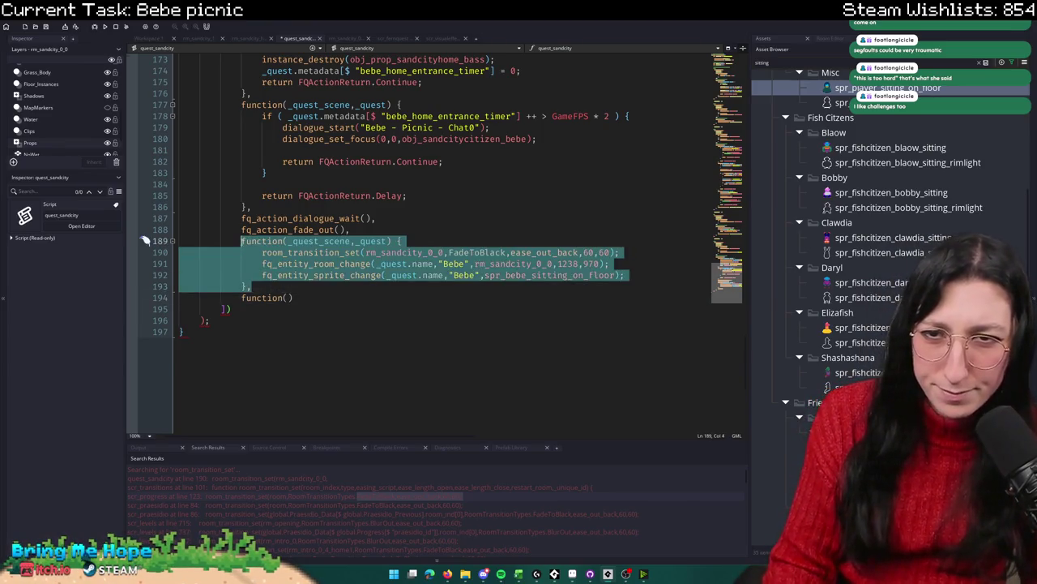
key("ctrl+c")
left_click_drag(294, 297, 242, 297)
key("ctrl+v")
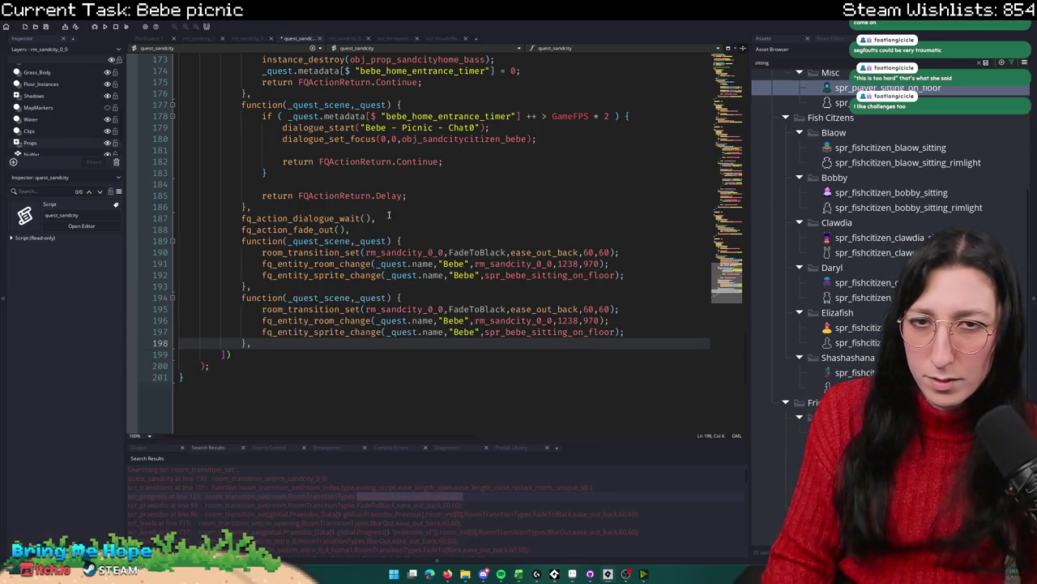
Step: Add return FQActionReturn.Continue; after the sprite change line in the first scene
left_click_drag(445, 161, 282, 161)
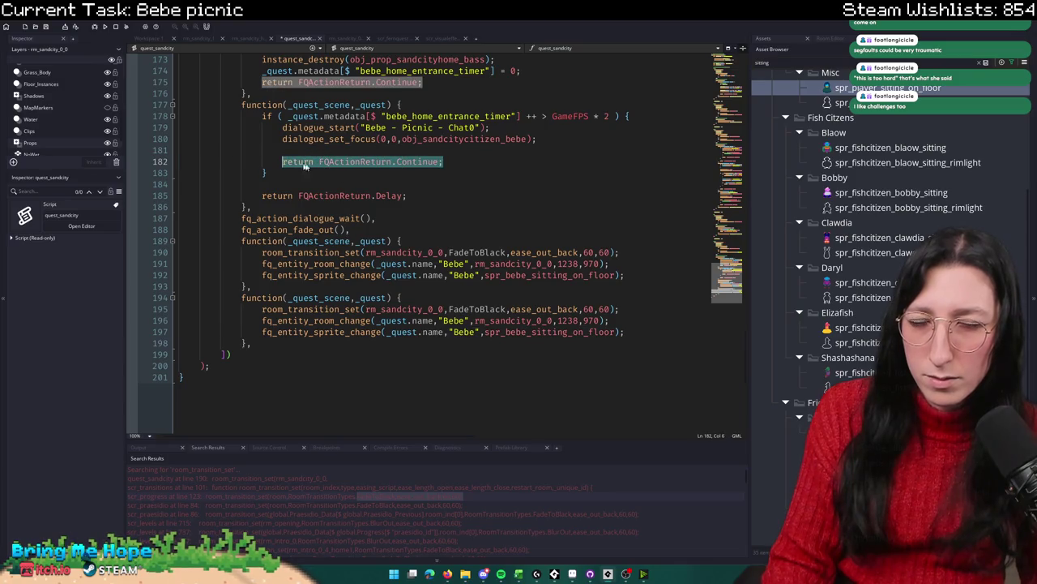
key("ctrl+c")
left_click(640, 273)
key("Return")
key("ctrl+v")
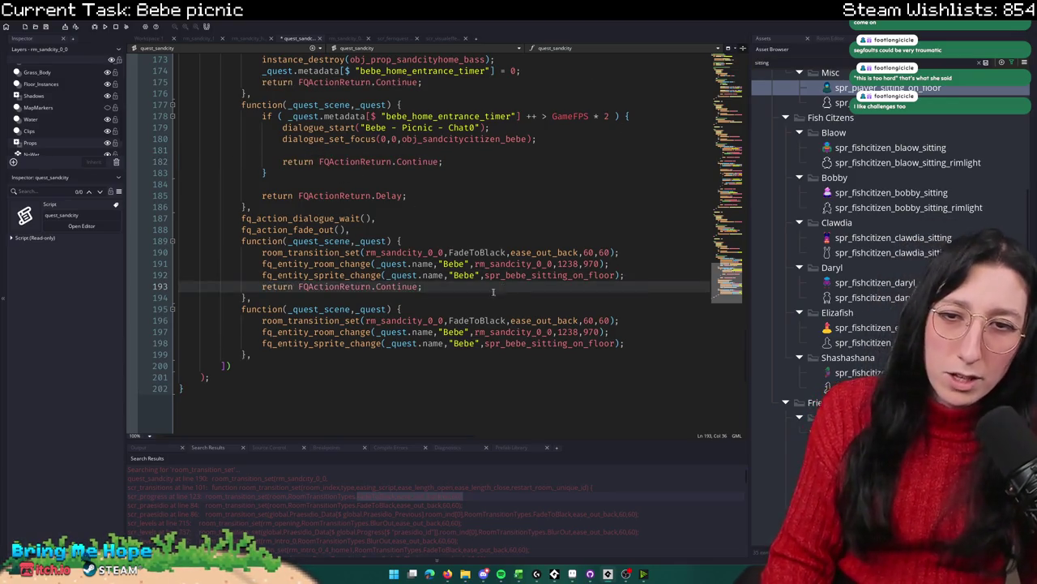
Step: Start the second scene with an if (room == rm_sandcity_0_0) check returning FQActionReturn.Continue
left_click(477, 321)
left_click(477, 309)
key("Return")
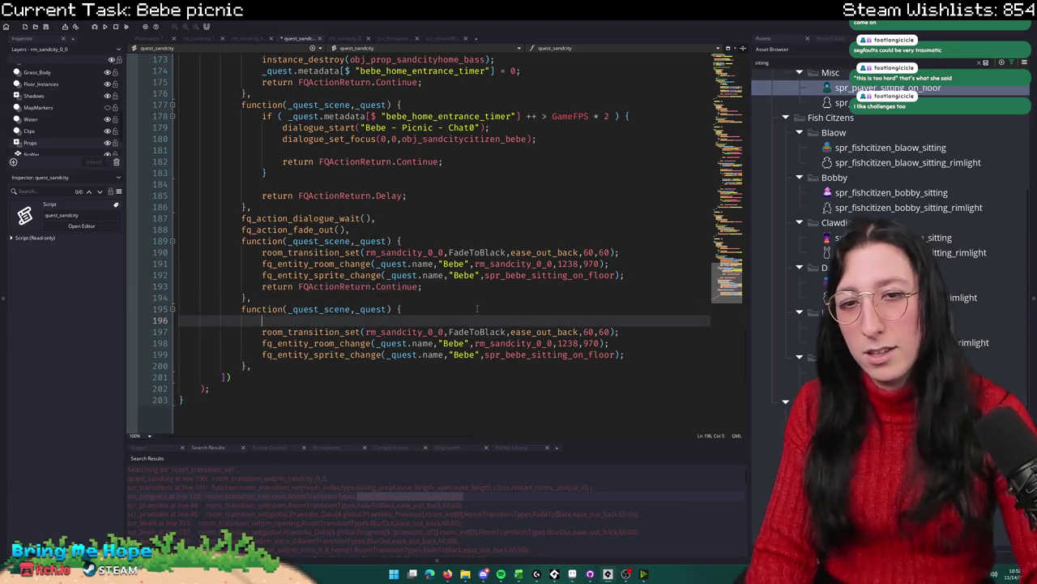
type("if( room == rm_")
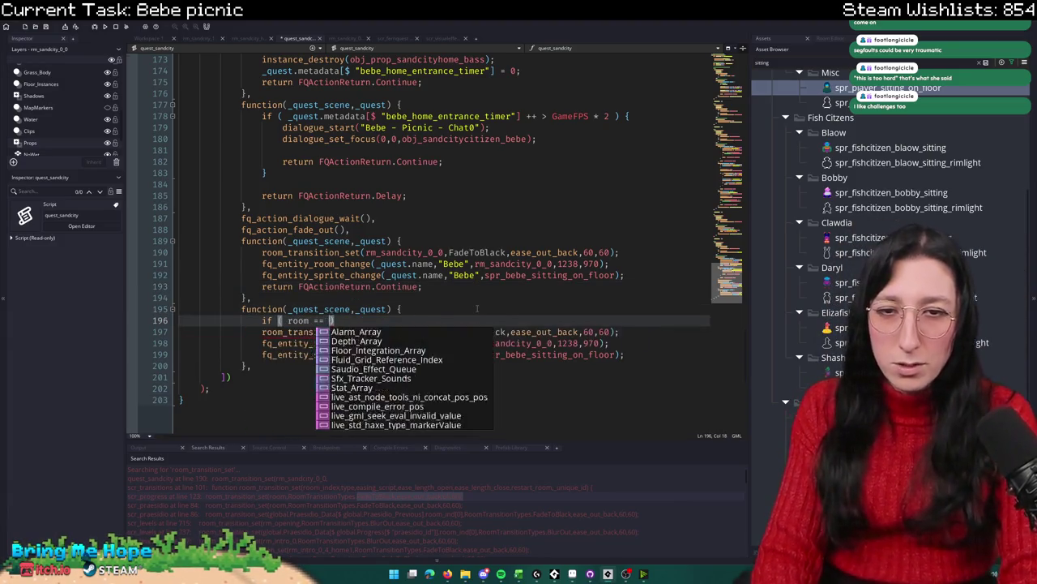
type("sandcity_0")
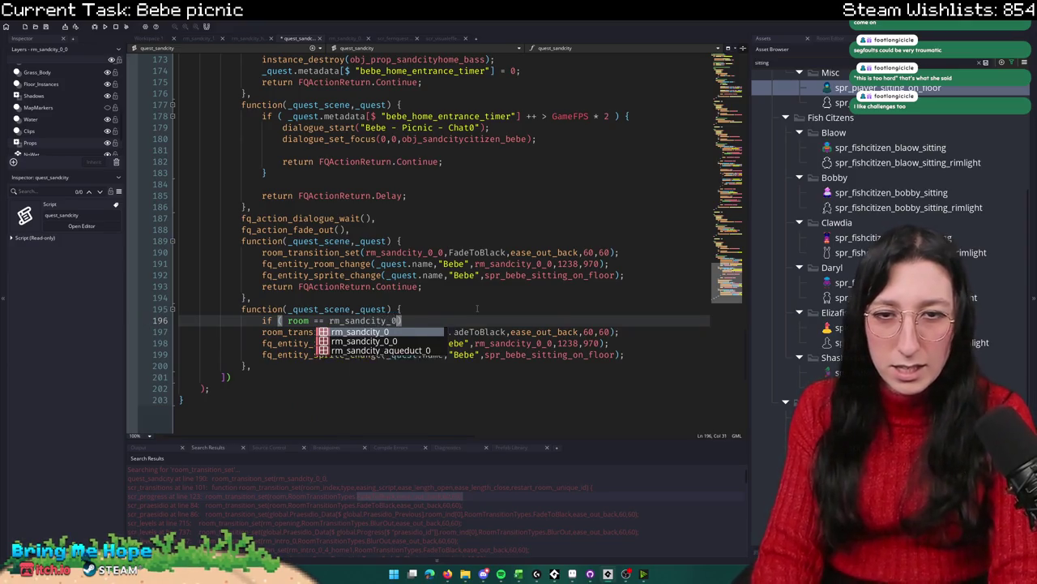
type("-")
type("_0 ")
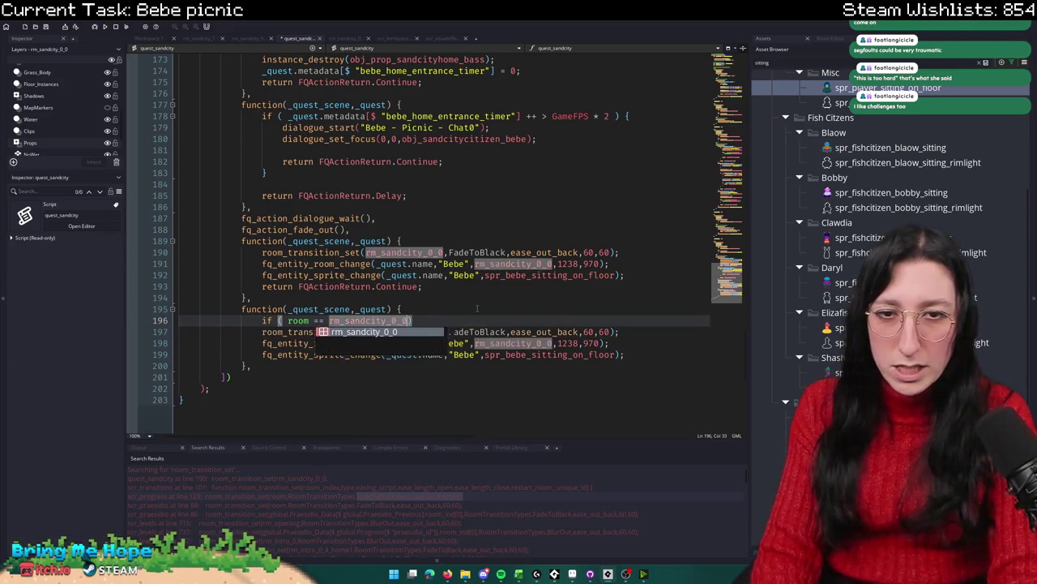
type(")")
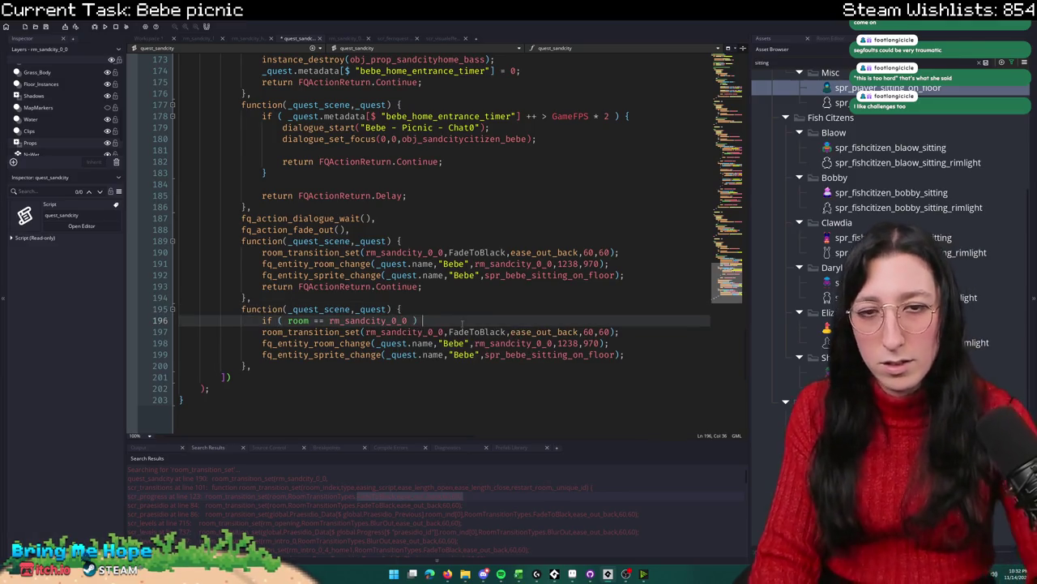
key("Return")
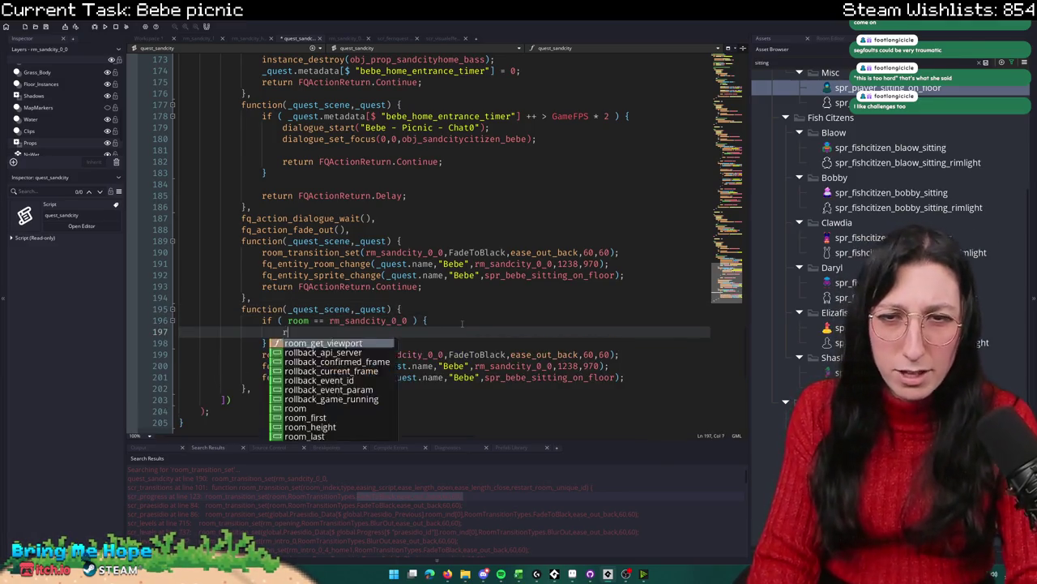
type("eturn FQActionReturn")
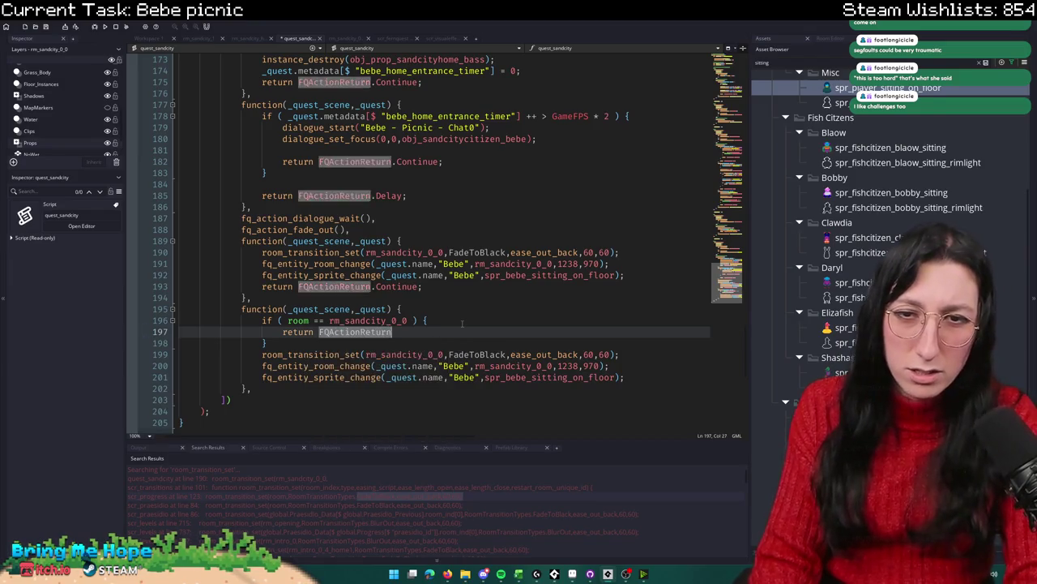
type(".Continue")
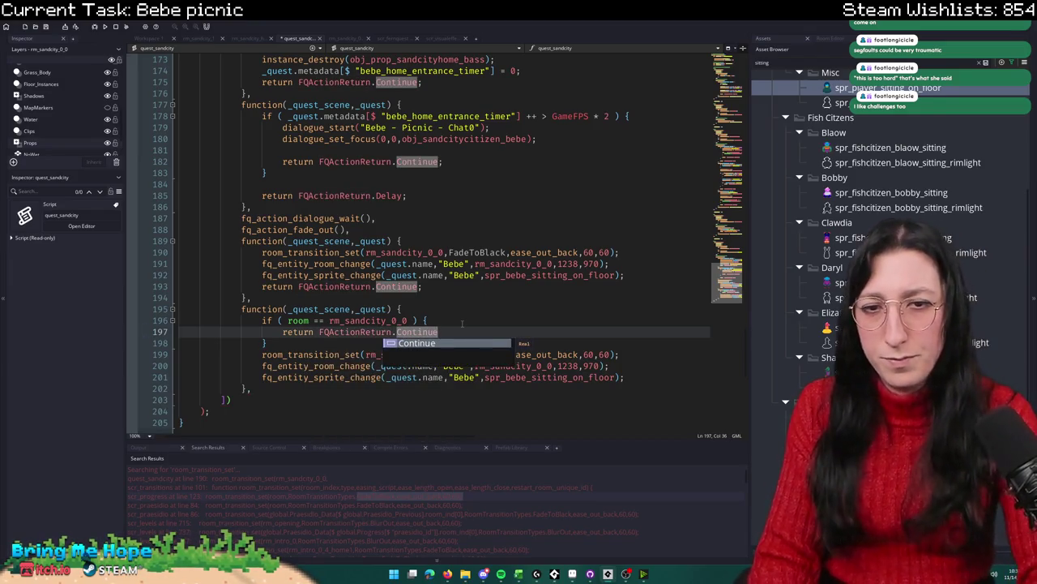
type(";")
Step: Return FQActionReturn.Delay after the room check and delete the leftover copied lines
key("shift+Home")
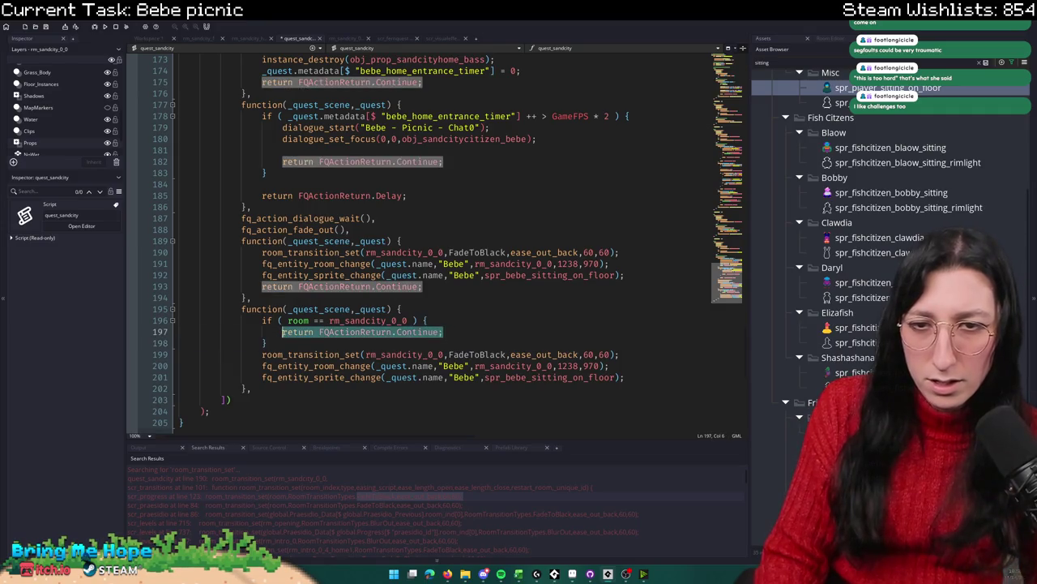
key("ctrl+c")
left_click(293, 343)
key("Return")
key("ctrl+v")
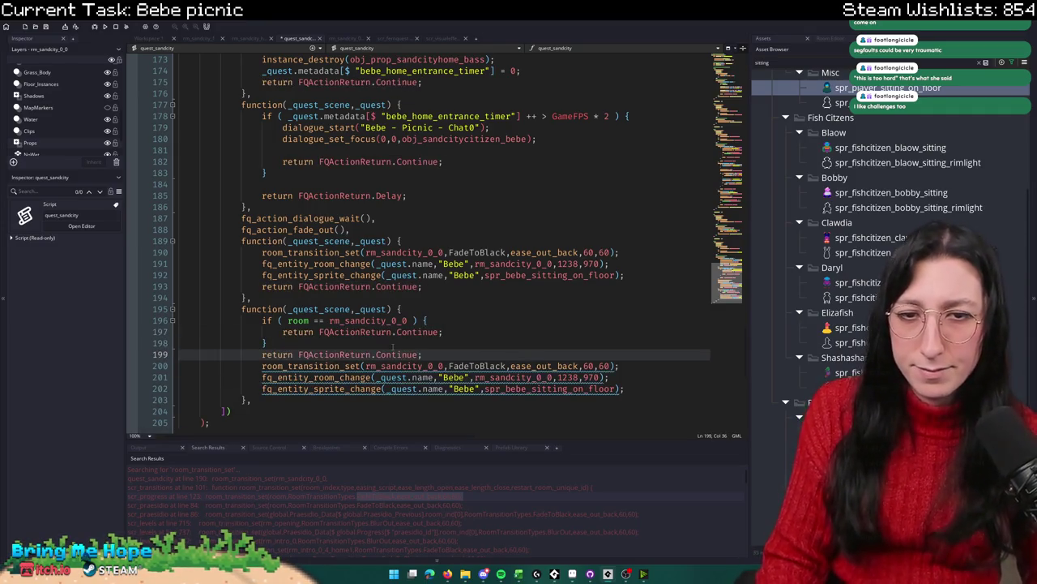
left_click(393, 354)
double_click(392, 354)
type("Delay")
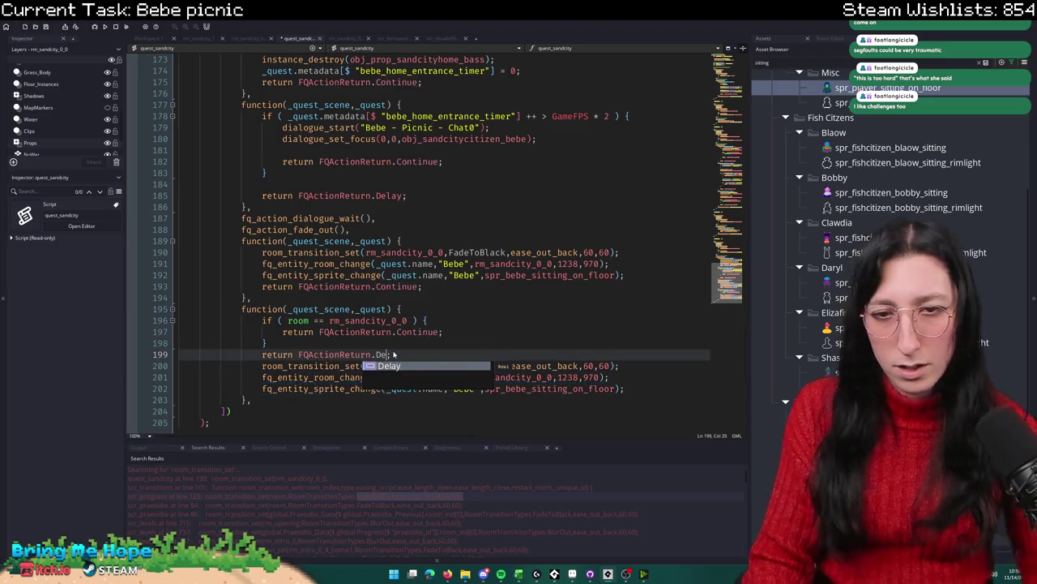
key("Escape")
mouse_move(662, 388)
left_mouse_down()
mouse_move(640, 379)
mouse_move(629, 354)
left_mouse_up()
key("BackSpace")
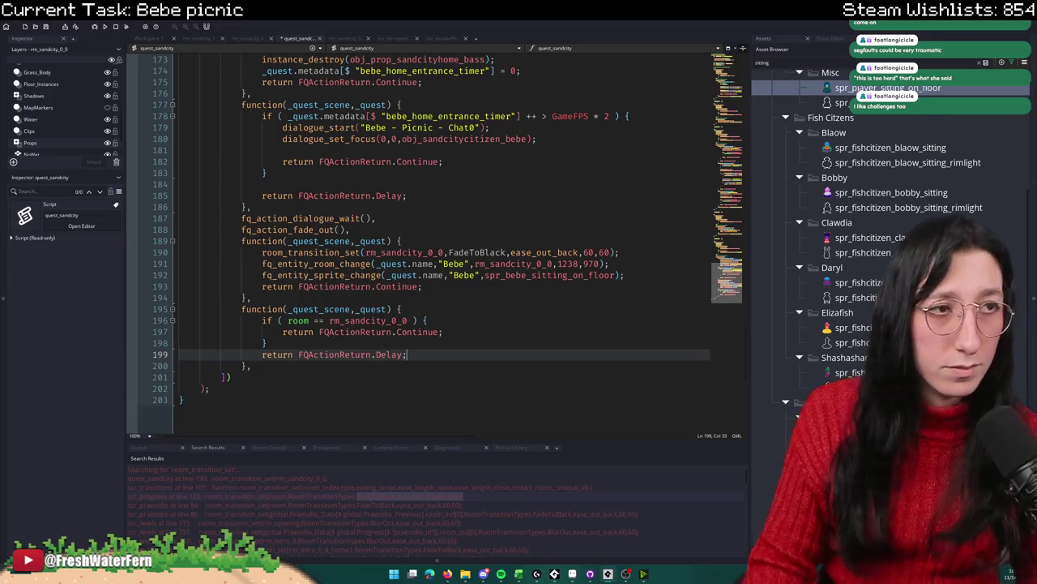
mouse_move(256, 370)
left_mouse_down()
mouse_move(194, 354)
mouse_move(144, 309)
left_mouse_up()
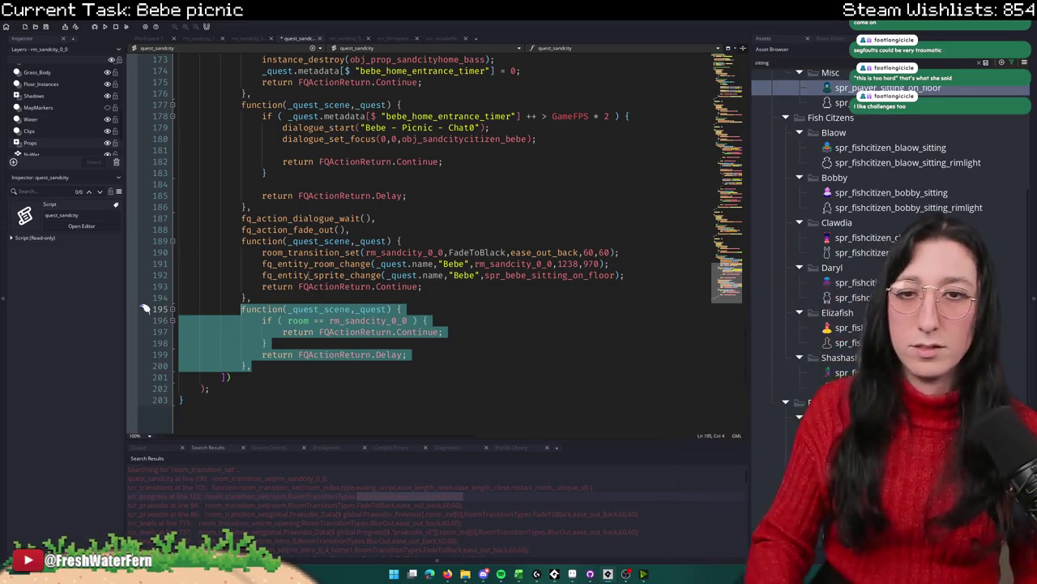
Step: Duplicate the room-check step and reset bebe_home_entrance_timer to 0 inside its room check
key("ctrl+d")
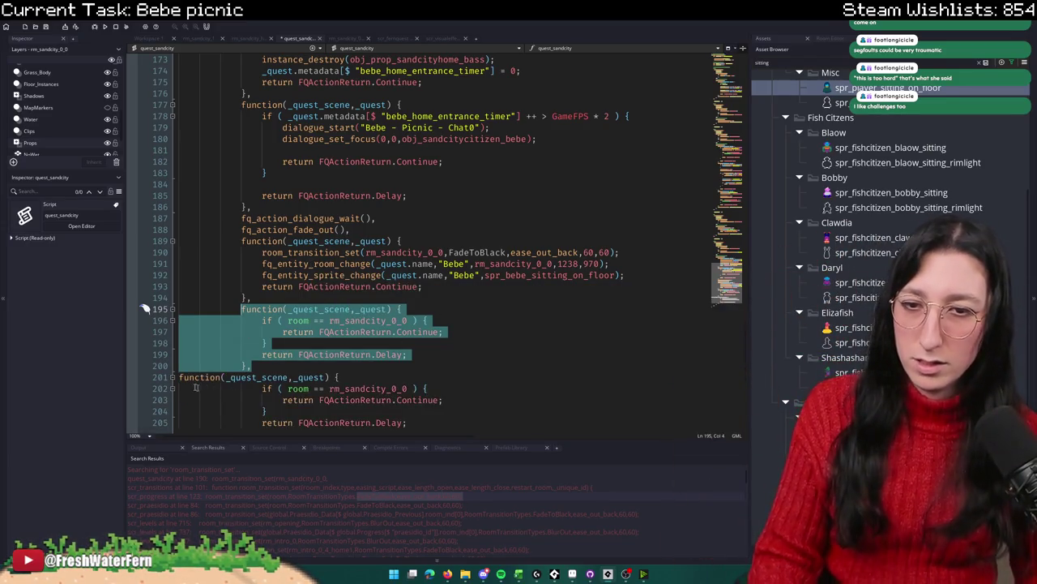
left_click(198, 377)
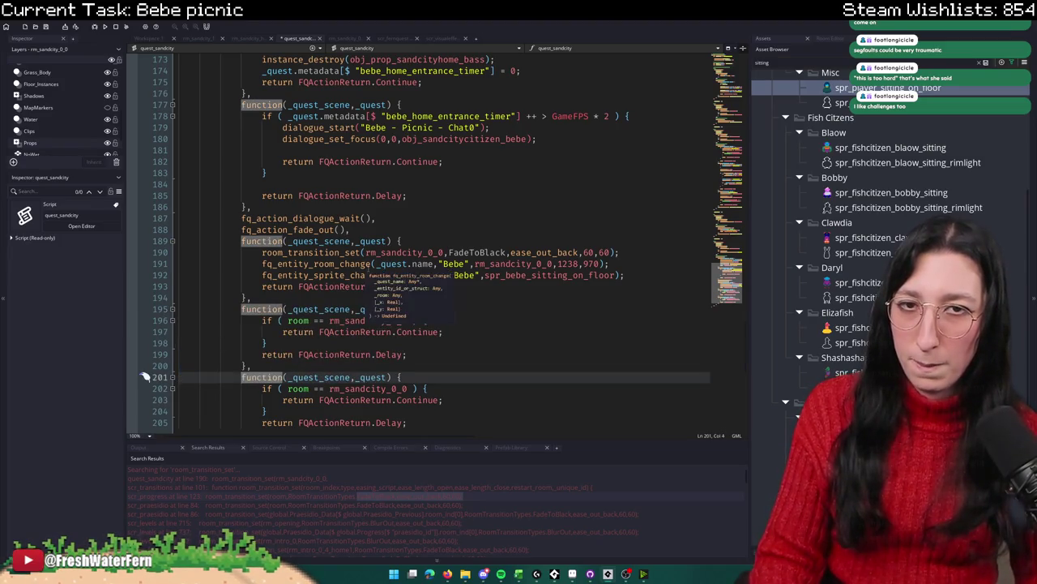
scroll(476, 182, "up", 2)
mouse_move(517, 185)
left_mouse_down()
mouse_move(293, 185)
mouse_move(520, 185)
left_mouse_up()
scroll(417, 272, "down", 6)
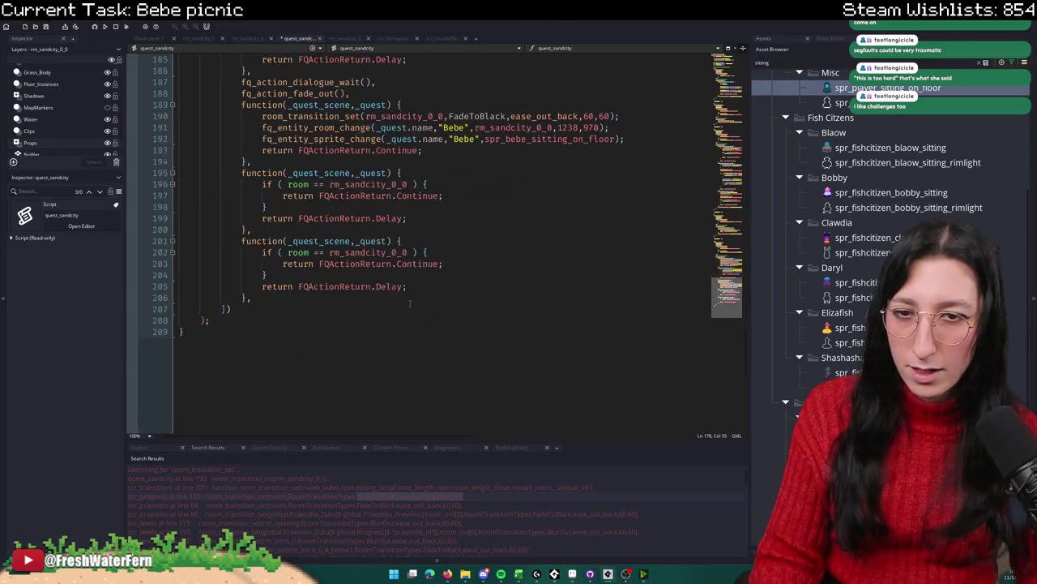
left_click(507, 183)
key("Return")
key("ctrl+v")
type("= 0;")
Step: Replace the duplicated step's body with an if condition on bebe_home_entrance_timer
left_click(517, 273)
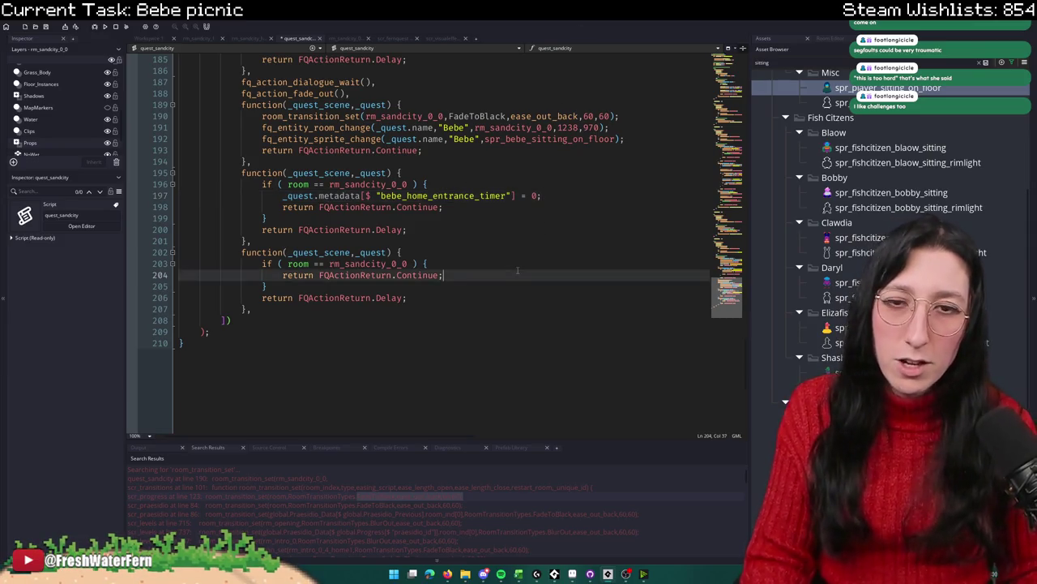
mouse_move(407, 298)
left_mouse_down()
mouse_move(194, 290)
mouse_move(266, 264)
left_mouse_up()
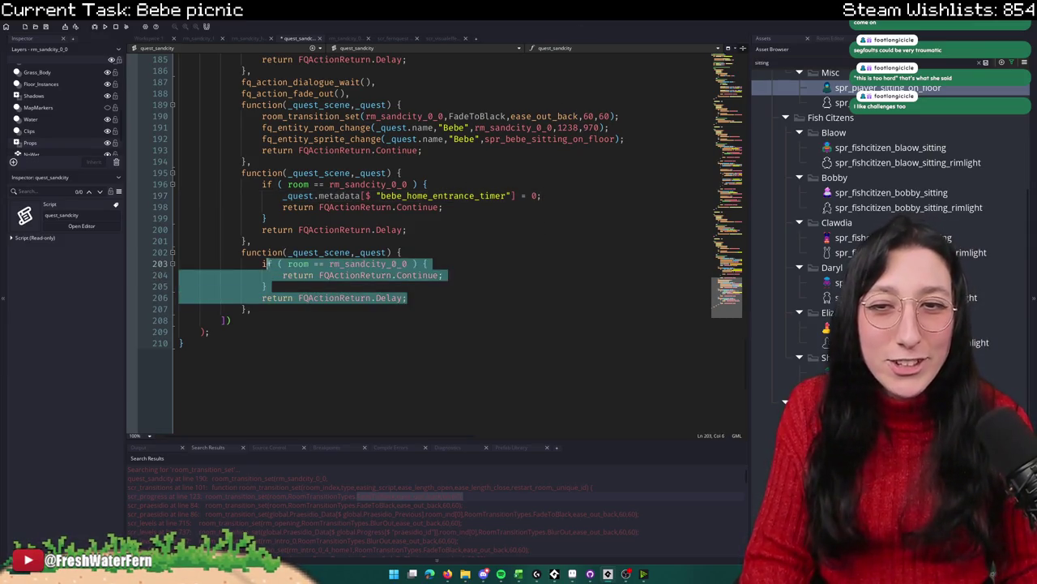
type("(")
key("ctrl+v")
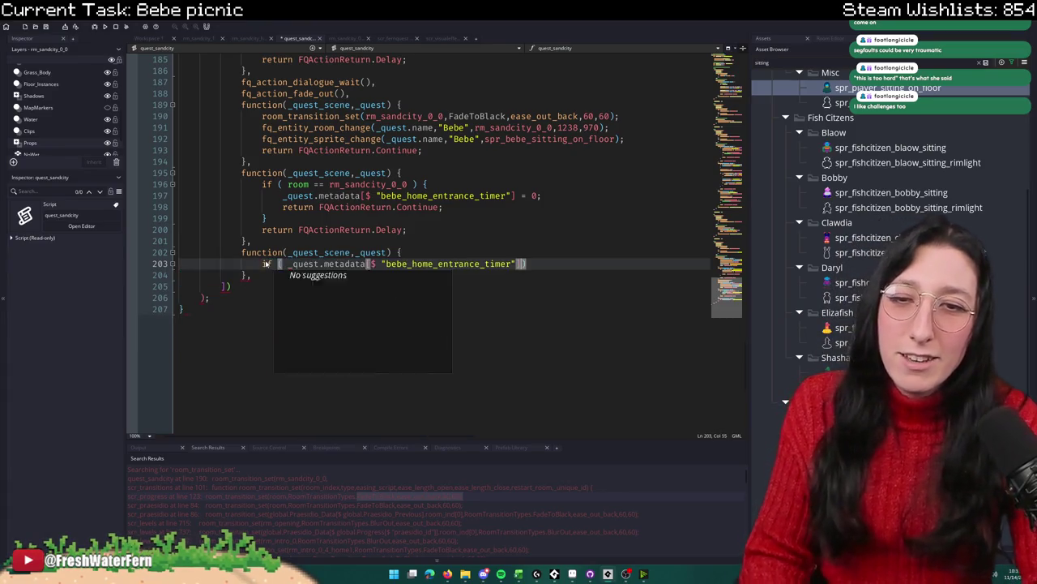
Step: Complete the condition as bebe_home_entrance_timer ++ > GameFPS * 2 and open its block
type("++ >")
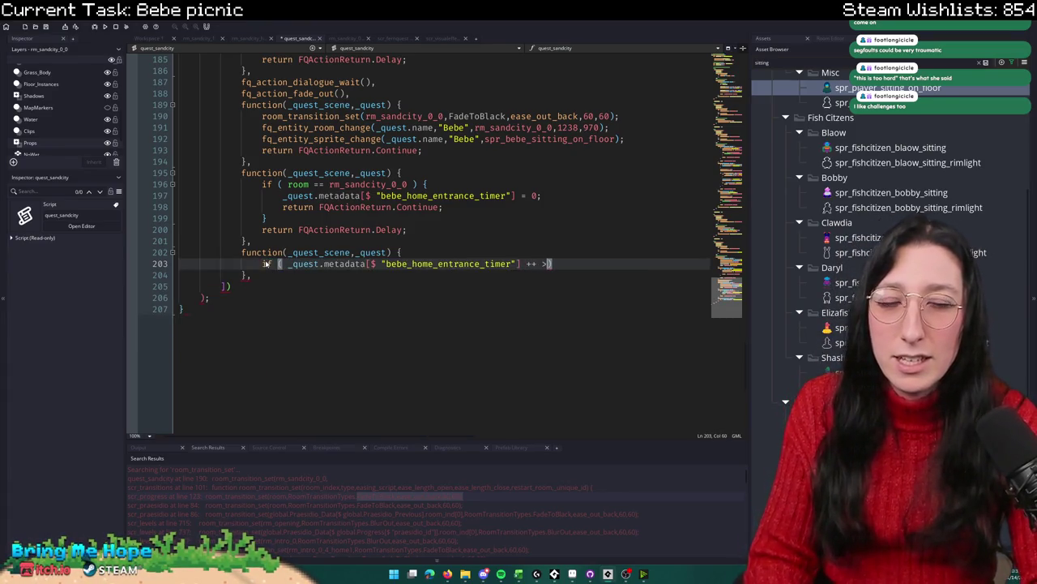
scroll(266, 264, "up", 8)
scroll(430, 216, "down", 4)
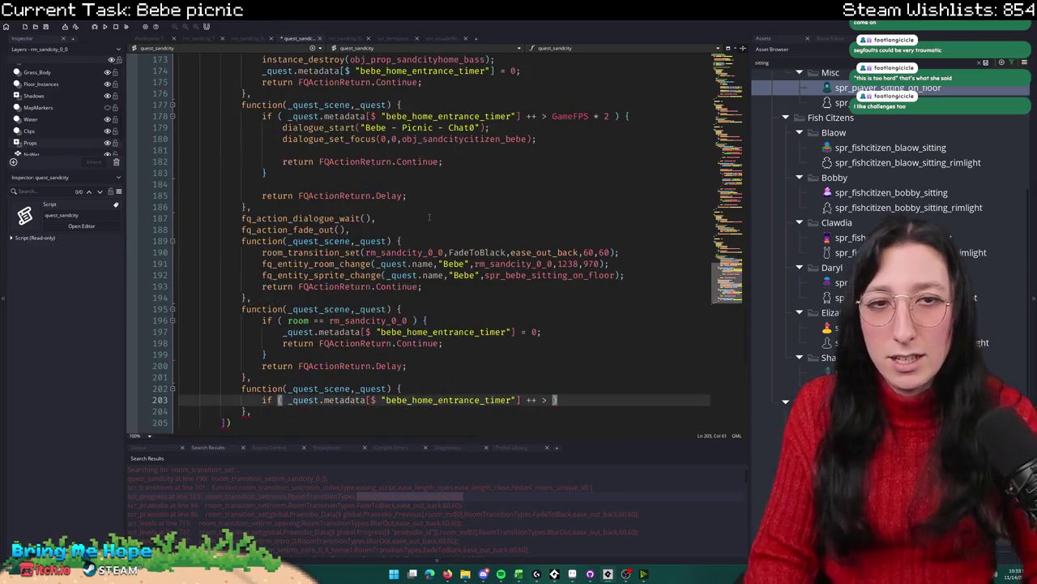
type("GmaeFp")
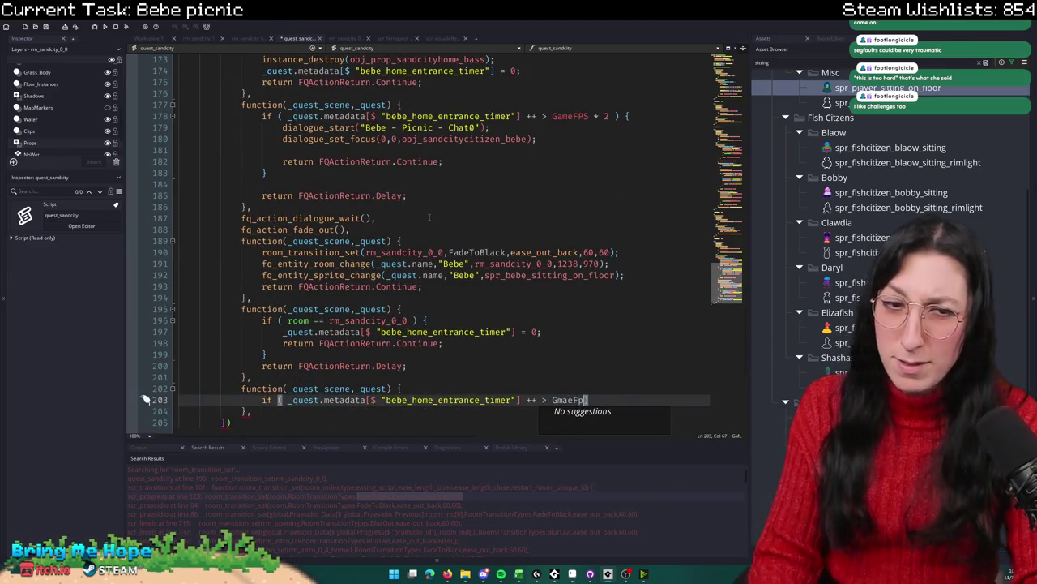
key("BackSpace")
key("BackSpace")
key("BackSpace")
type("ameFPS * 2")
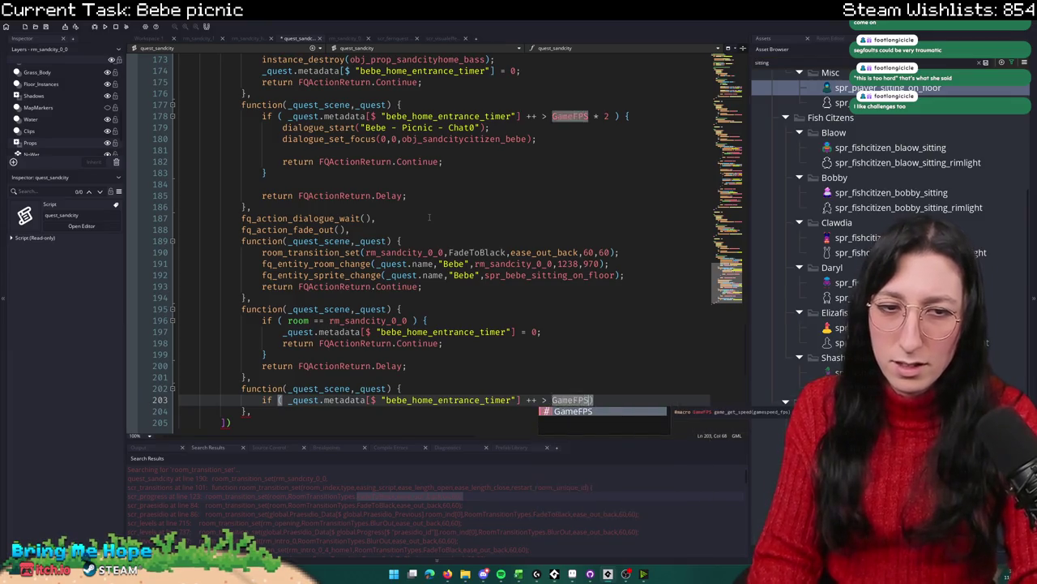
type(" ) {")
key("Return")
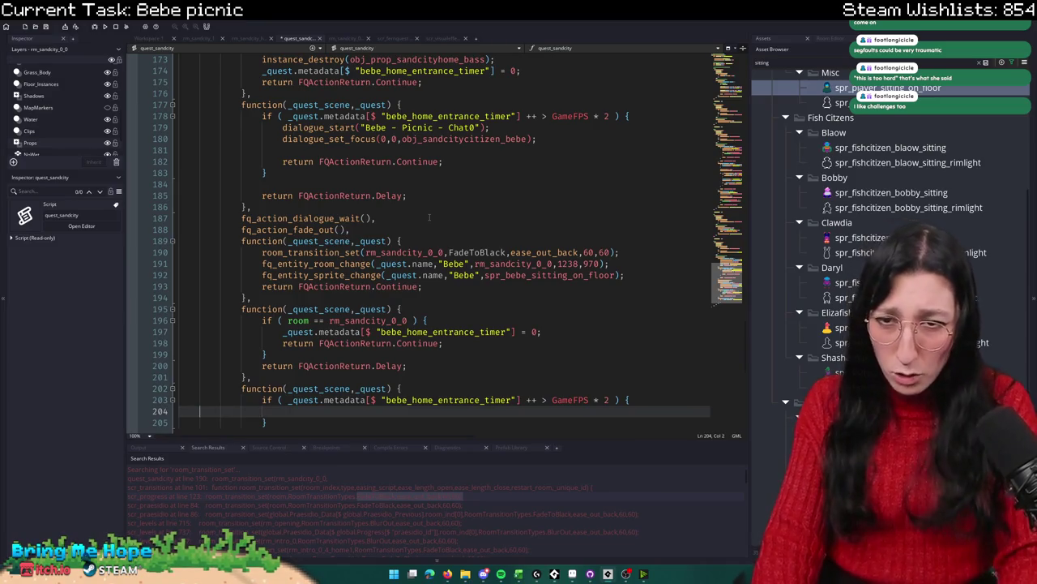
Step: Add a commented-out dialogue_start("Bebe Something"); placeholder inside the timer block
type("dialogu")
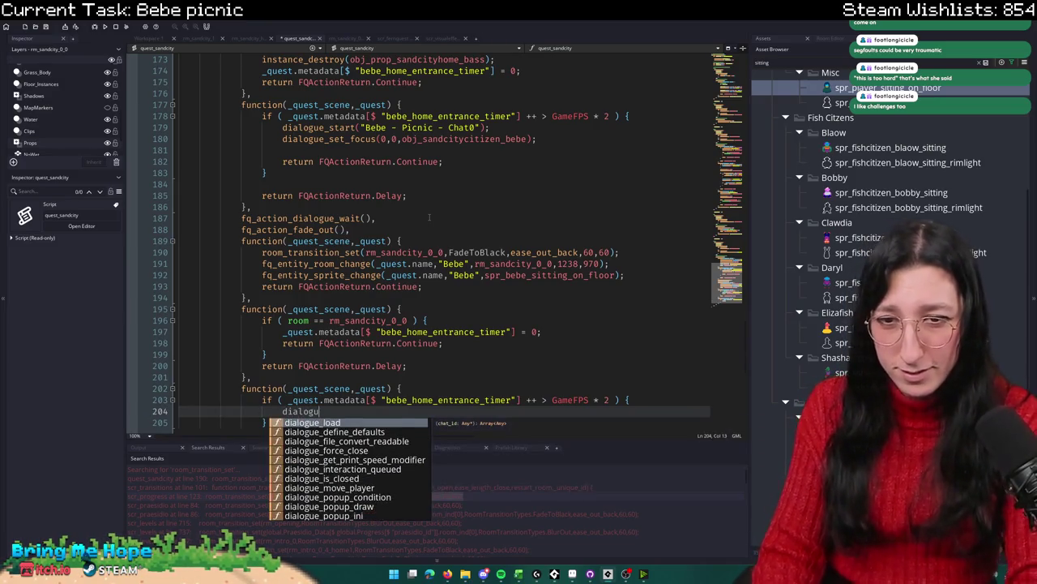
type("e_start(\"Be")
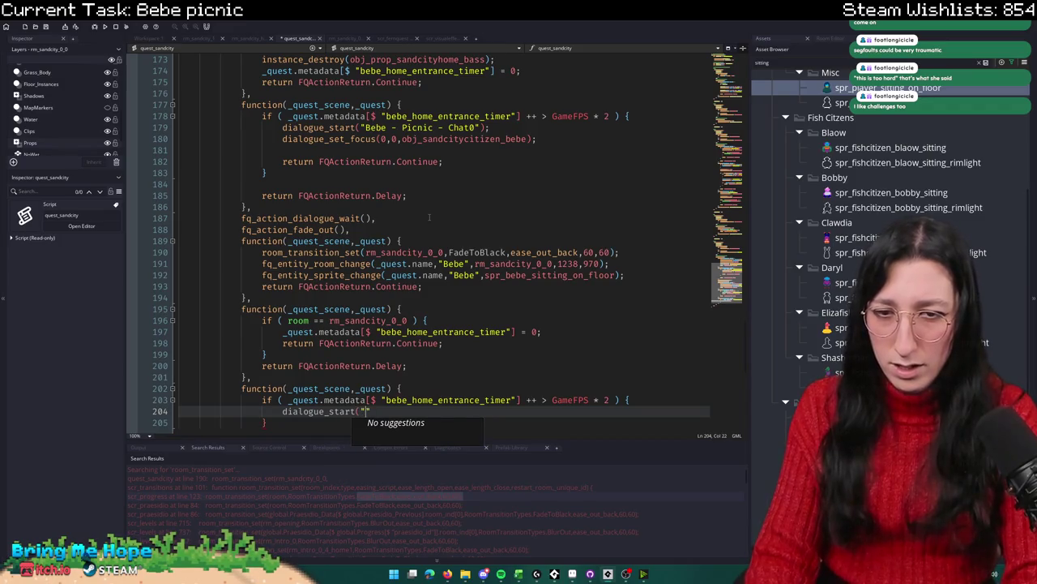
type("be S")
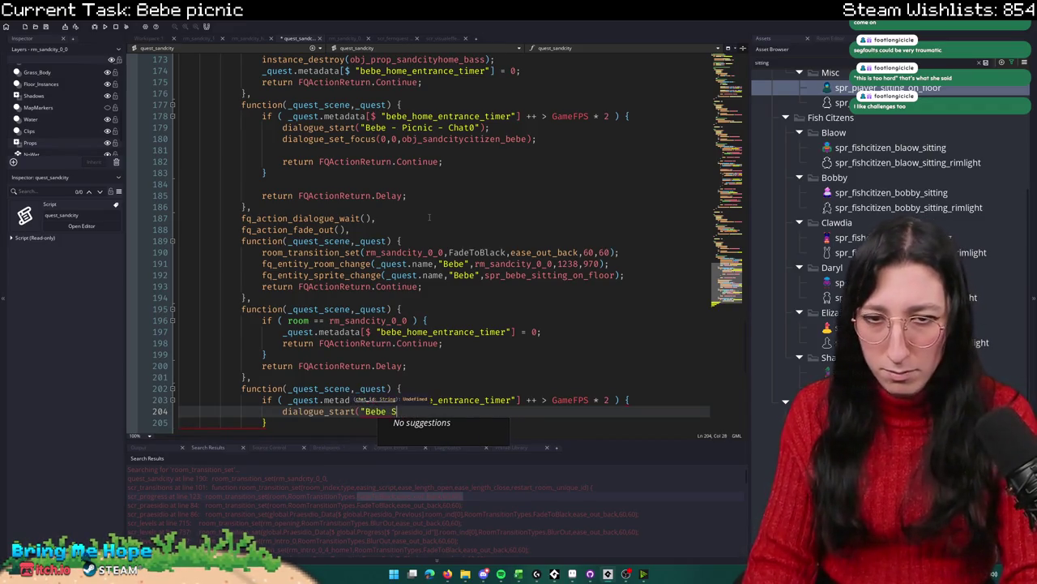
type("omething\");")
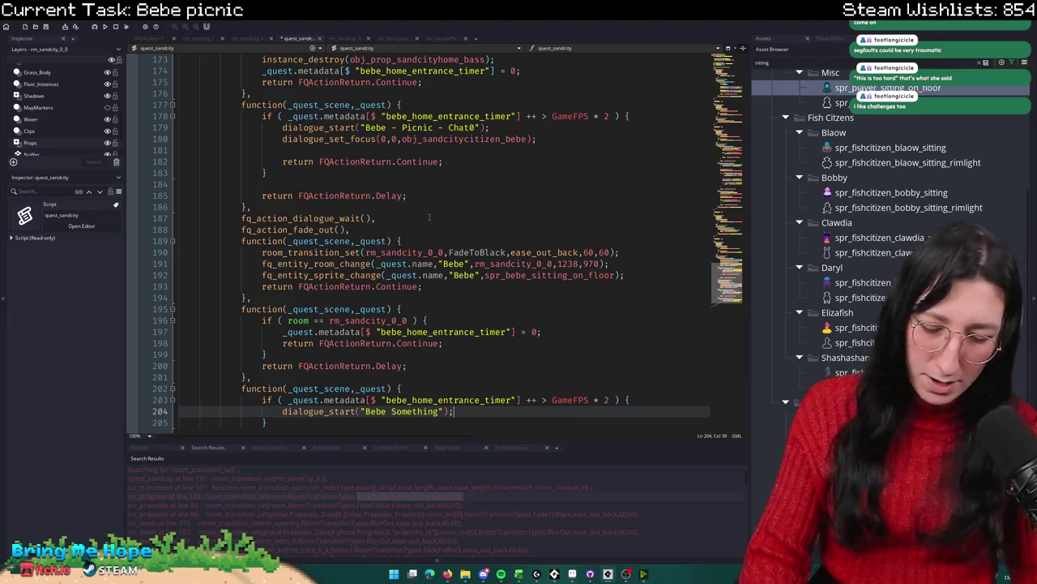
scroll(427, 219, "down", 4)
key("Home")
type("//")
left_click(400, 252)
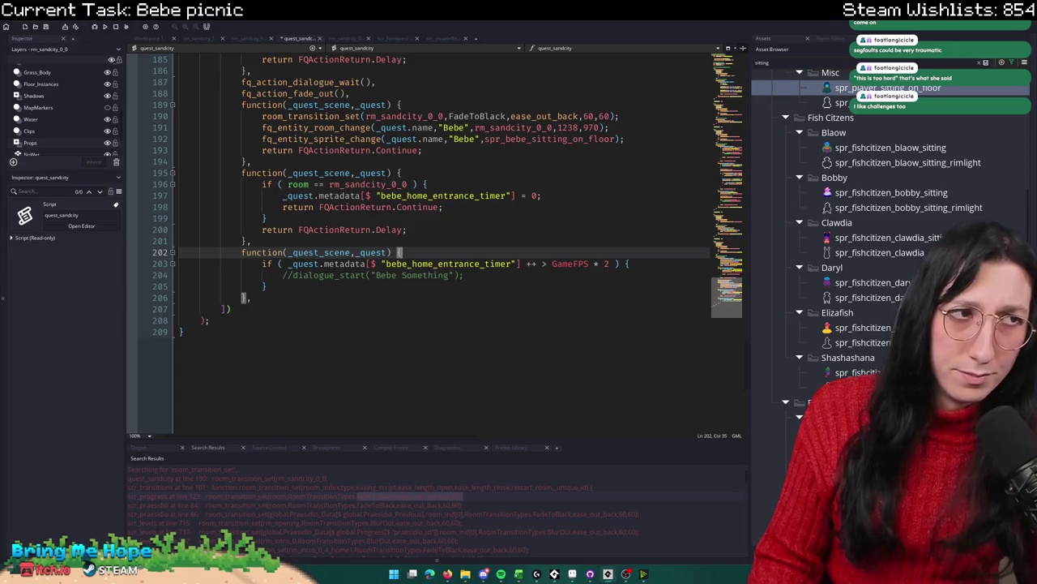
Step: Insert cutscene_setup_player(spr_player_sitting_on_floor,270); at the top of the timer step
key("Return")
type("c")
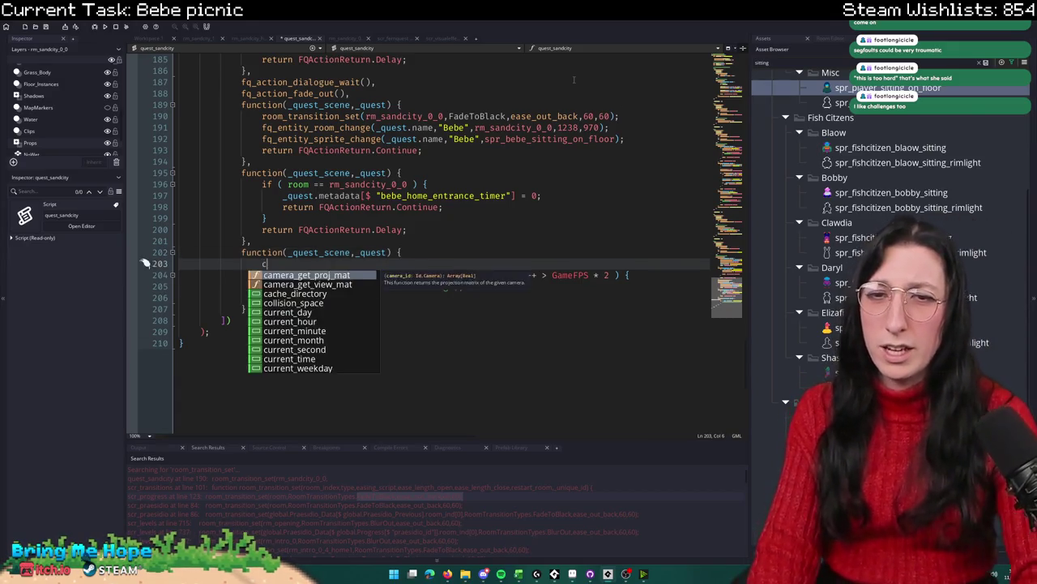
type("utscene_set")
key("Return")
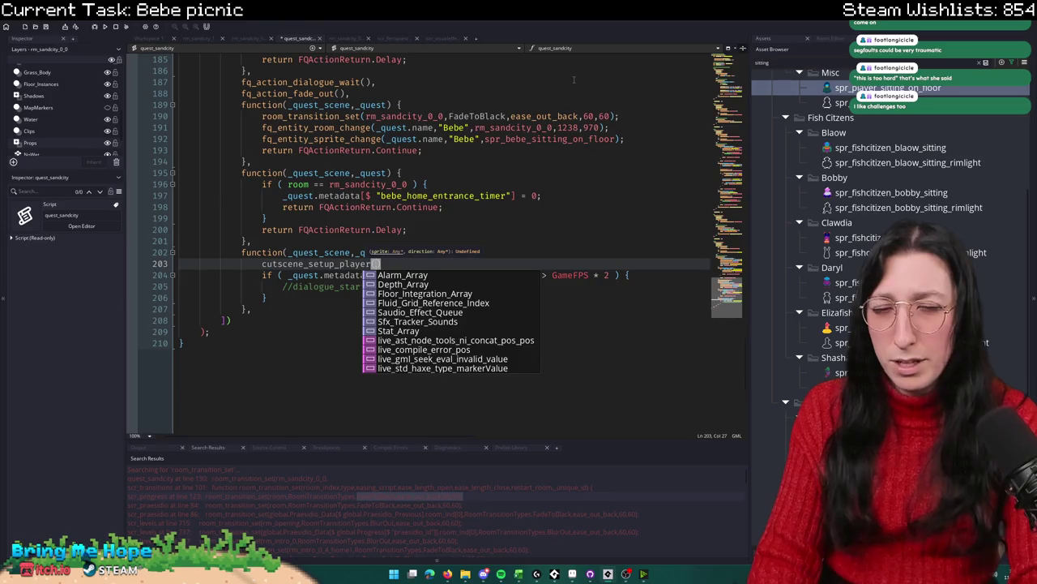
type("e")
key("BackSpace")
type("spr_player_si")
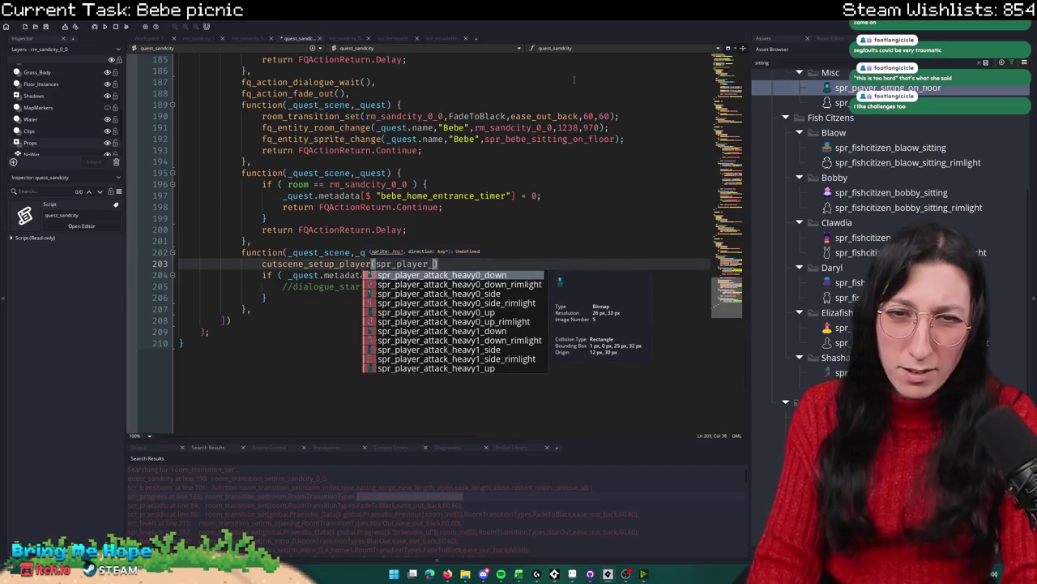
key("Return")
type("270")
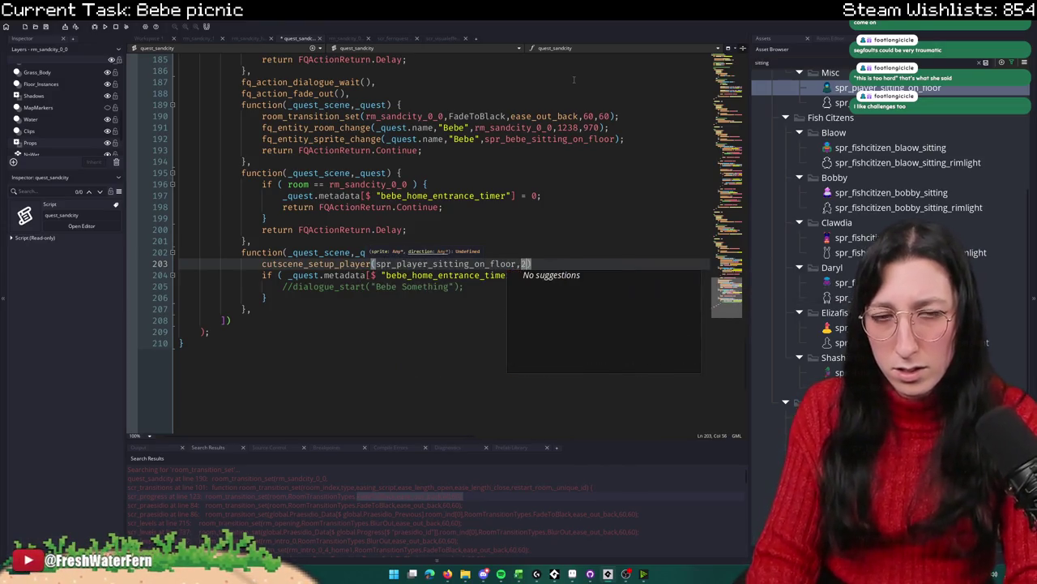
type(");")
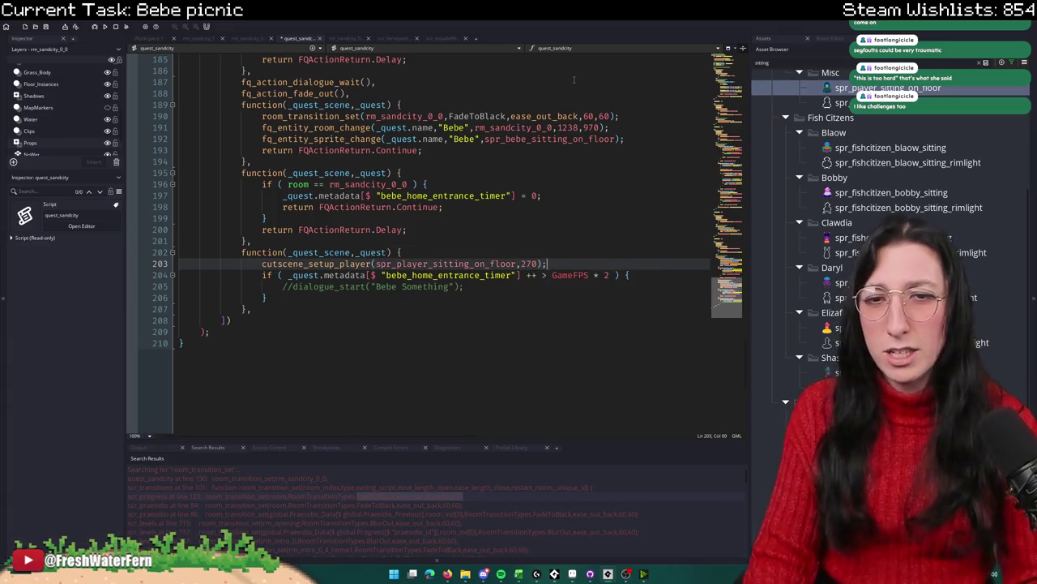
Step: Add return FQActionReturn.Delay; after the timer if block
left_click_drag(409, 230, 262, 229)
key("ctrl+c")
left_click(285, 297)
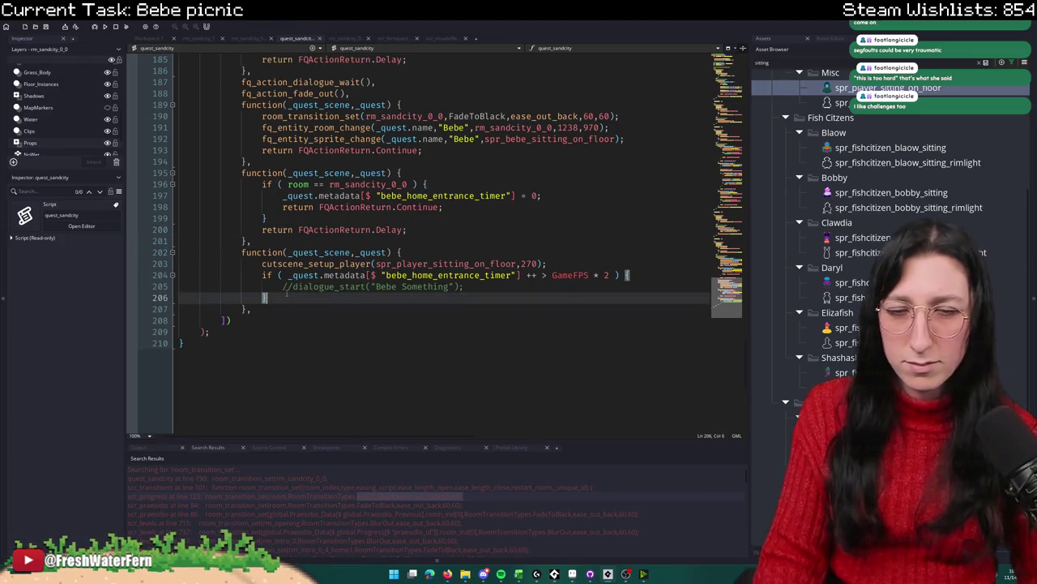
key("Return")
key("ctrl+v")
scroll(316, 286, "up", 2)
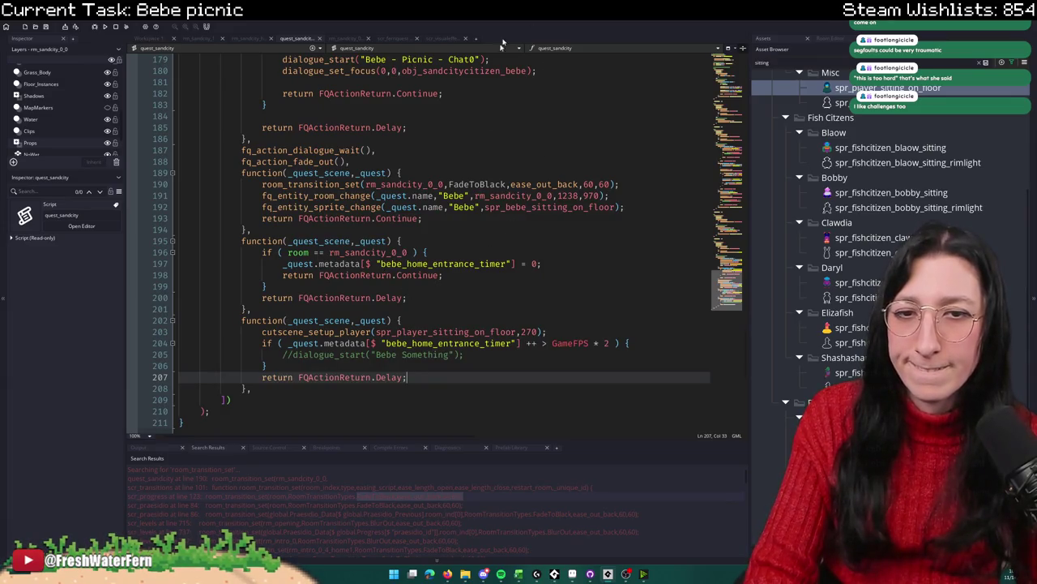
left_click(434, 265)
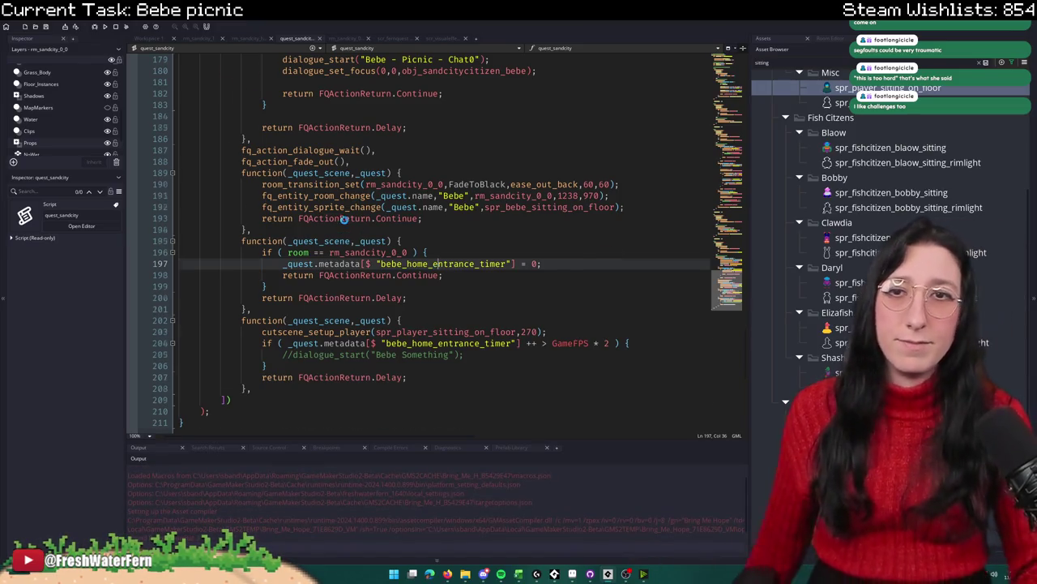
Step: Scroll through quest_sandcity while the build log reports a successful compile and load
scroll(339, 219, "up", 14)
scroll(341, 219, "down", 15)
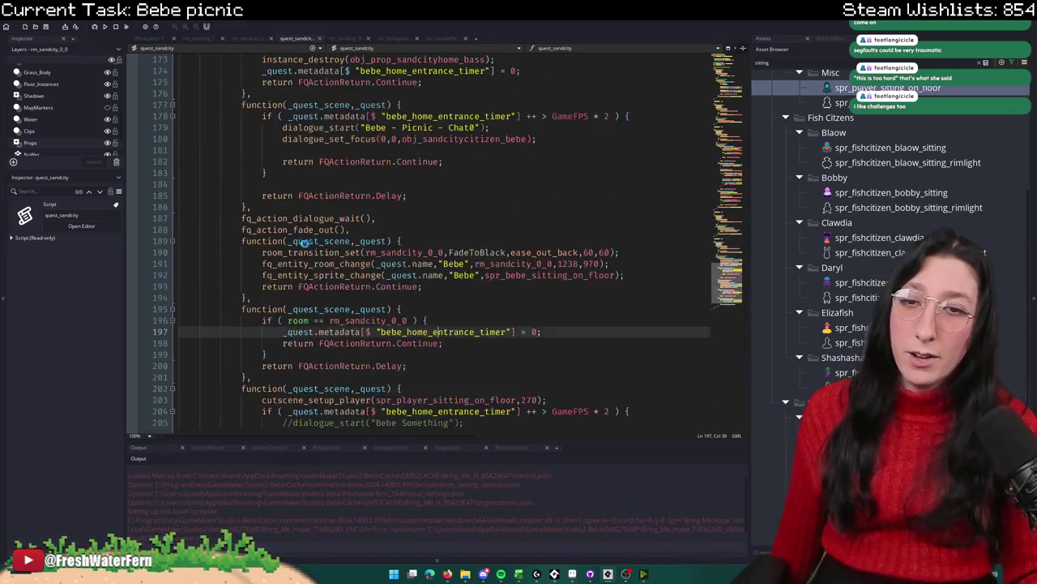
scroll(301, 247, "up", 15)
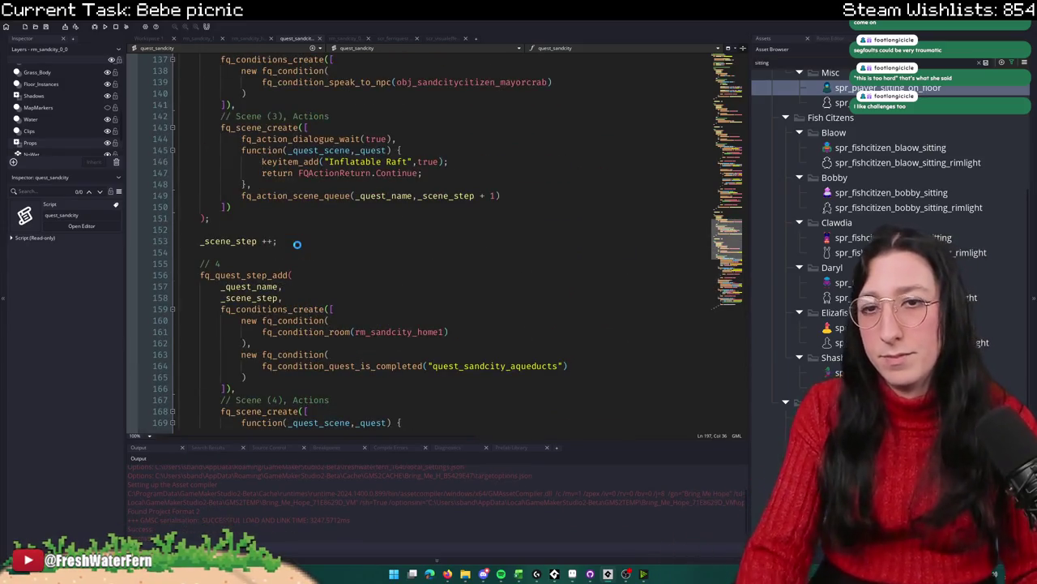
scroll(296, 244, "up", 8)
scroll(296, 244, "down", 8)
scroll(296, 244, "down", 16)
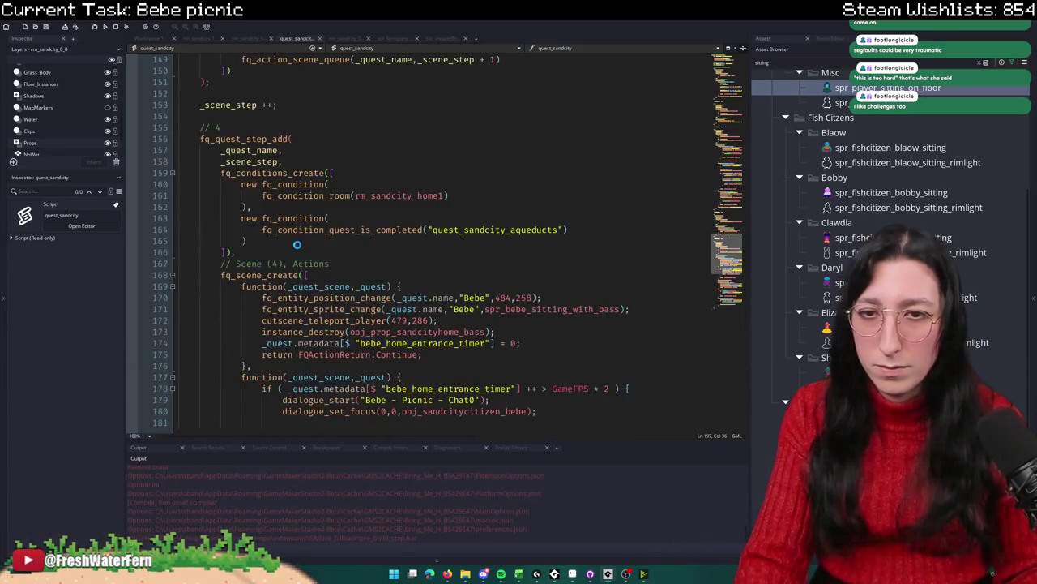
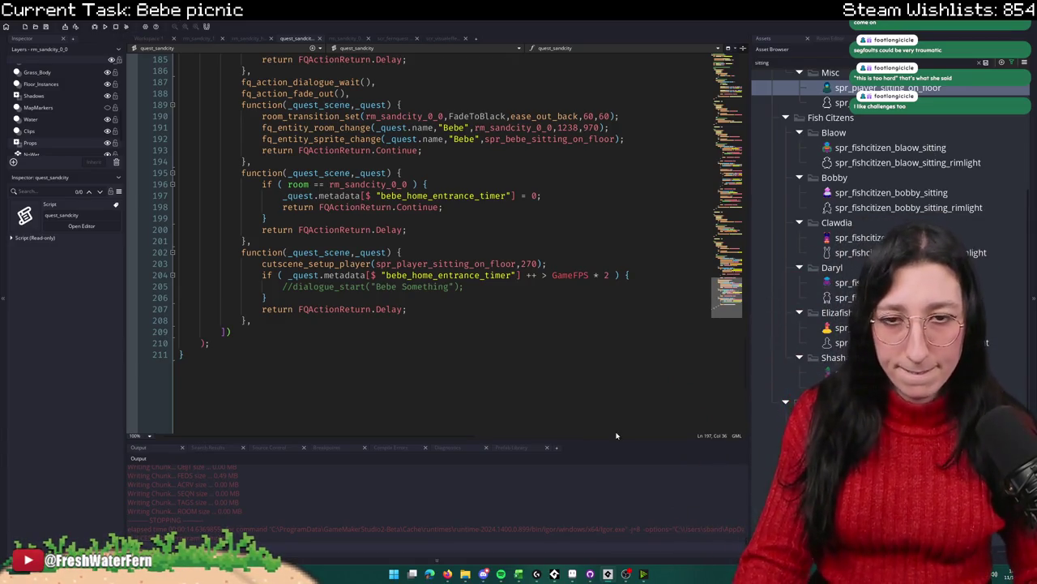
Step: Leave the quest_sandcity code and switch through the room tabs to the rm_sandcity_0_0 beach room
left_click(470, 275)
scroll(467, 280, "up", 4)
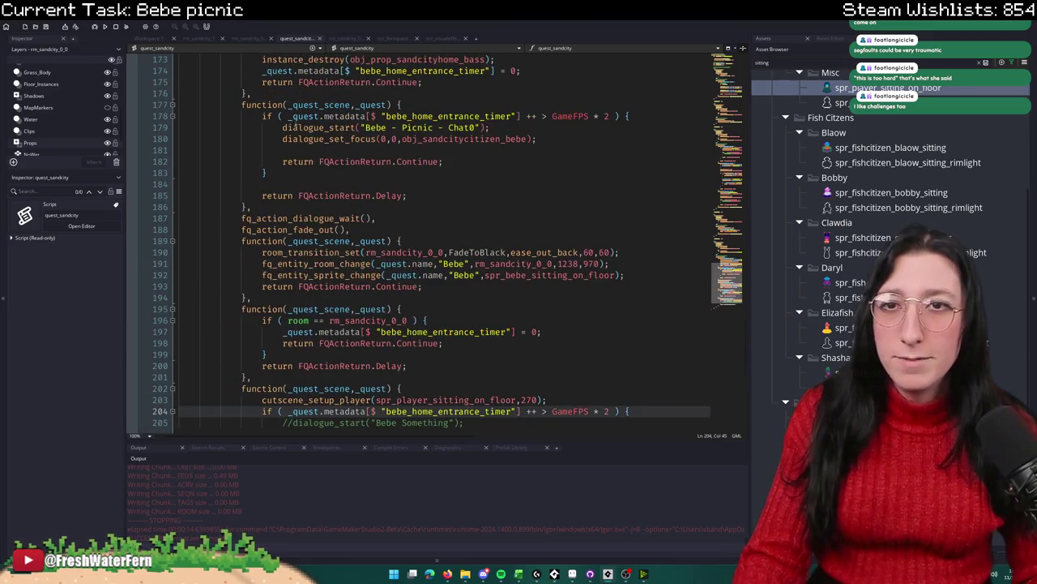
scroll(468, 279, "down", 4)
left_click(247, 38)
left_click(348, 38)
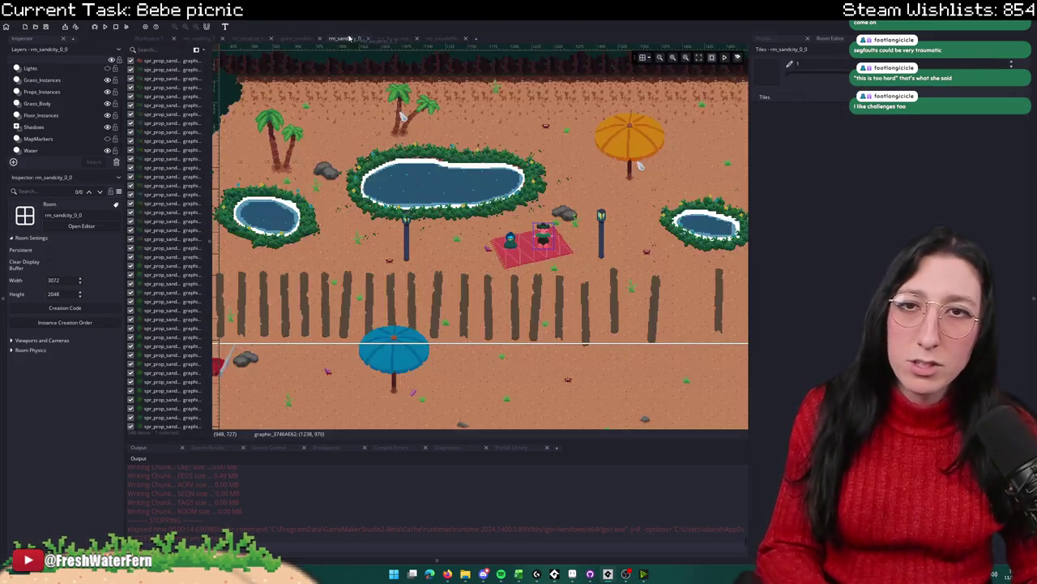
Step: Read the blanket, sitting player (1200, 970) and sitting Bebe (1238, 970) positions, then return to quest_sandcity
left_click(516, 251)
left_click(510, 241)
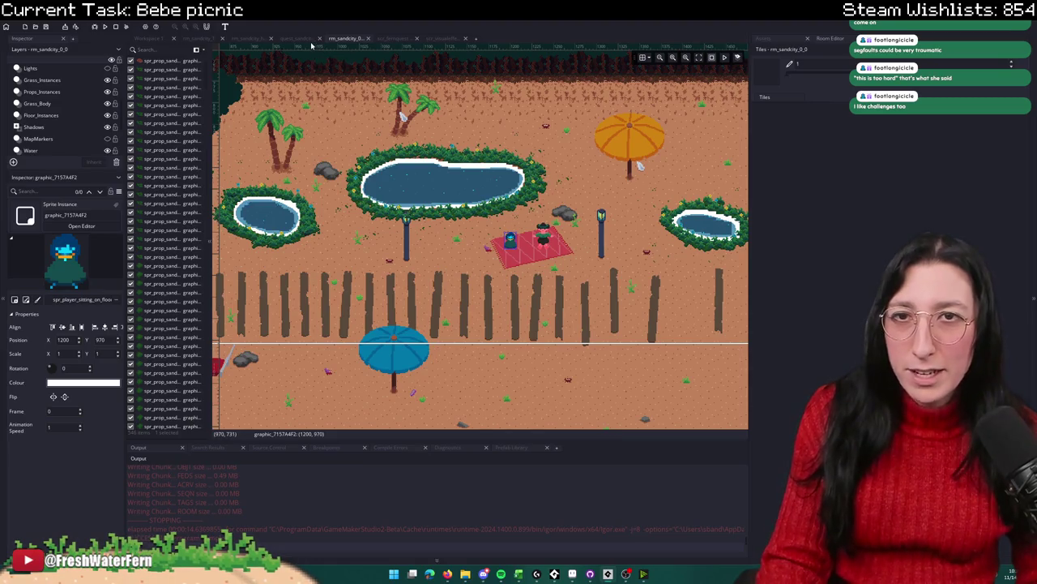
left_click(541, 236)
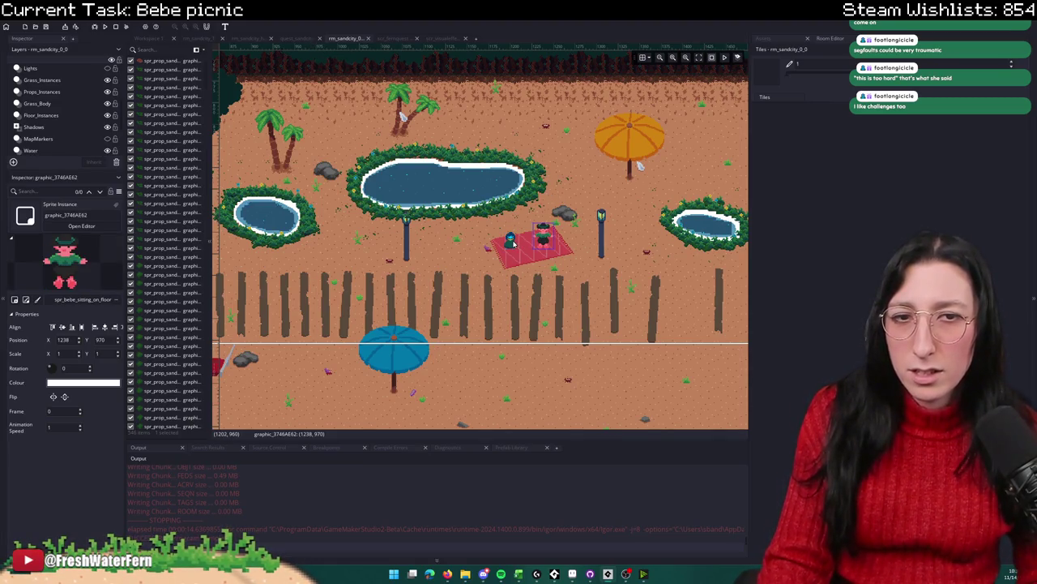
left_click(296, 39)
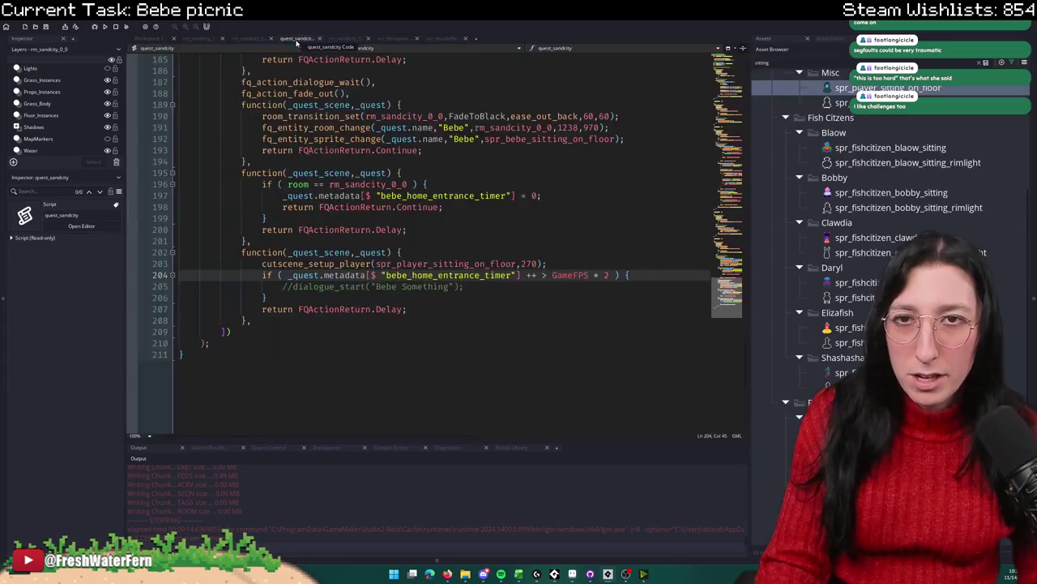
Step: Add cutscene_teleport_player(1200,970); inside the rm_sandcity_0_0 room check
scroll(523, 206, "up", 2)
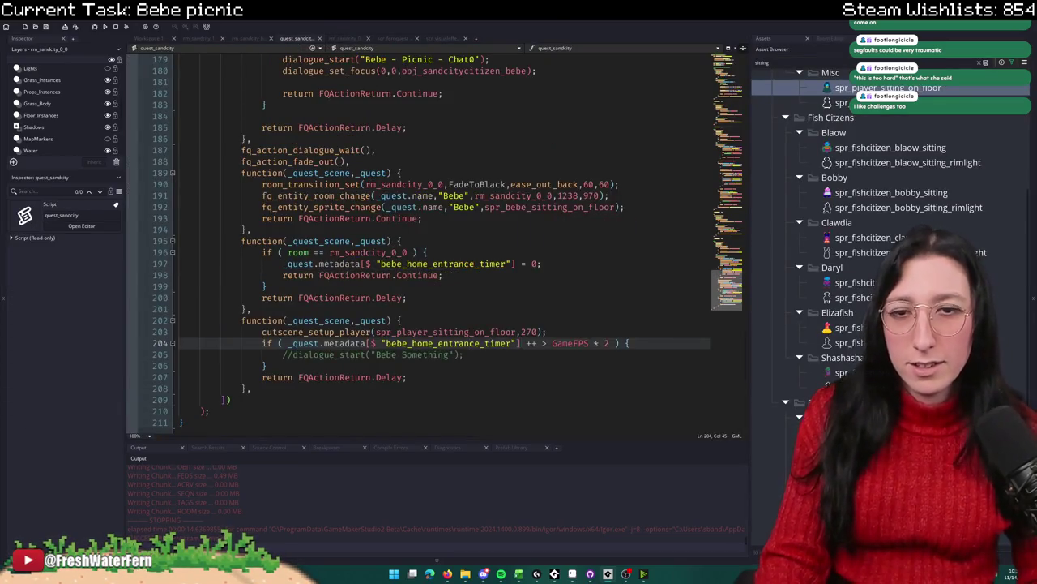
left_click(470, 263)
left_click(472, 253)
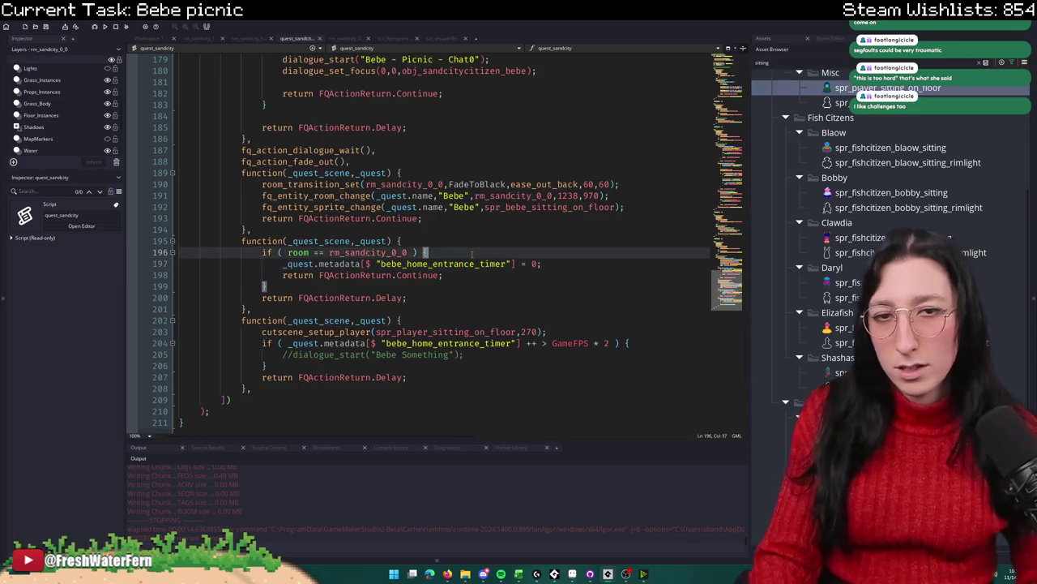
key("Return")
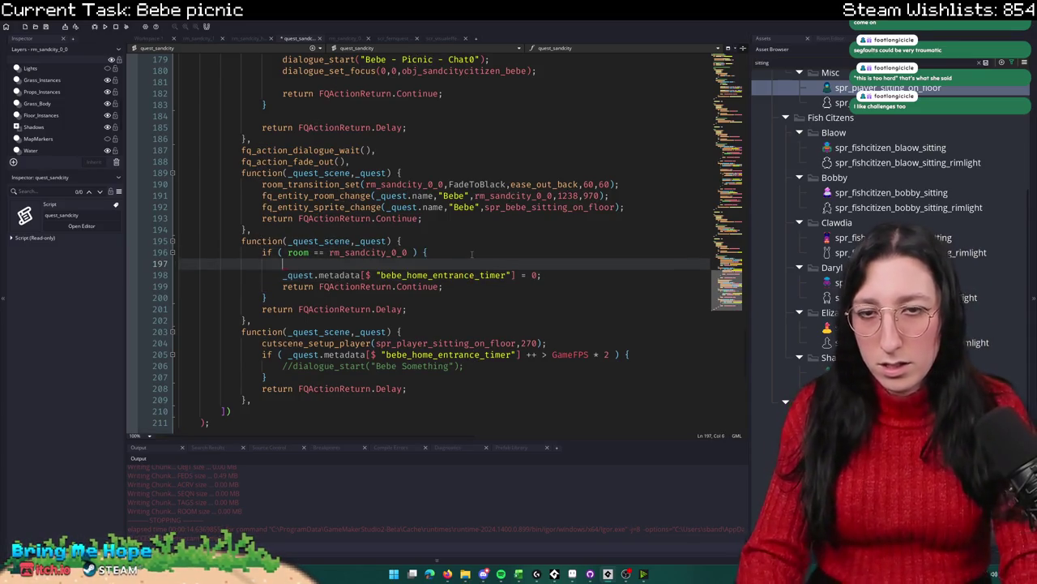
type("cutscene")
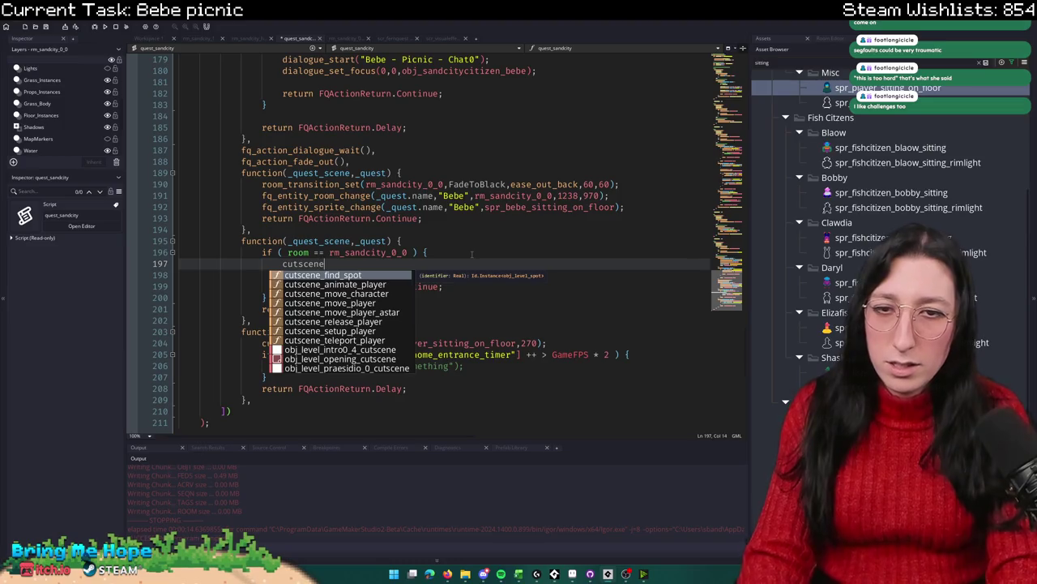
key("Down")
key("Down")
key("Down")
key("Down")
key("Return")
type("(")
type("1200,8")
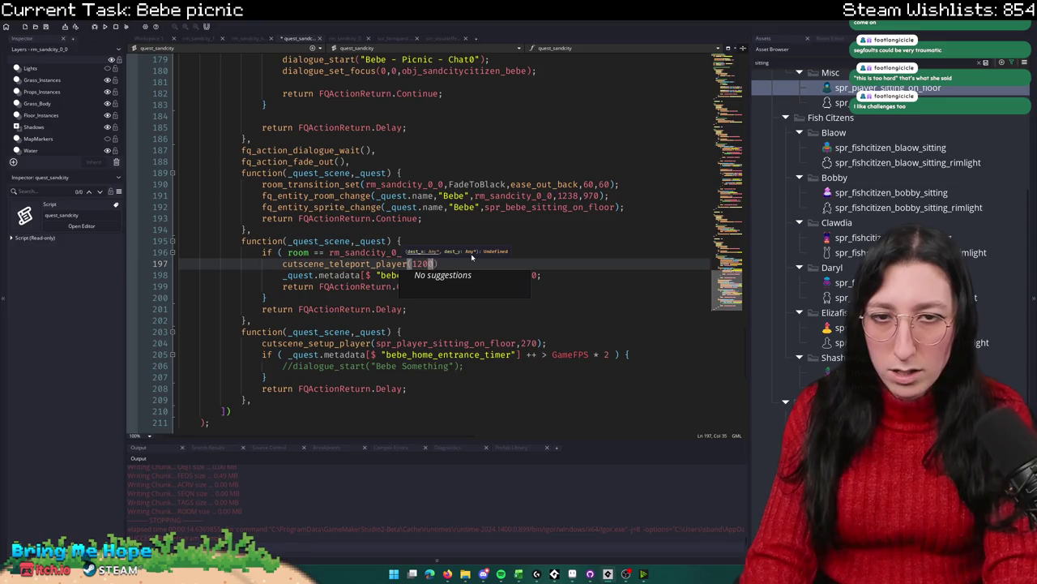
key("BackSpace")
type("97")
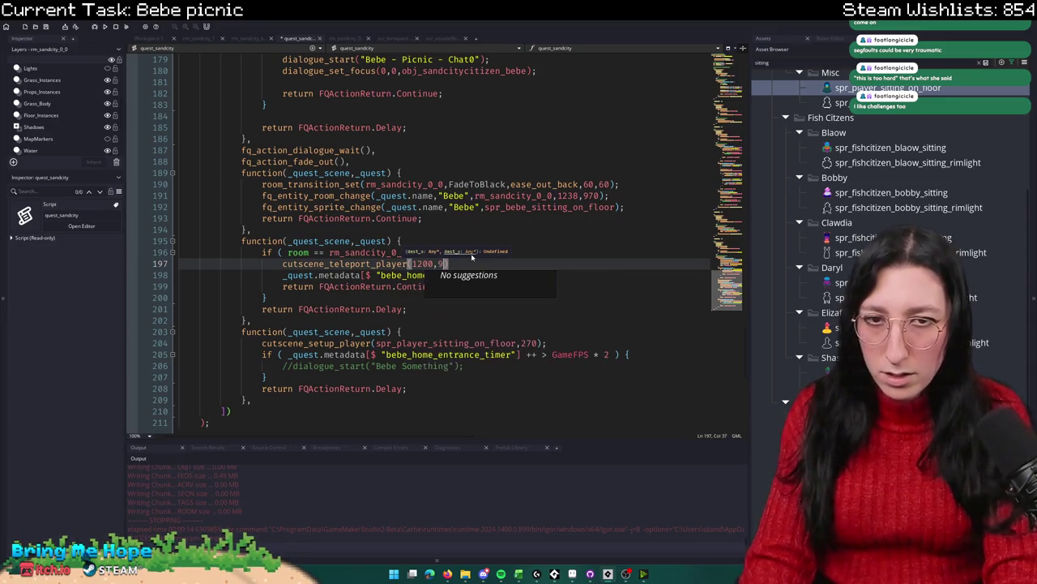
type("0")
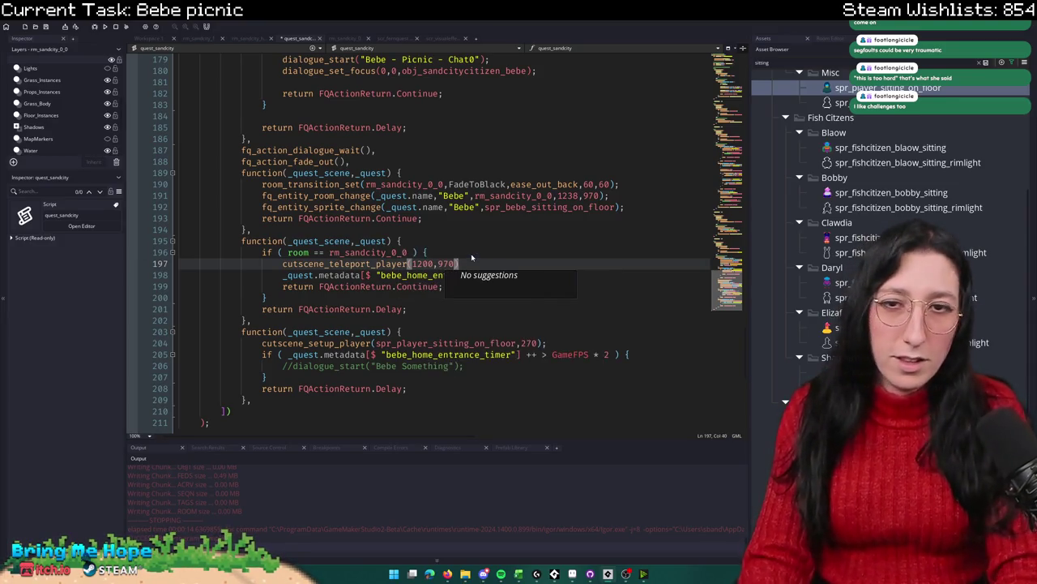
type(");")
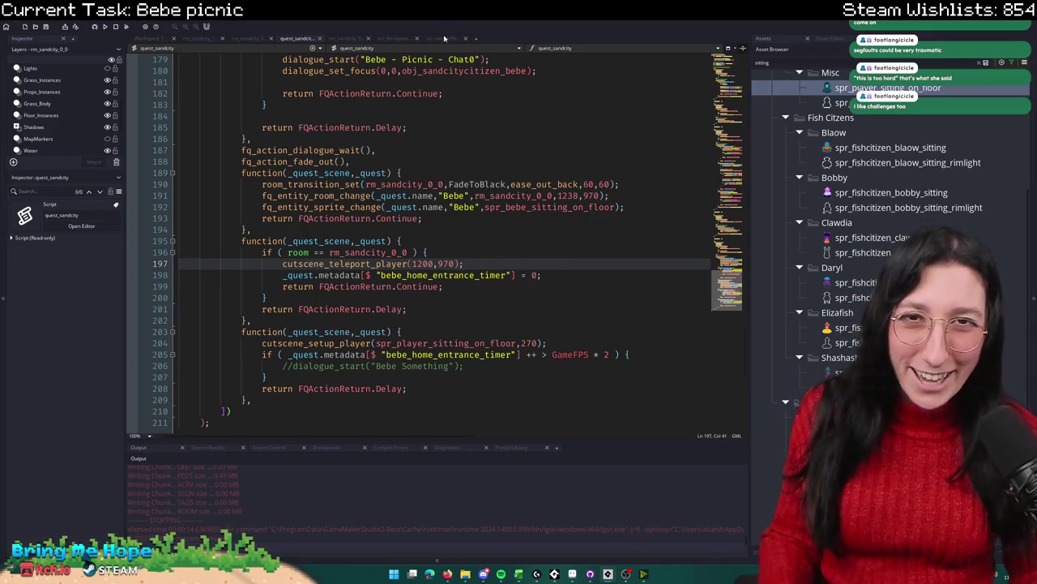
Step: Close the scr_visualeffects script and go back to the beach room editor
left_click(444, 38)
left_click(451, 38)
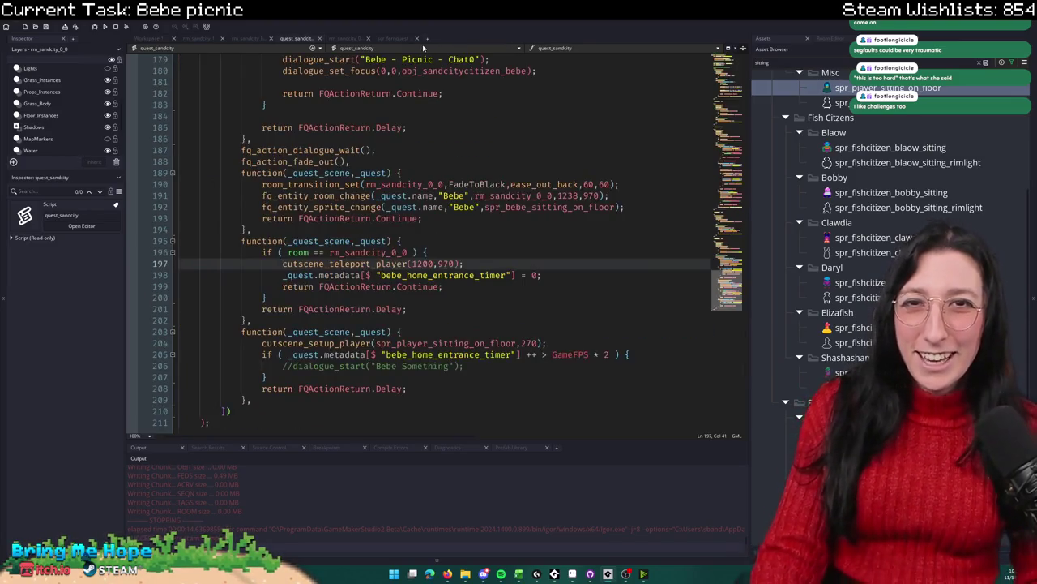
left_click(360, 39)
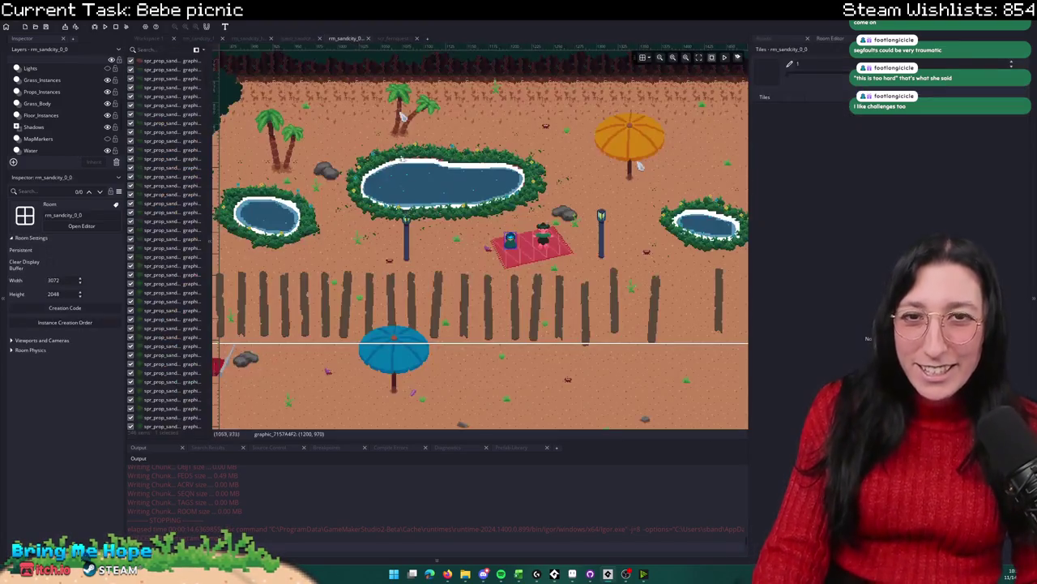
Step: Select the red picnic blanket to read its position (1225, 968), then return to line 196 of quest_sandcity
left_click(522, 261)
left_click(517, 209)
left_click(509, 243)
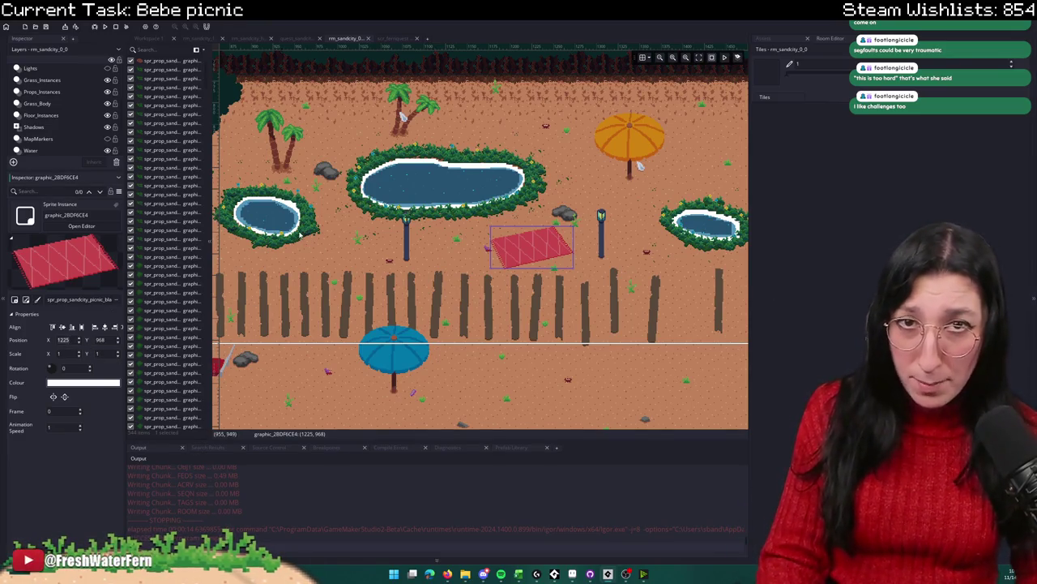
left_click(296, 38)
left_click(567, 252)
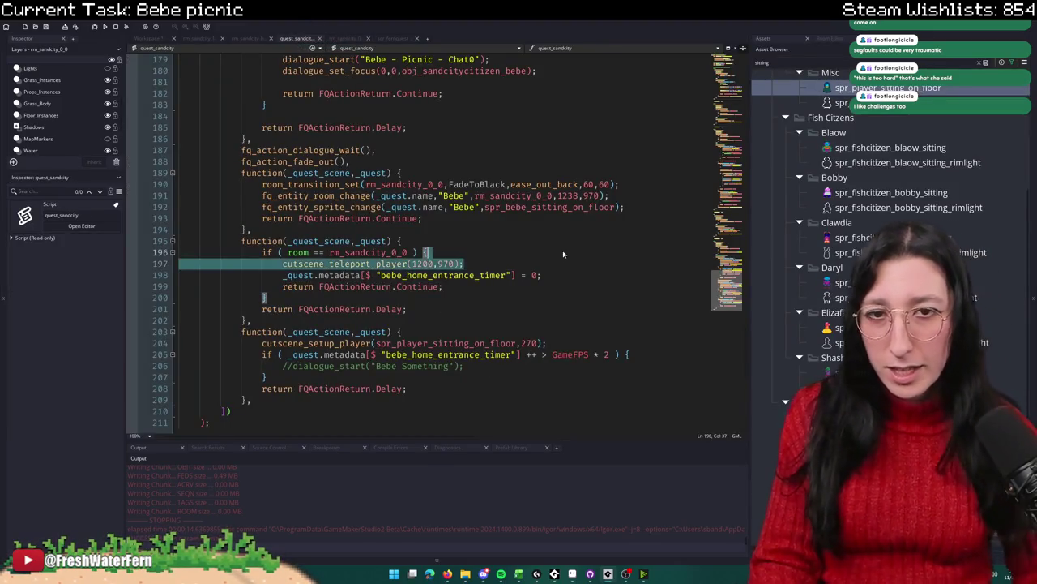
Step: Start an instance_create_depth call in the room check with x coordinate 1225
key("Return")
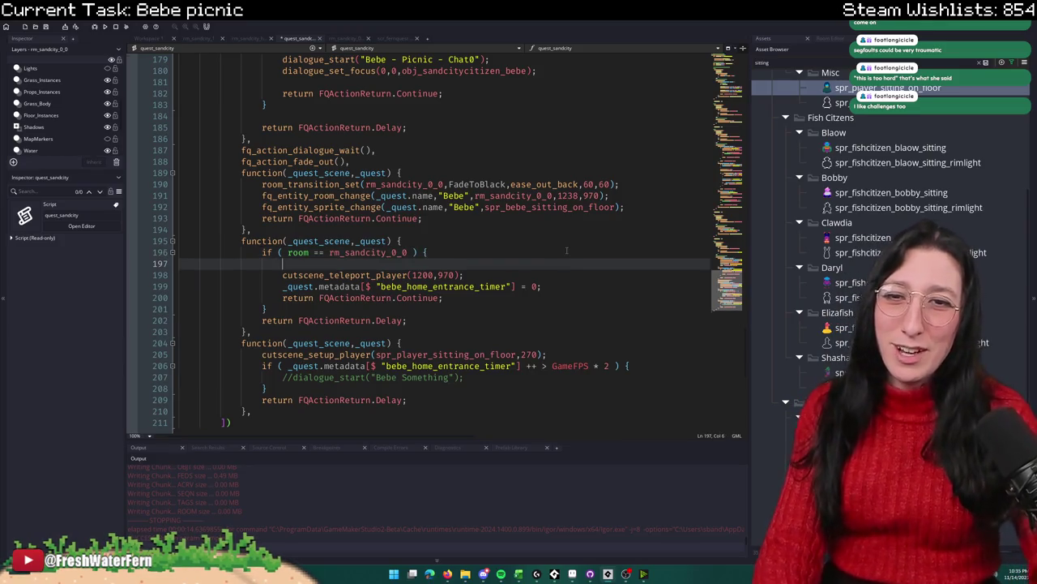
type("instance_create_dpet")
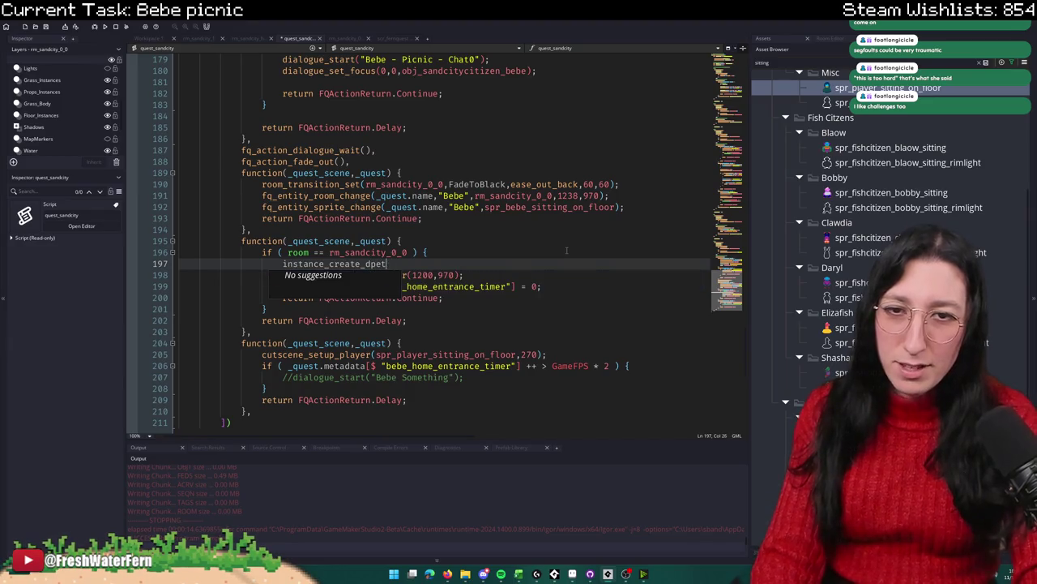
key("BackSpace")
key("BackSpace")
key("BackSpace")
type("ept")
key("Return")
type("par_soli")
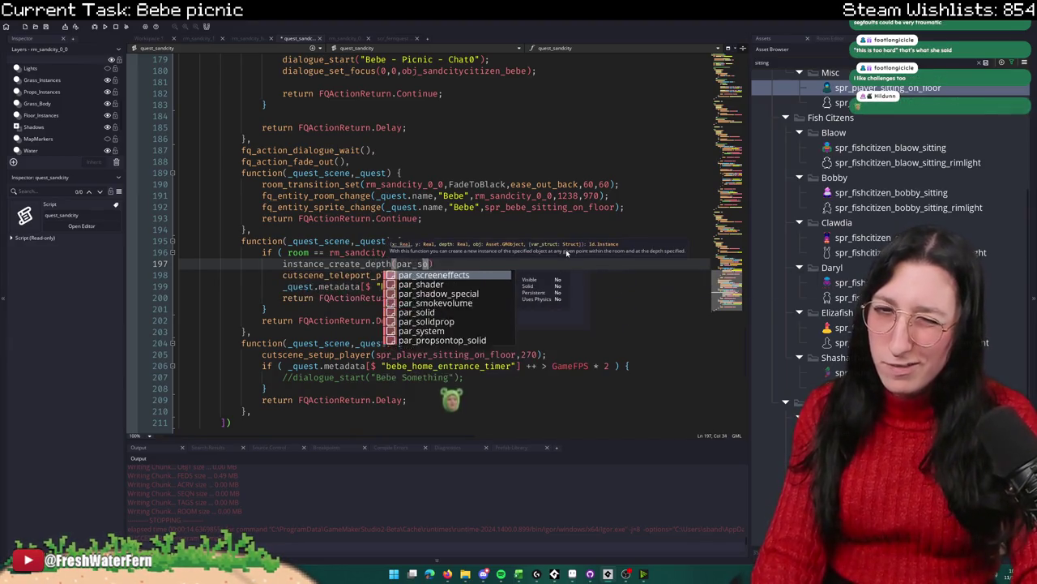
key("BackSpace")
key("BackSpace")
key("BackSpace")
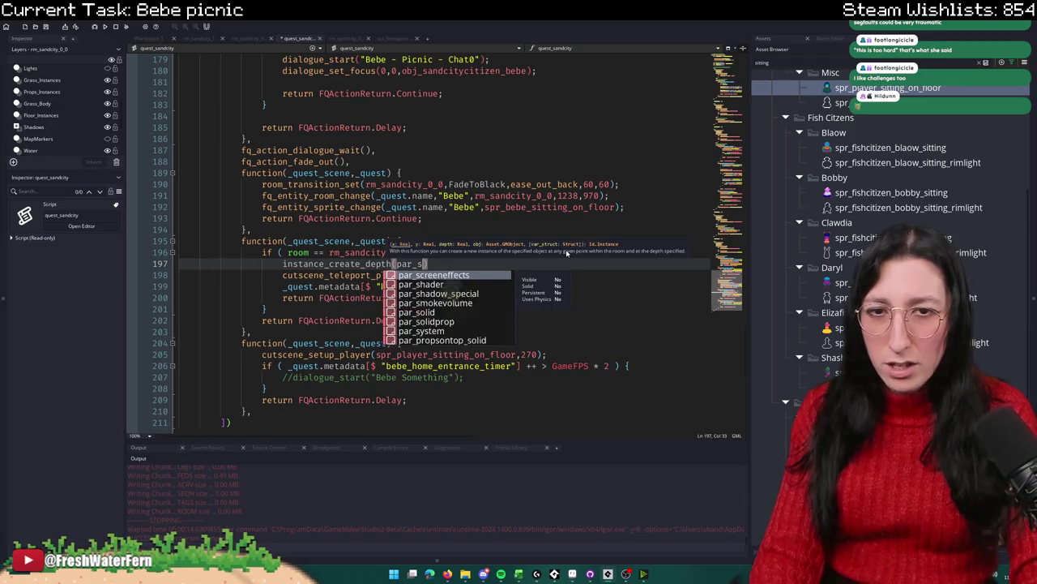
type("1225,")
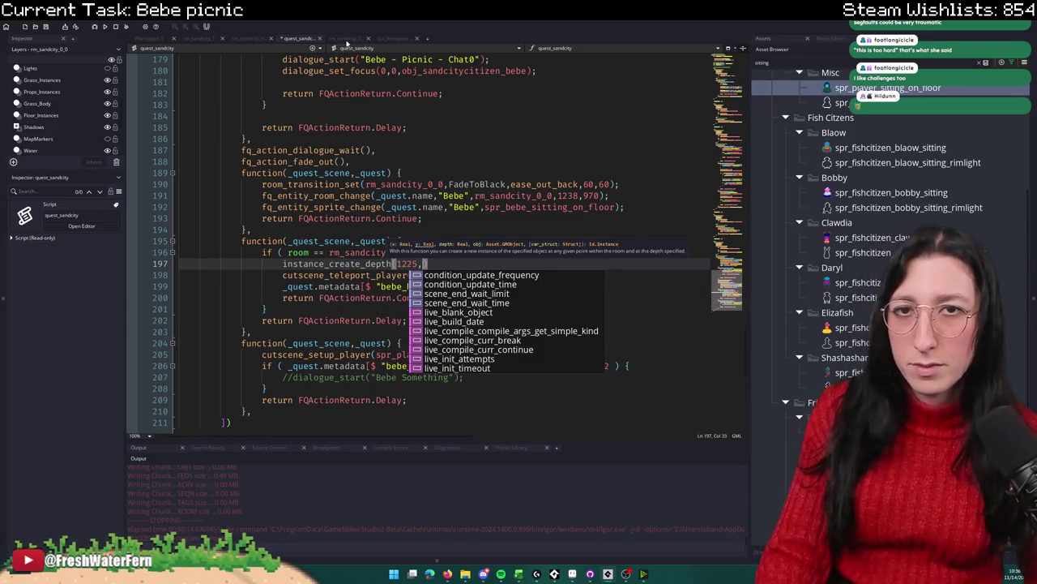
Step: Recheck the blanket's position and complete the call with y 968, depth 0 and par_solid
left_click(347, 38)
left_click(552, 245)
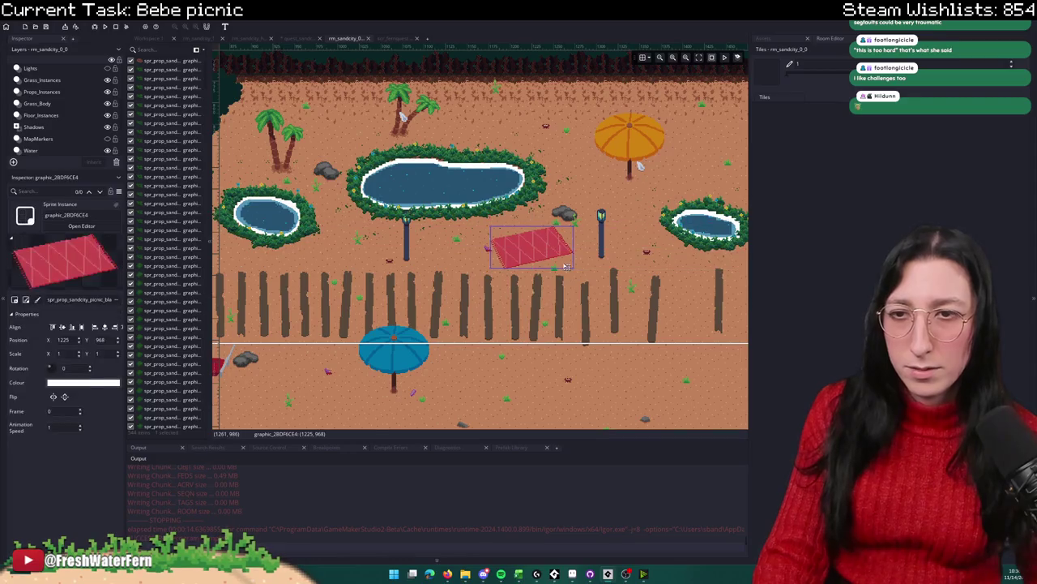
left_click(302, 38)
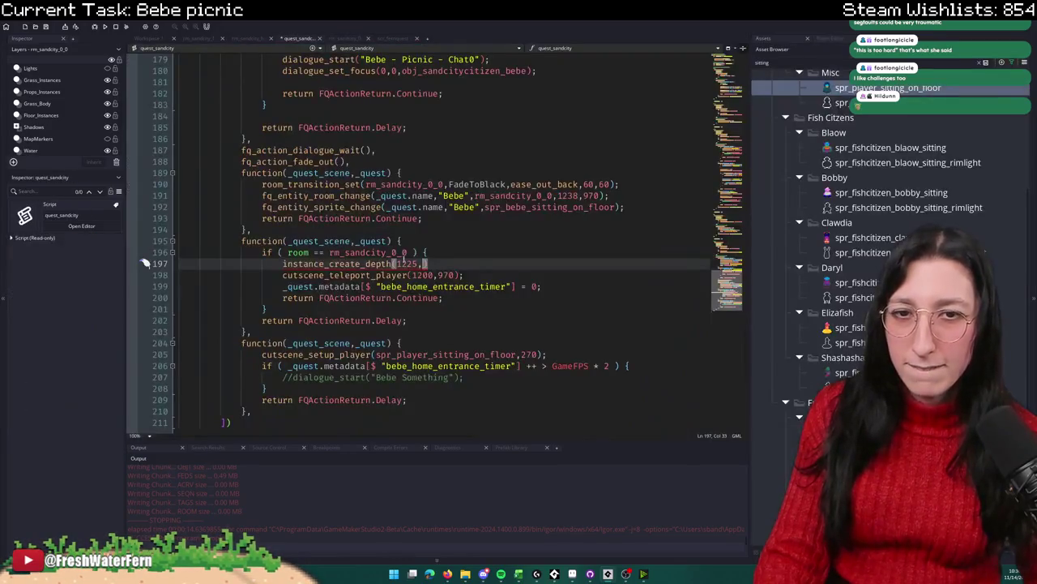
type("968,")
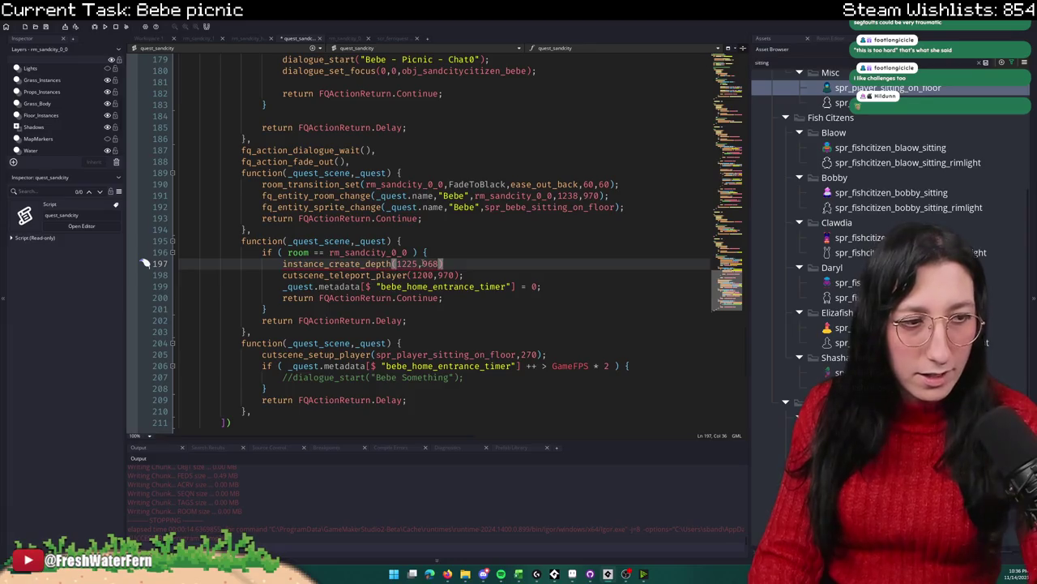
key("space")
key("BackSpace")
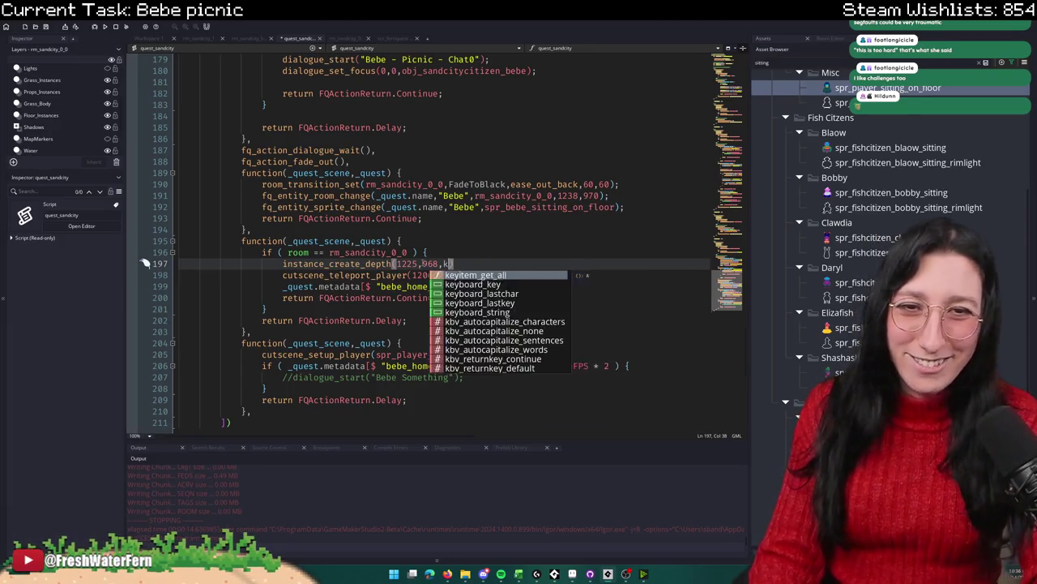
key("Escape")
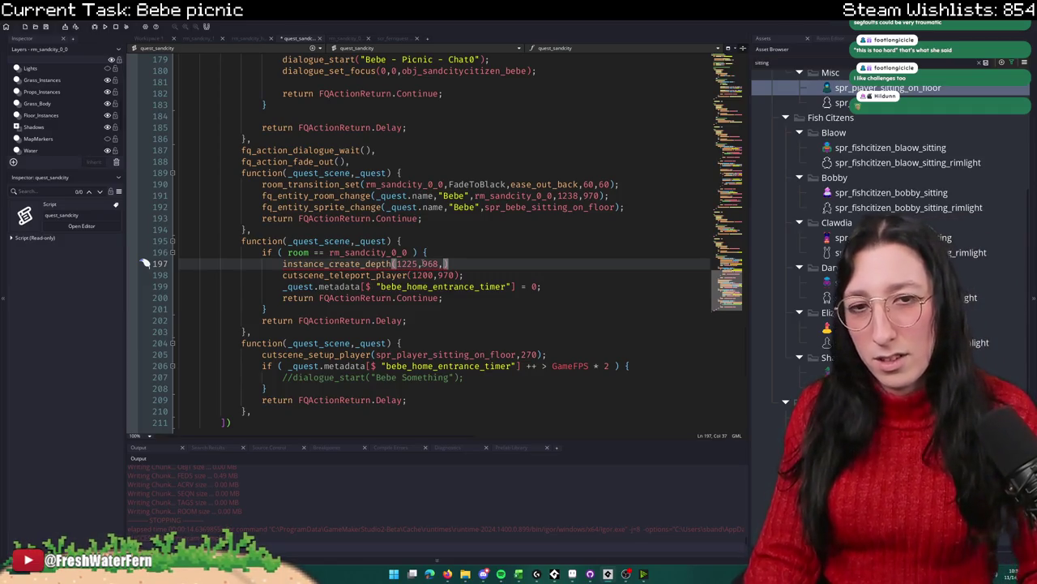
type("0,o")
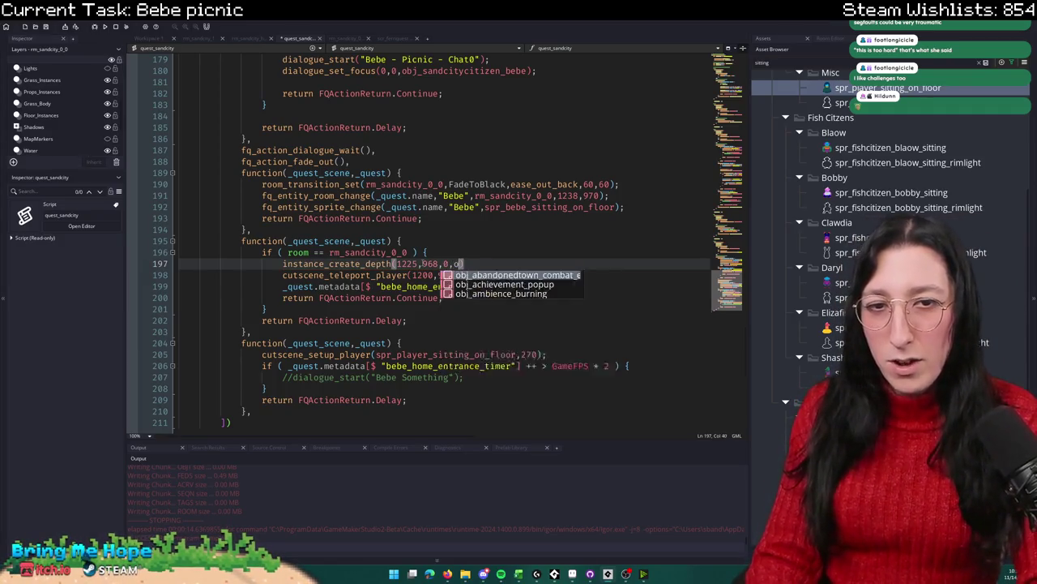
key("BackSpace")
type("par_solid")
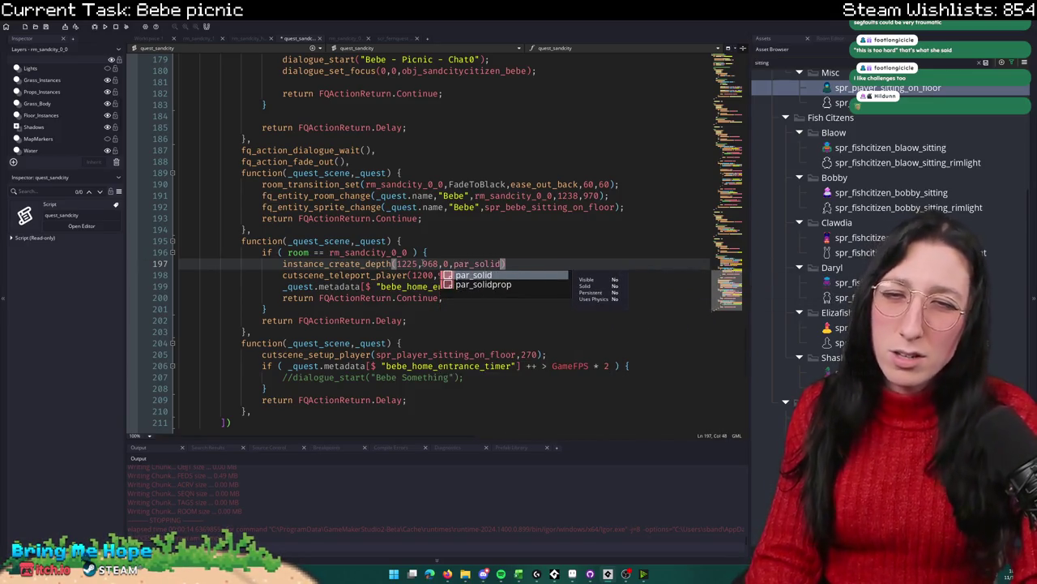
type(";")
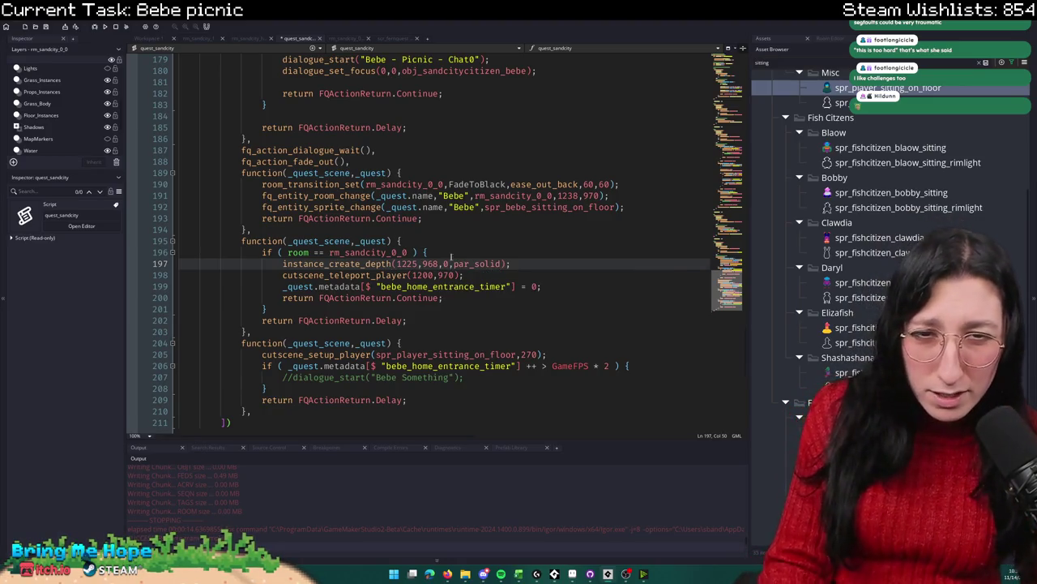
Step: Inspect the par_solid object's code, then change the created object to par_depth
middle_click(467, 259)
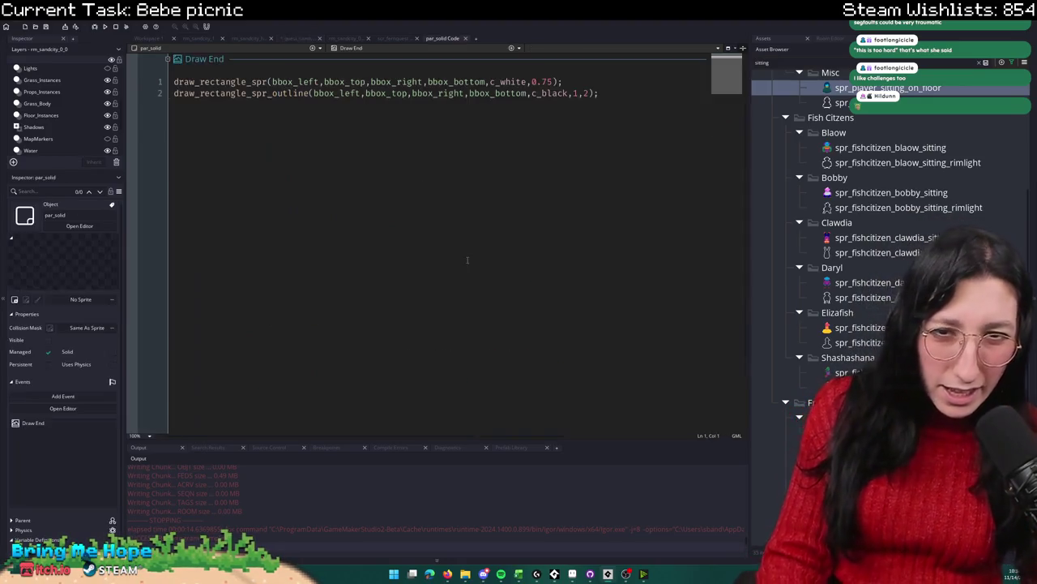
middle_click(454, 40)
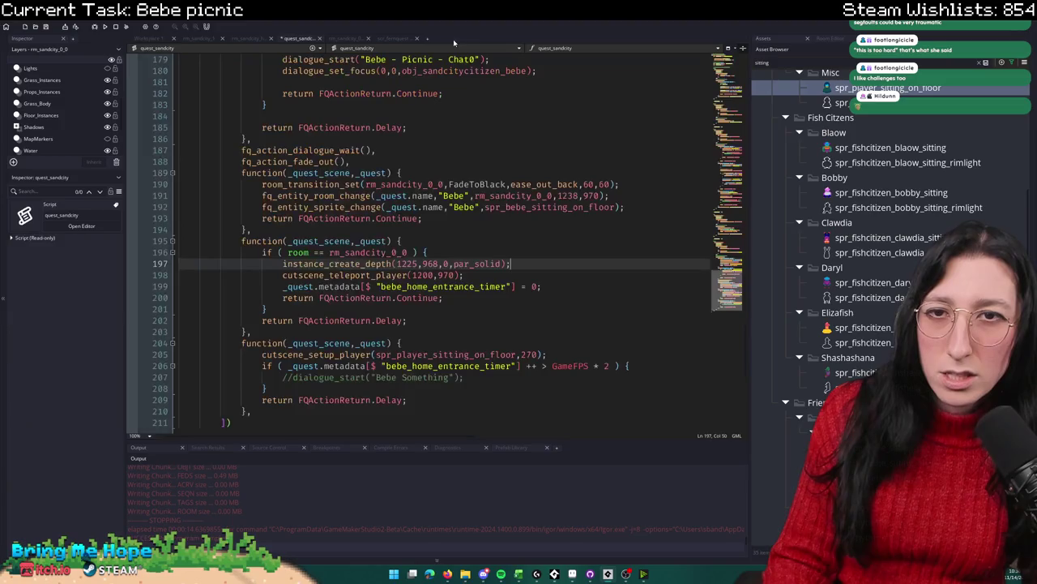
left_click(474, 263)
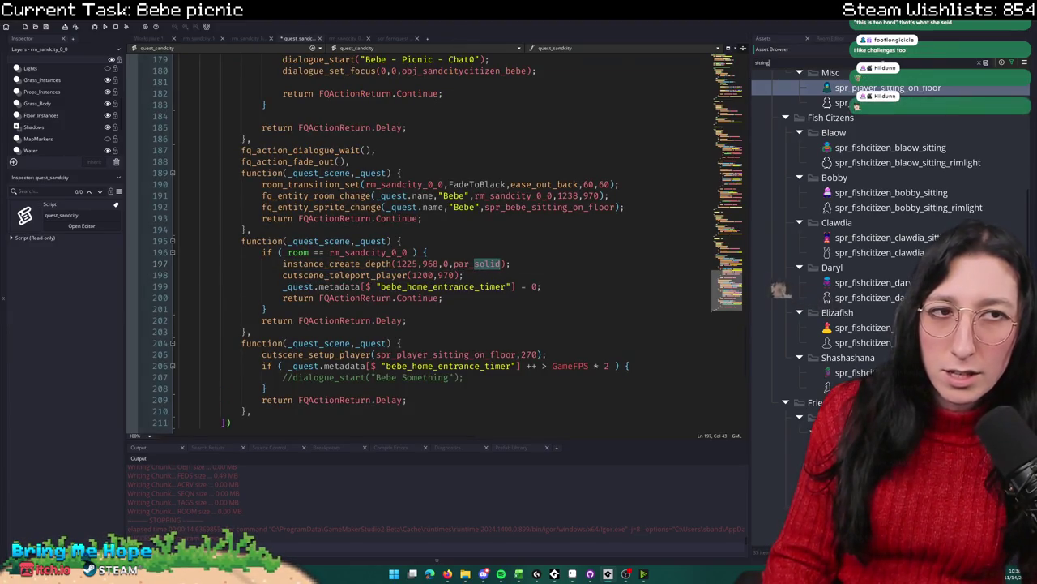
left_click(502, 263)
key("BackSpace")
key("BackSpace")
key("BackSpace")
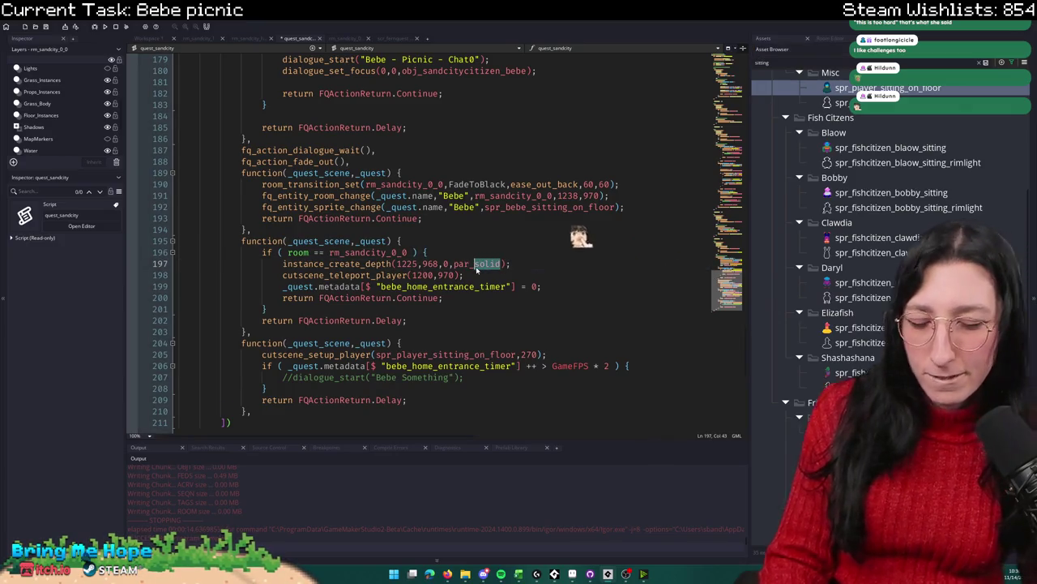
type("depth")
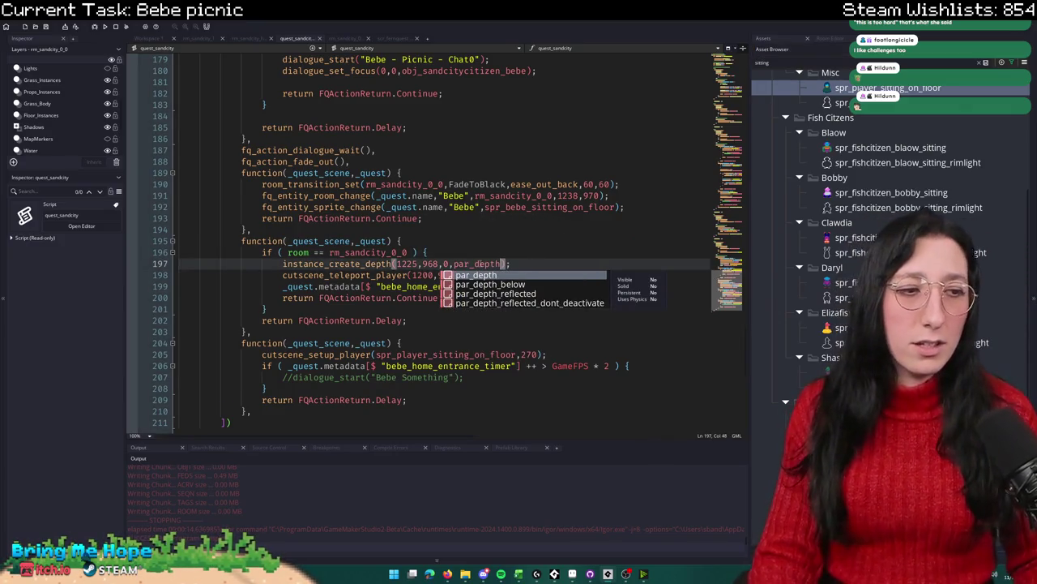
key("Escape")
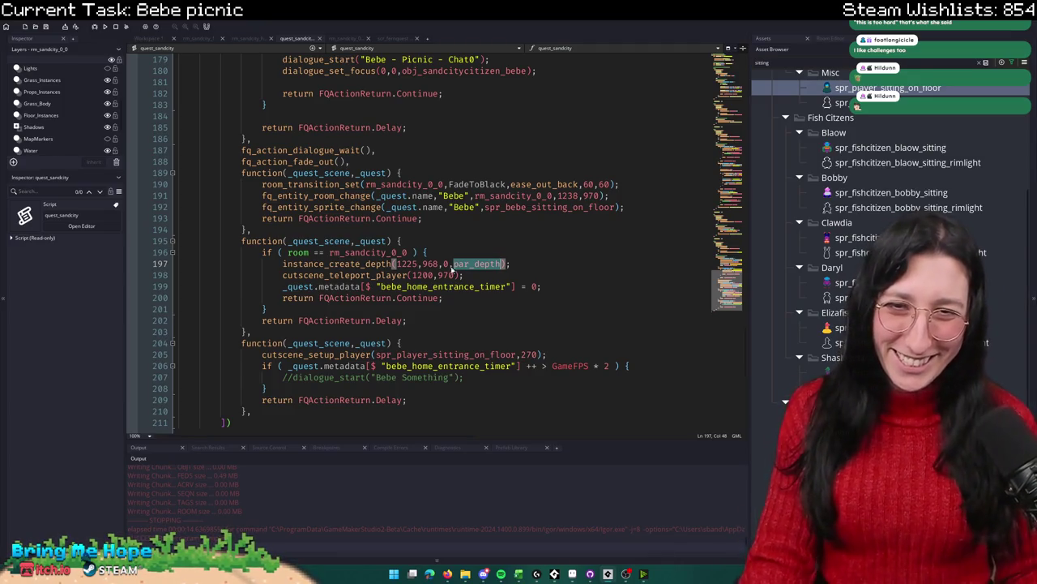
Step: Store the created instance in a var _inst variable
left_click(454, 269)
left_click(282, 263)
type("var _inst =")
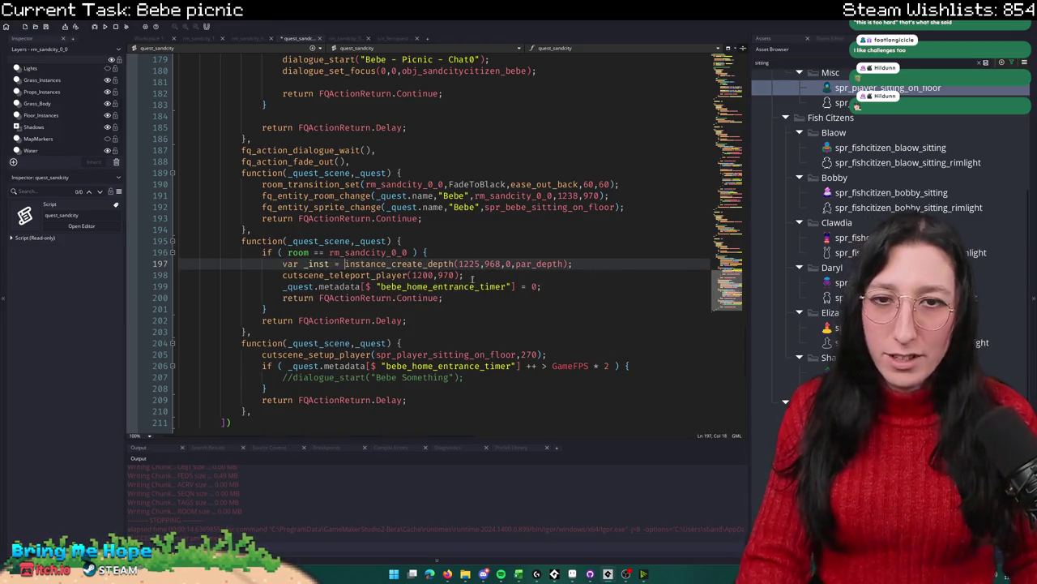
double_click(314, 264)
Step: Set _inst.draw_depth to -2000 on a new line below the creation call
left_click(574, 264)
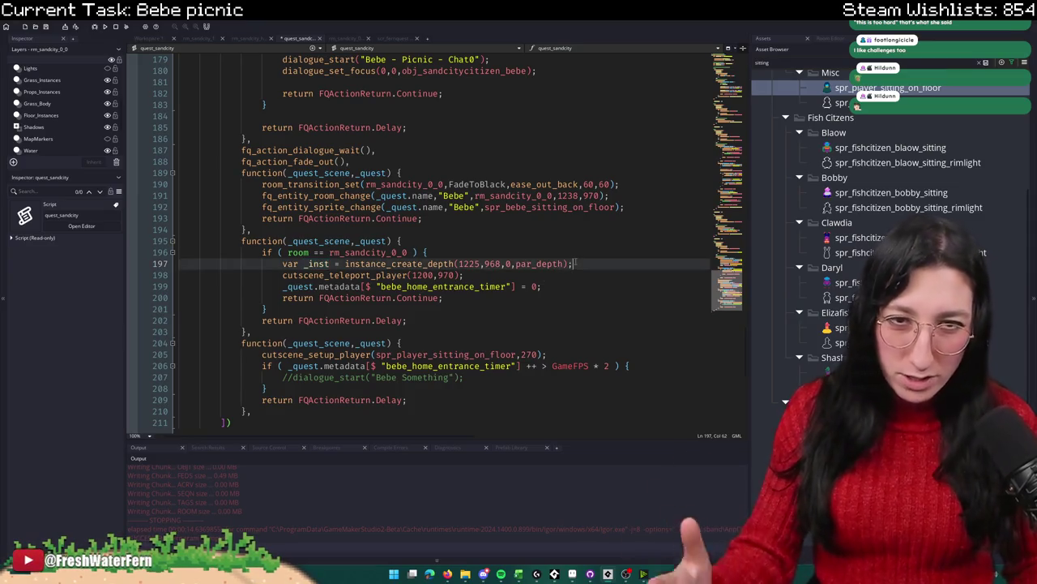
key("Return")
type("_inst.draw_dept")
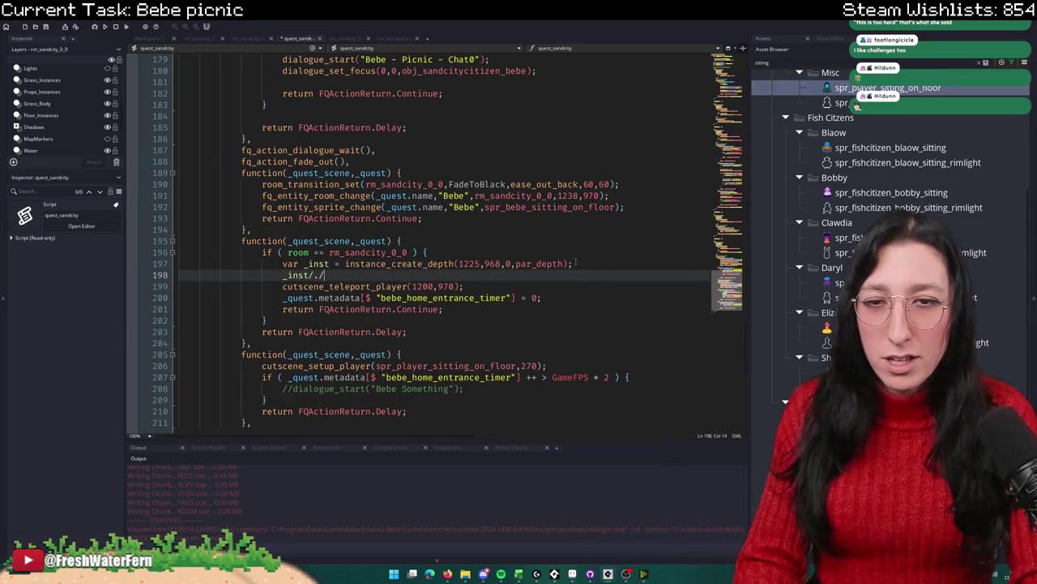
type("h +")
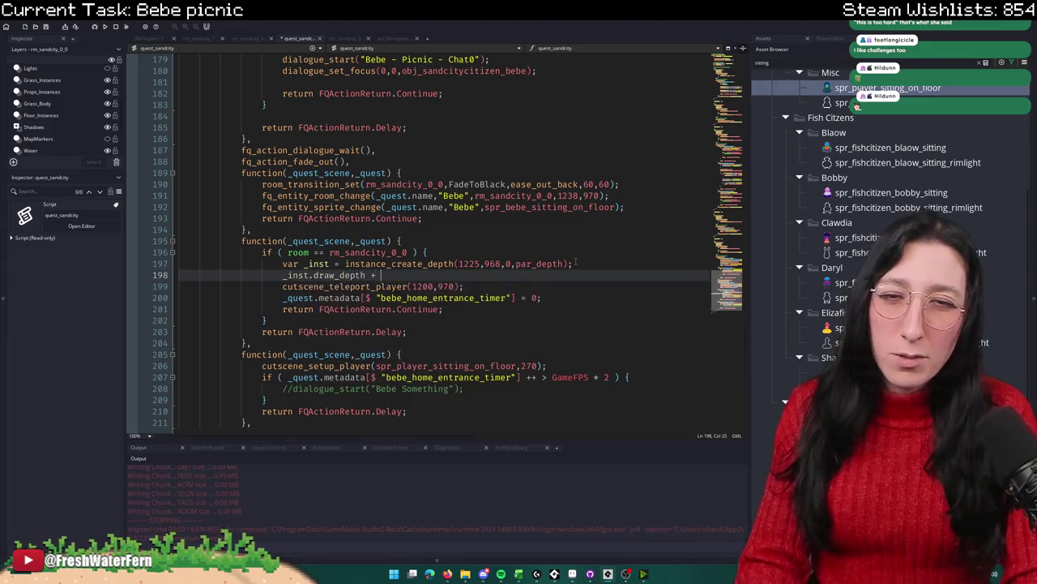
type("=")
key("Escape")
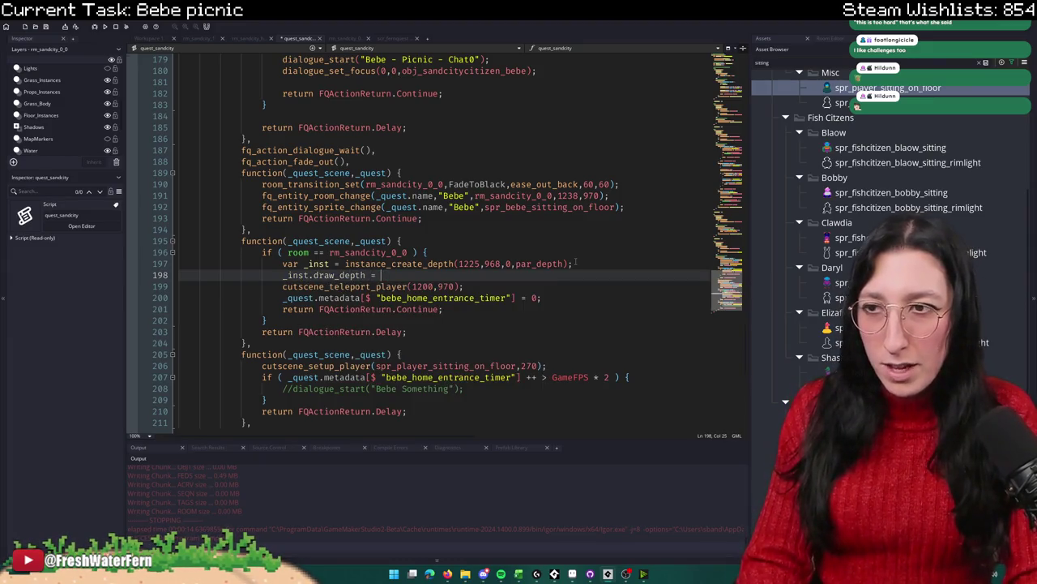
type("-10000;")
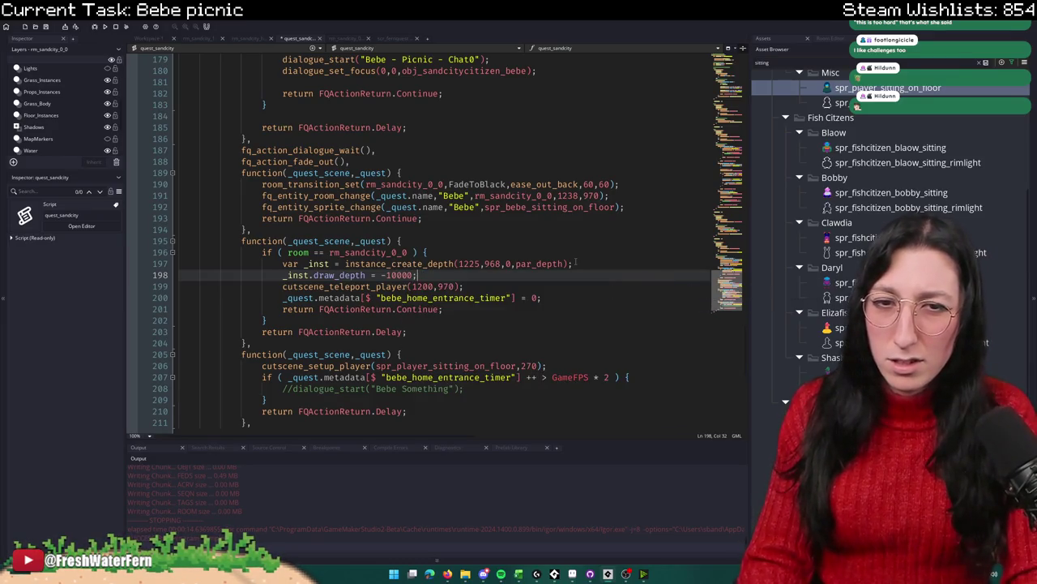
key("Left")
key("Left")
key("Left")
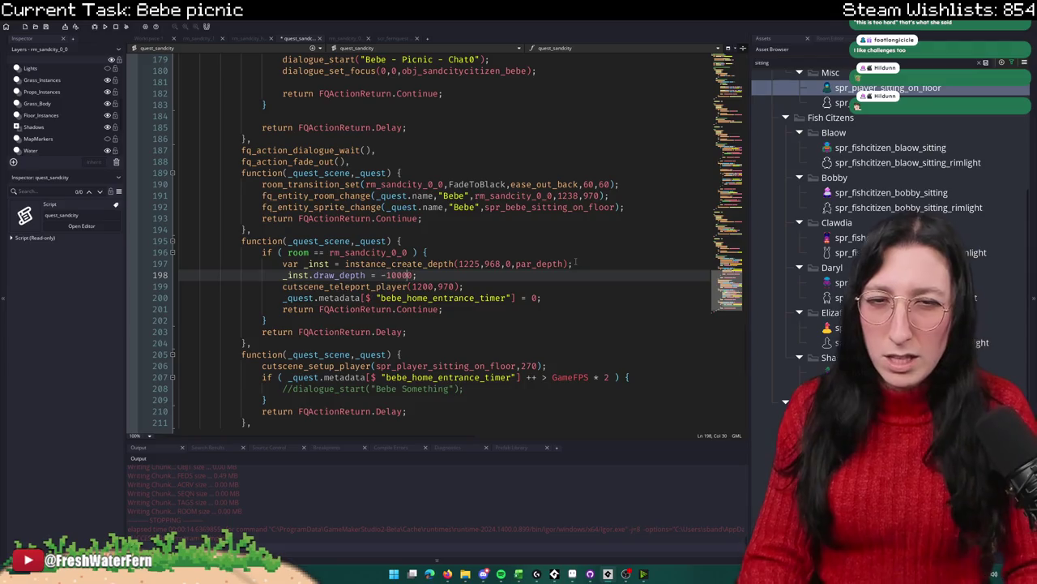
key("BackSpace")
key("BackSpace")
type("2")
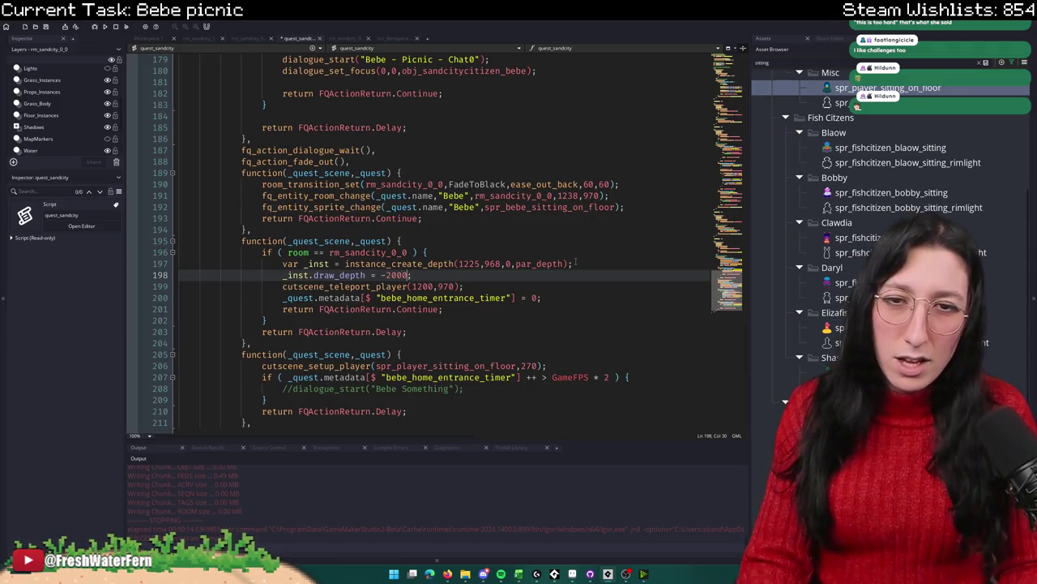
Step: Add _inst.overlay = false and _inst.sprite_index = spr_prop_sandcity_picnic_blanket lines
key("Return")
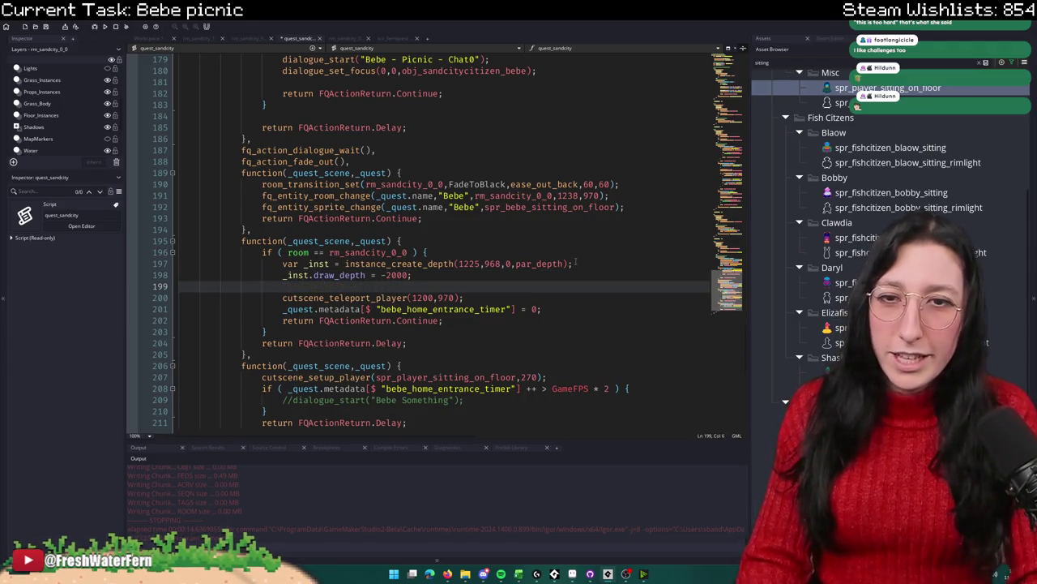
type("_inst.overlay = ")
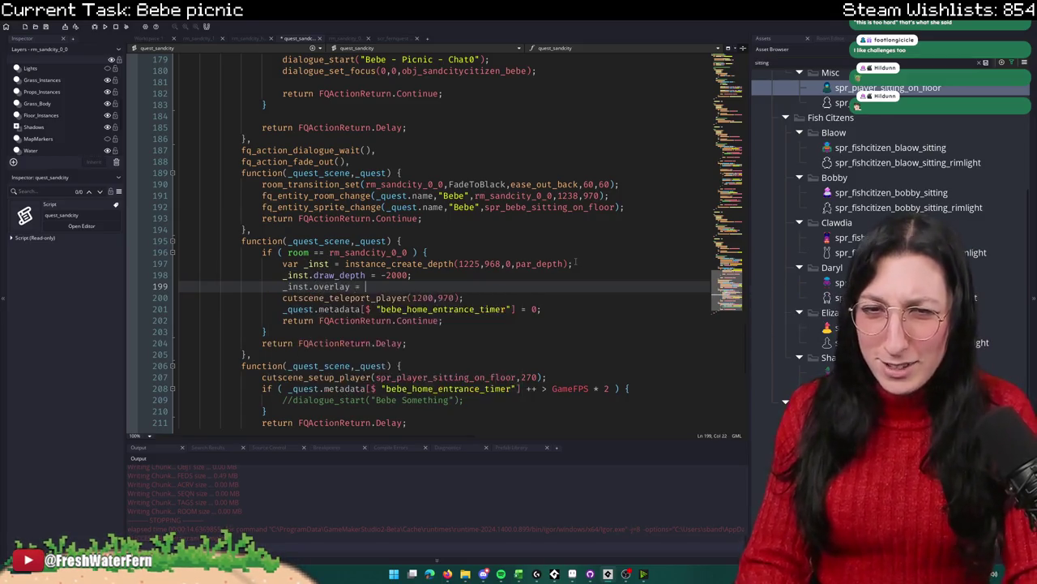
type("false;")
key("Return")
type("_inst.")
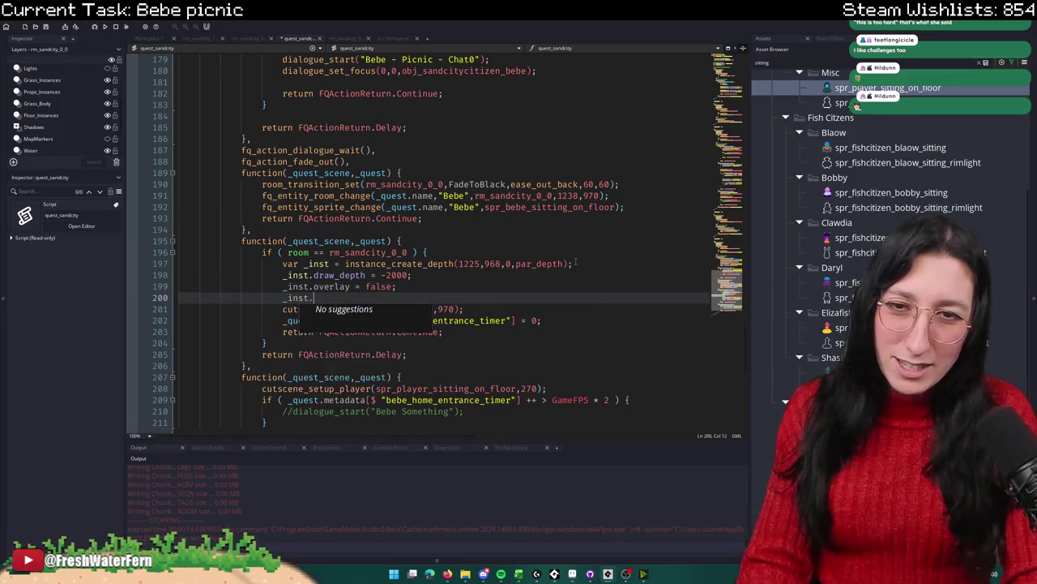
type("sprite_i")
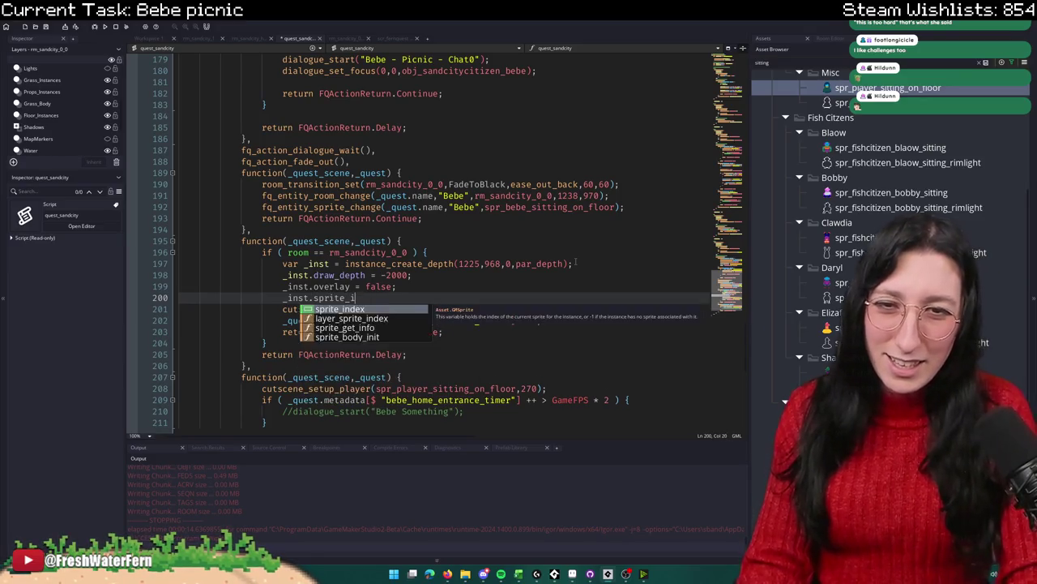
type("ndex = spr_sandcity")
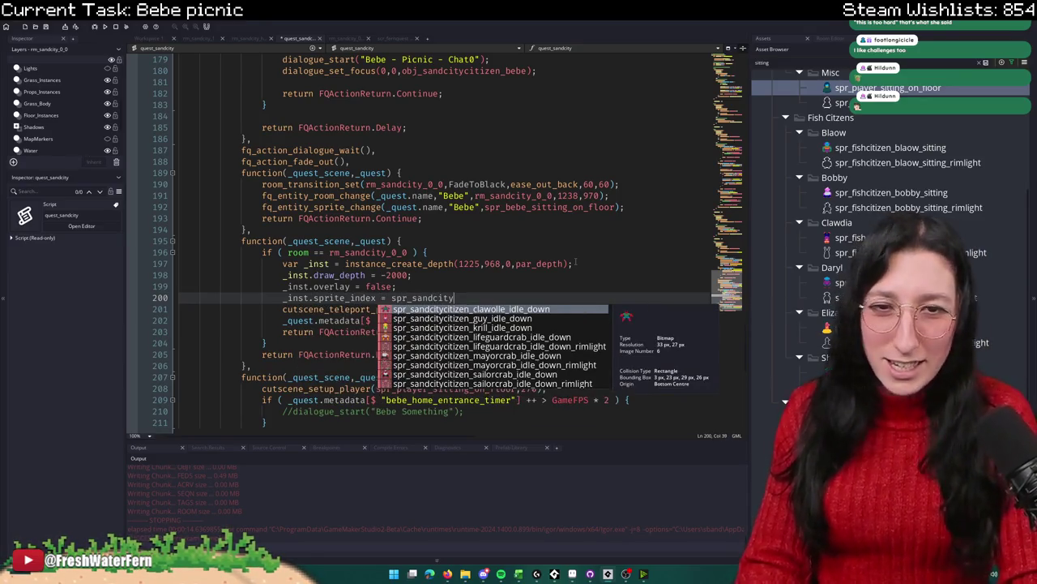
type("_pic")
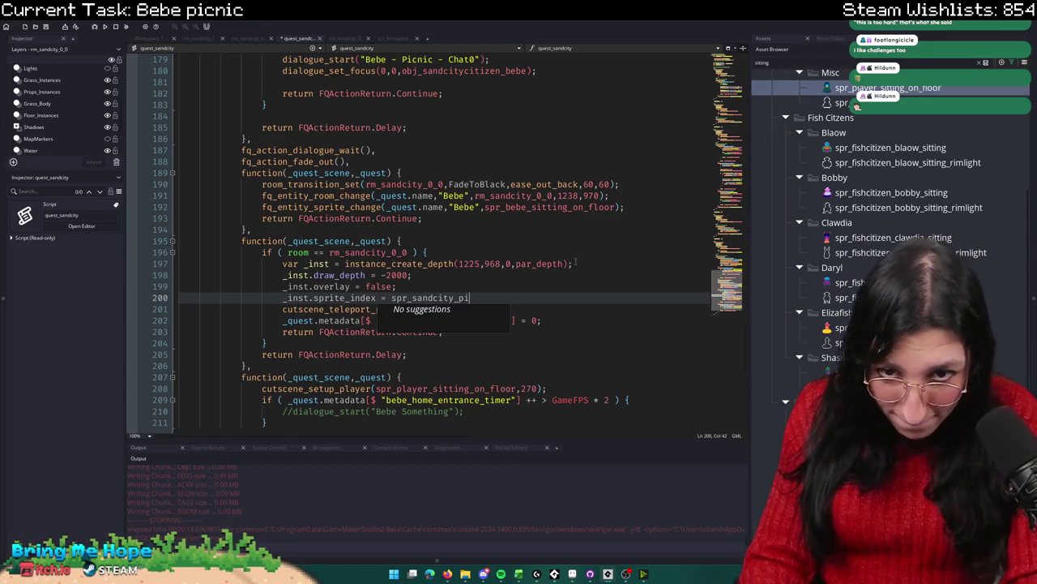
key("BackSpace")
key("BackSpace")
type("_")
key("BackSpace")
key("BackSpace")
key("BackSpace")
key("BackSpace")
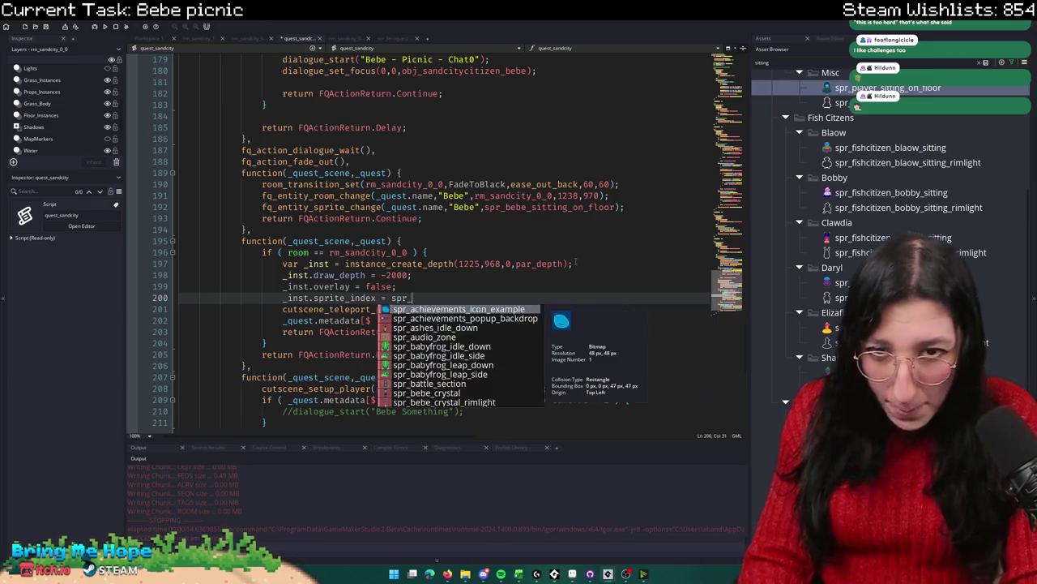
type("prop_sandcity_pi")
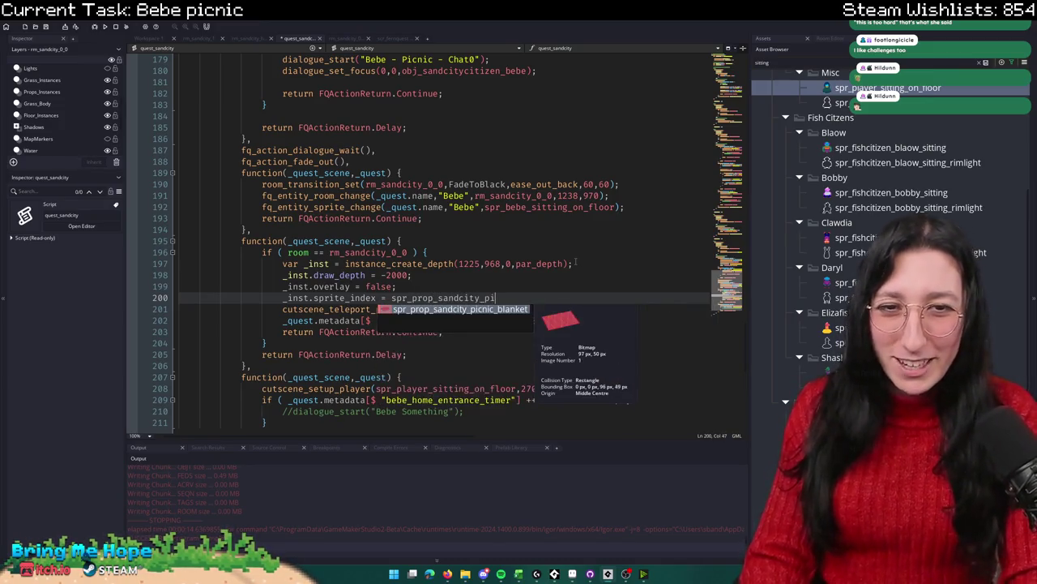
key("Return")
type(";")
key("Return")
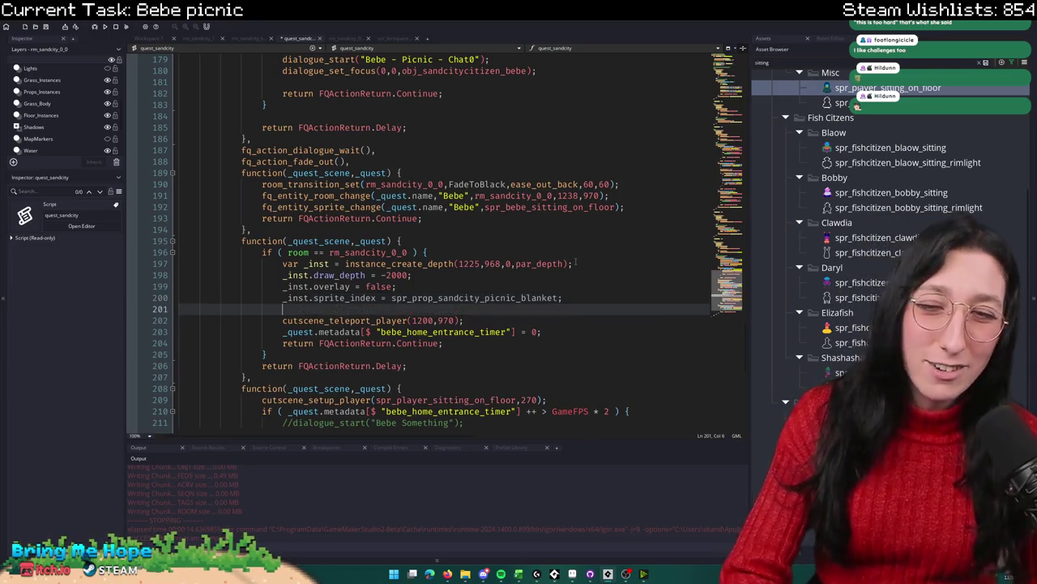
scroll(511, 317, "down", 2)
left_click(489, 256)
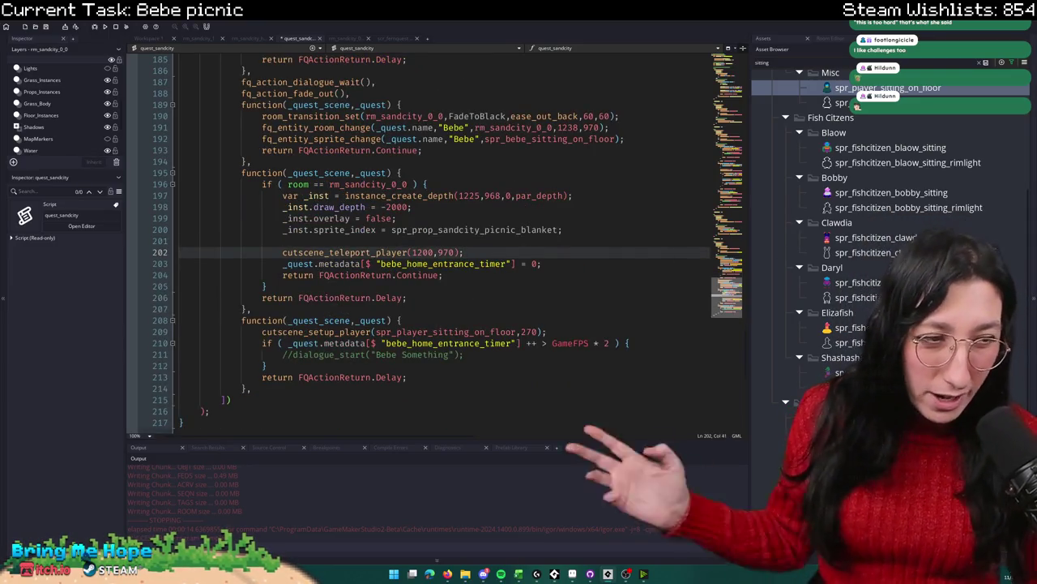
key("Up")
key("Up")
key("Up")
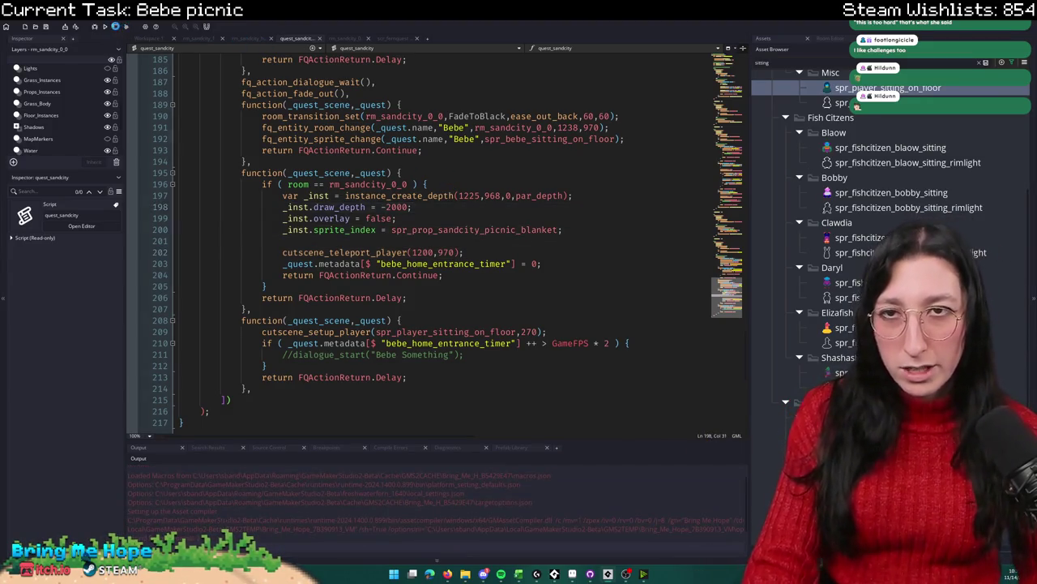
Step: Playtest from the title menu through the guitar player's picnic invitation until the code error, then abort
left_click(334, 39)
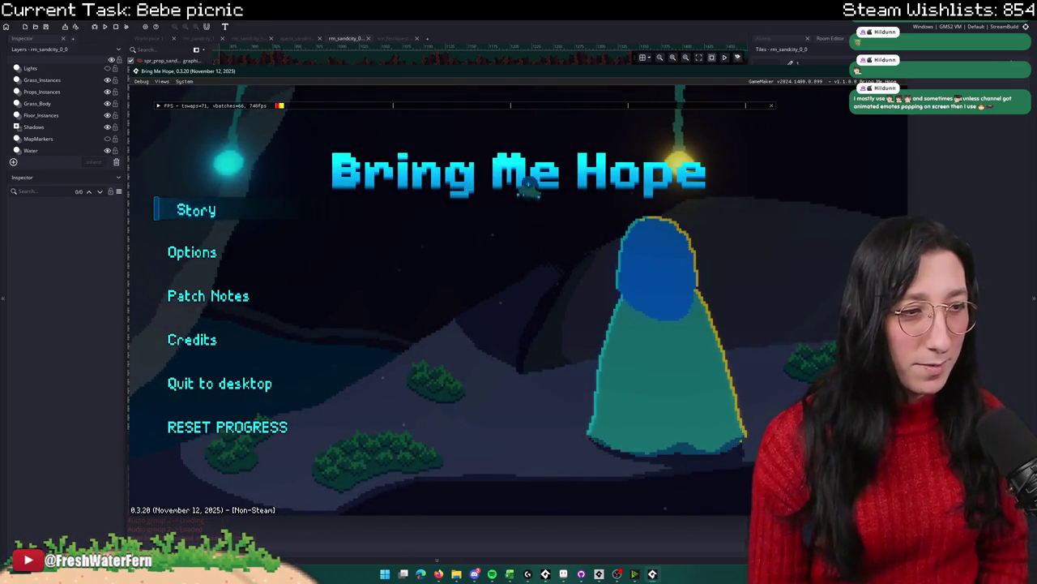
key("Return")
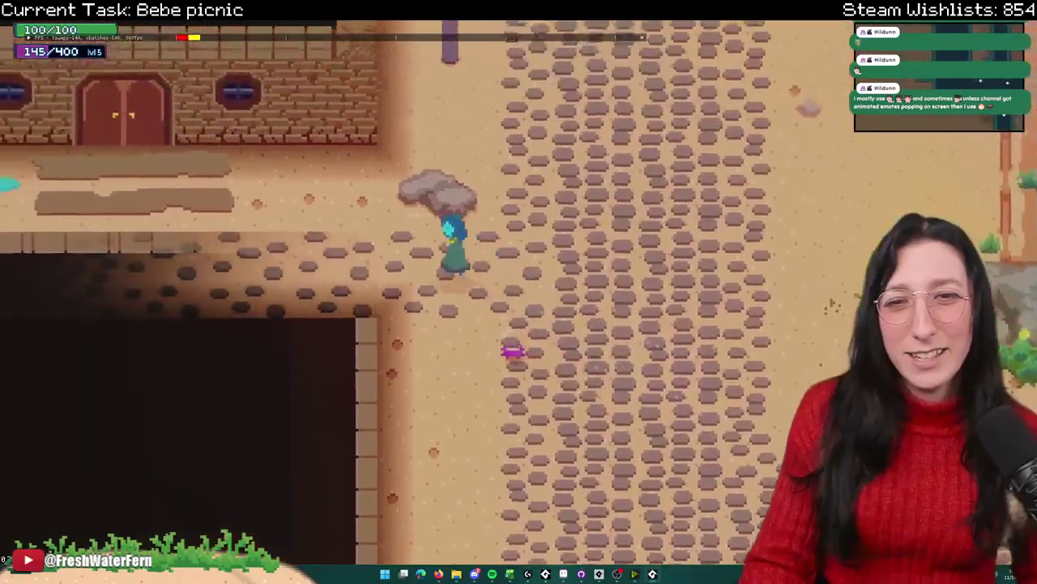
key("e")
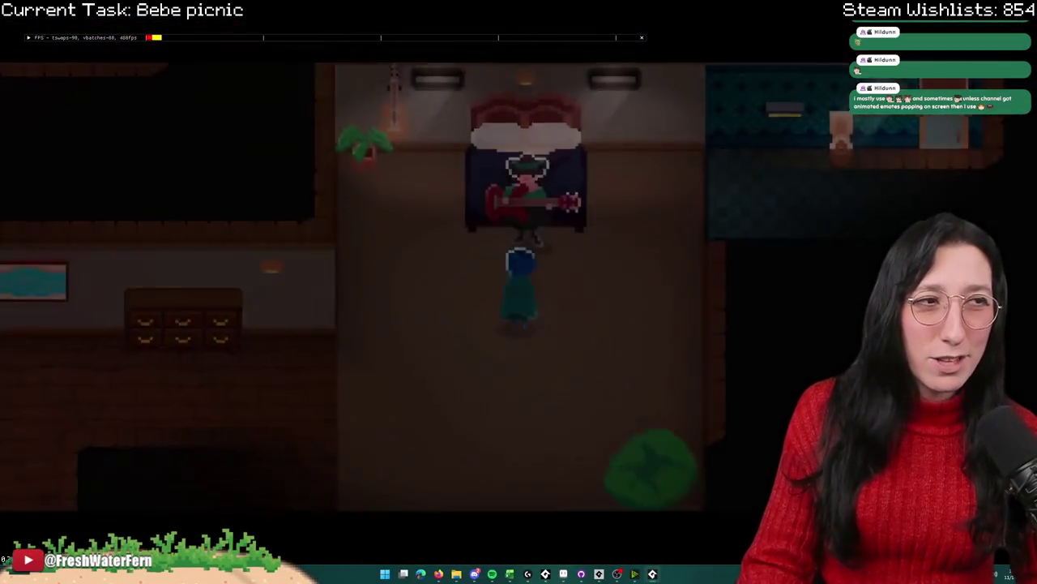
key("e")
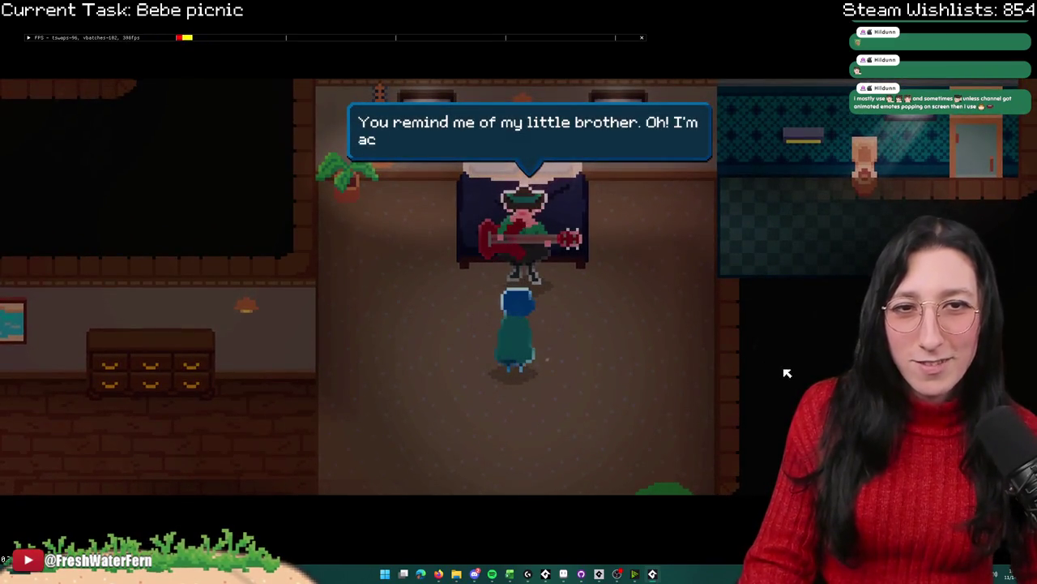
key("e")
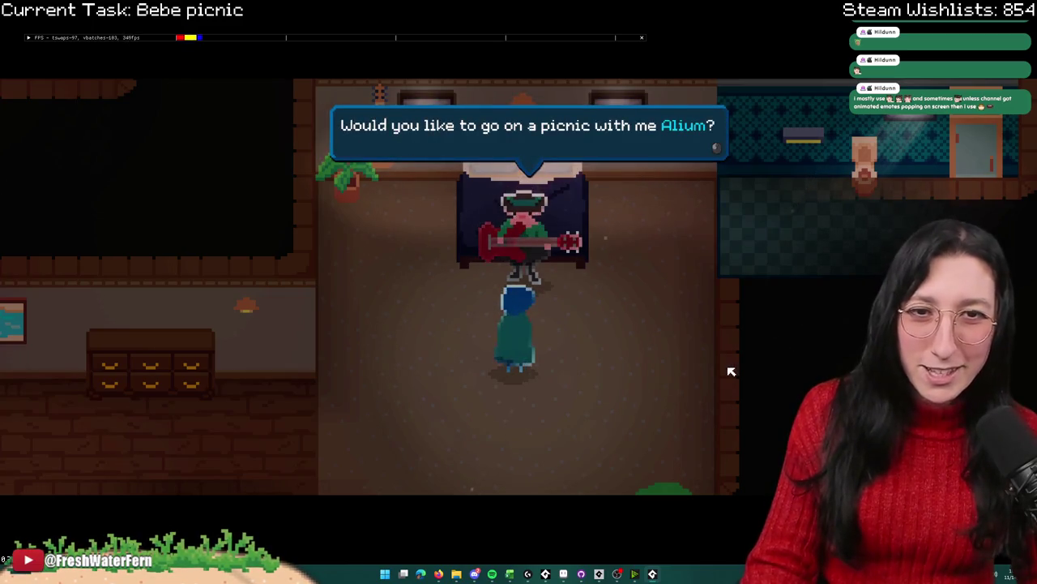
key("e")
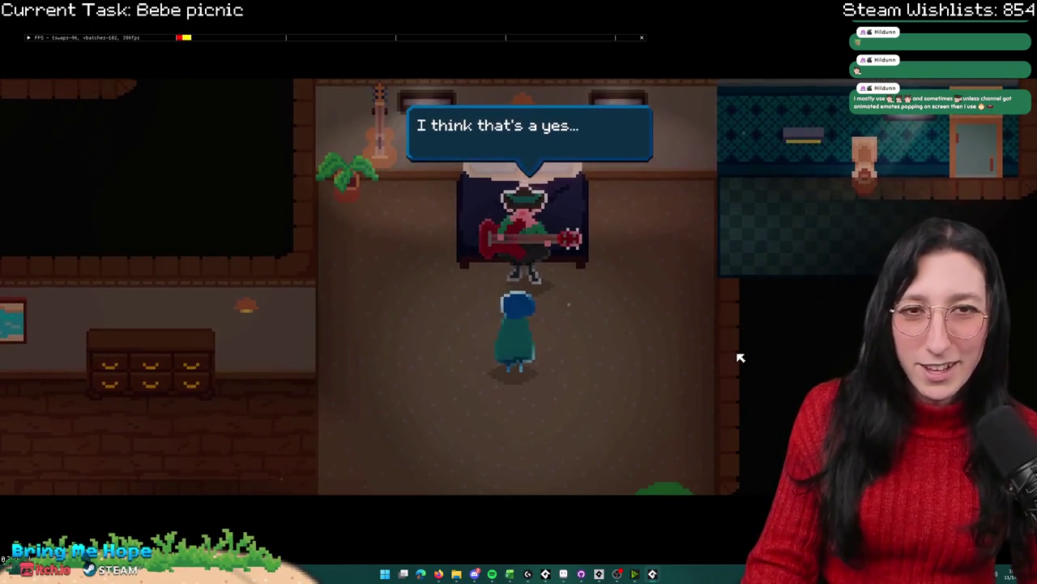
key("e")
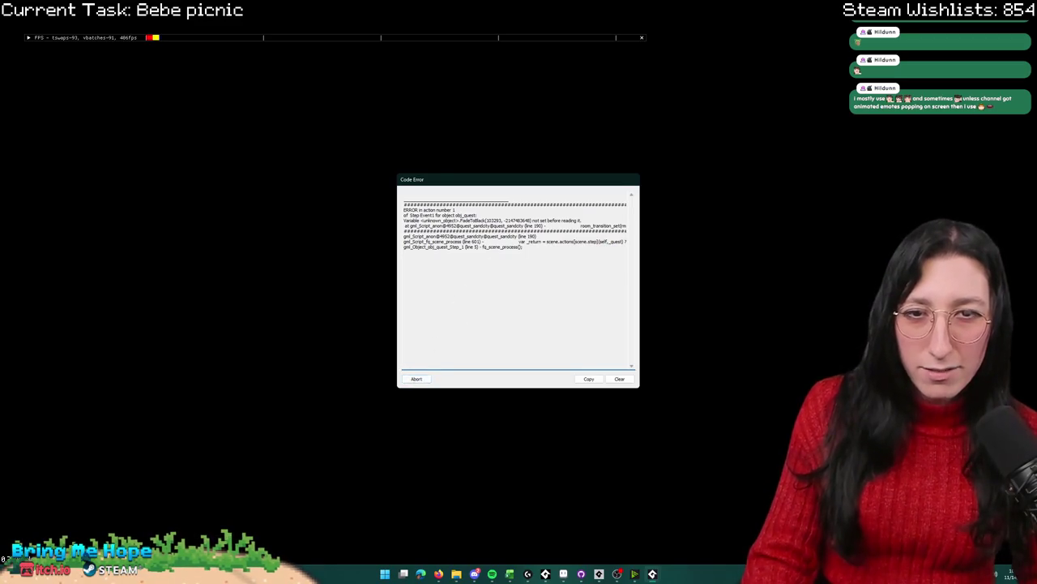
left_click(416, 379)
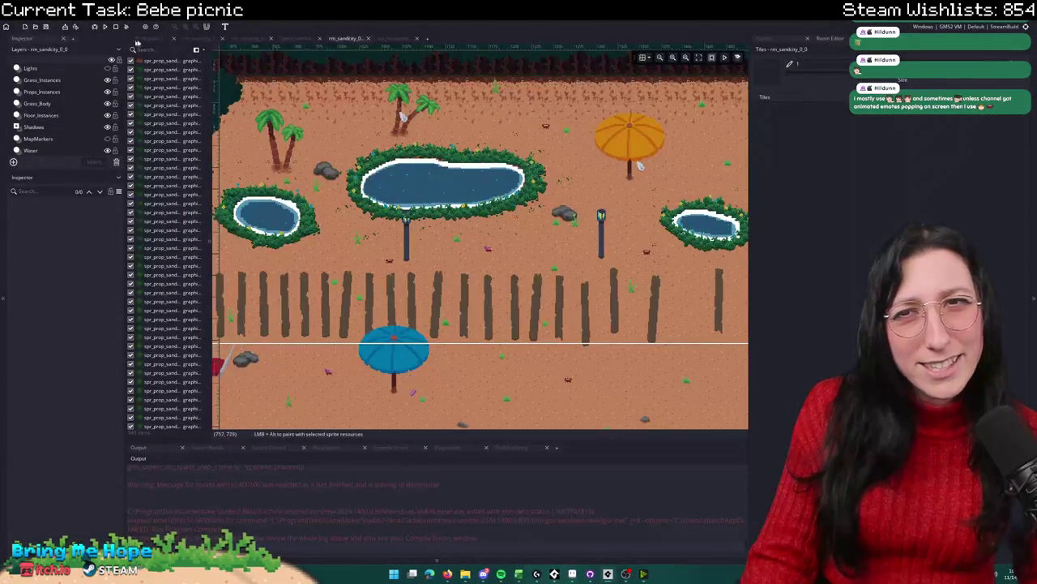
Step: Replace FadeToBlack on line 190 with RoomTransitionTypes.FadeToBlack and run the game with F5
left_click(298, 38)
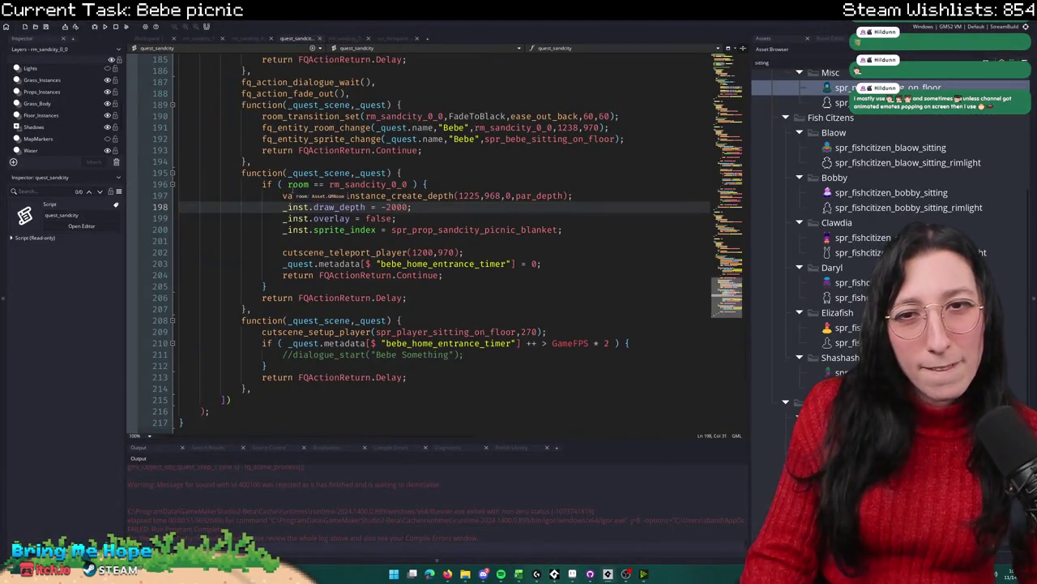
double_click(477, 116)
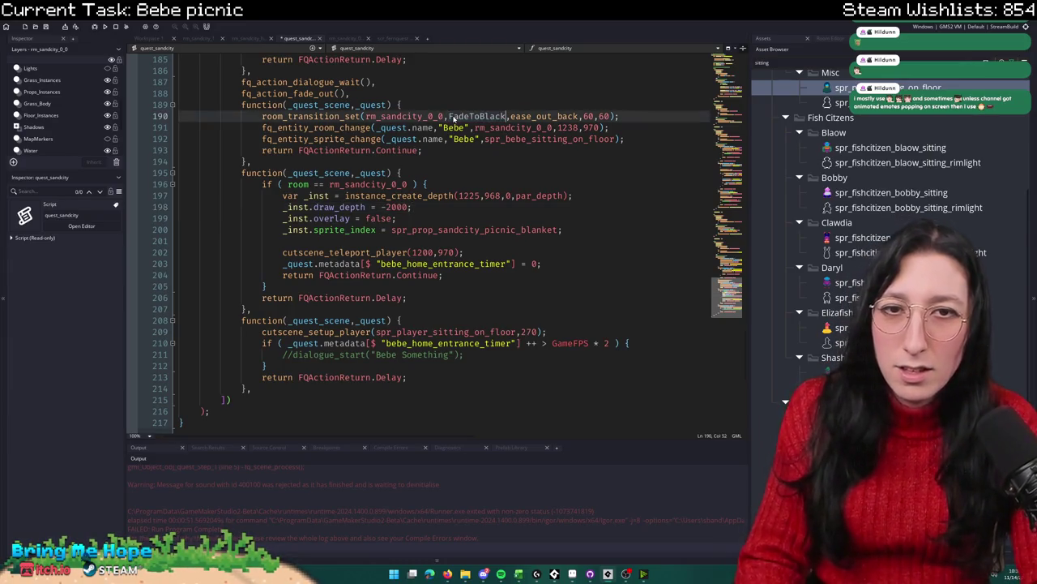
type("RoomT")
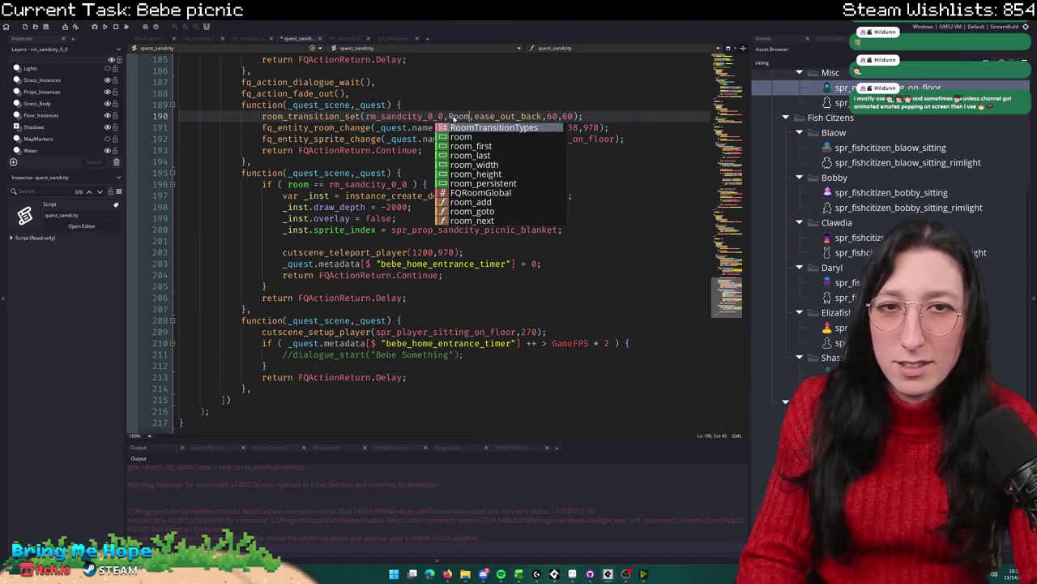
key("Return")
type(".")
key("Return")
left_click(454, 116)
key("F5")
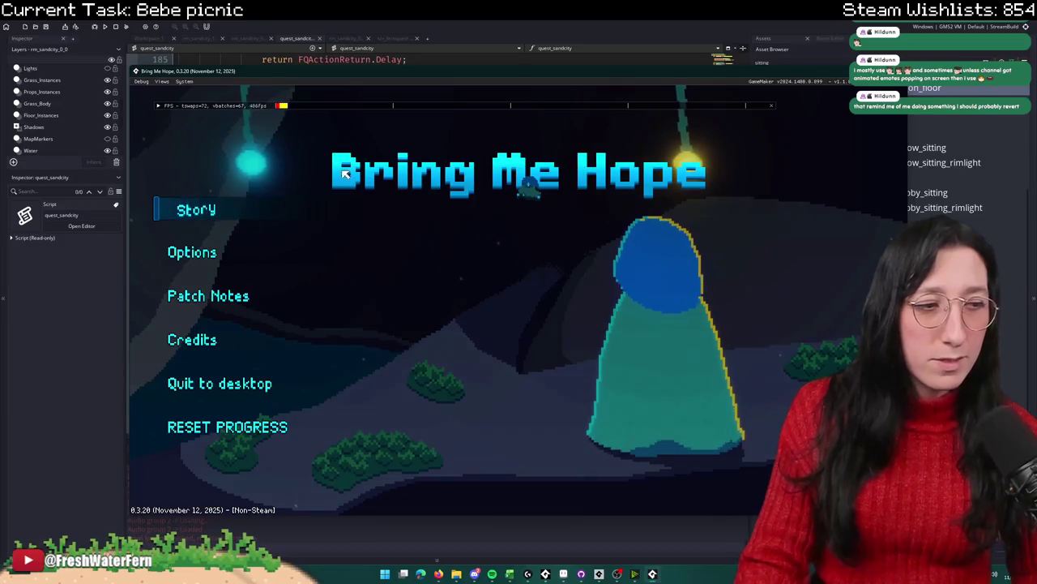
Step: Start Story, walk into the red-door house, talk to the guitar player through the invitation, then quit
left_click(213, 210)
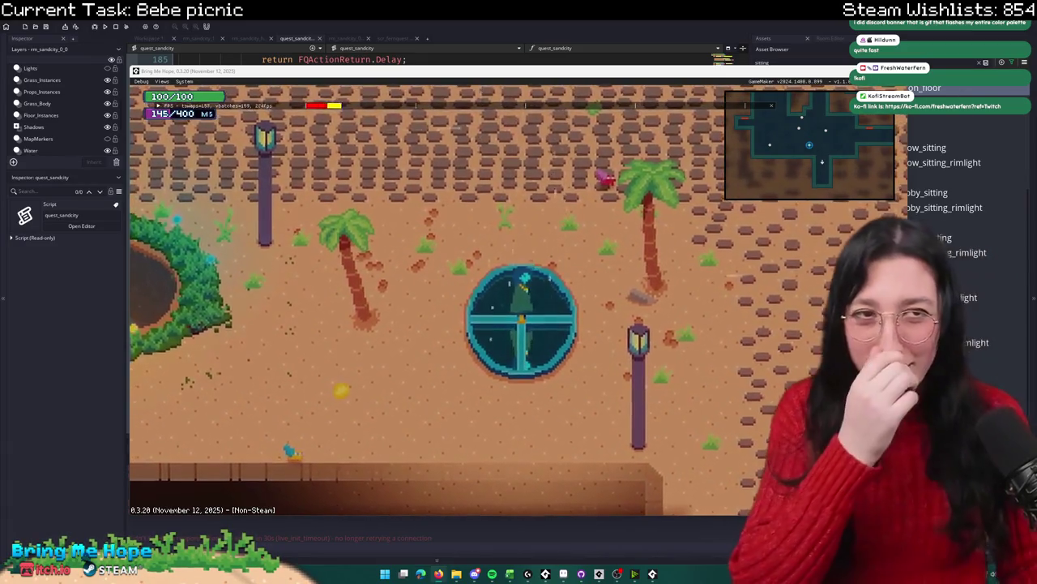
key("w")
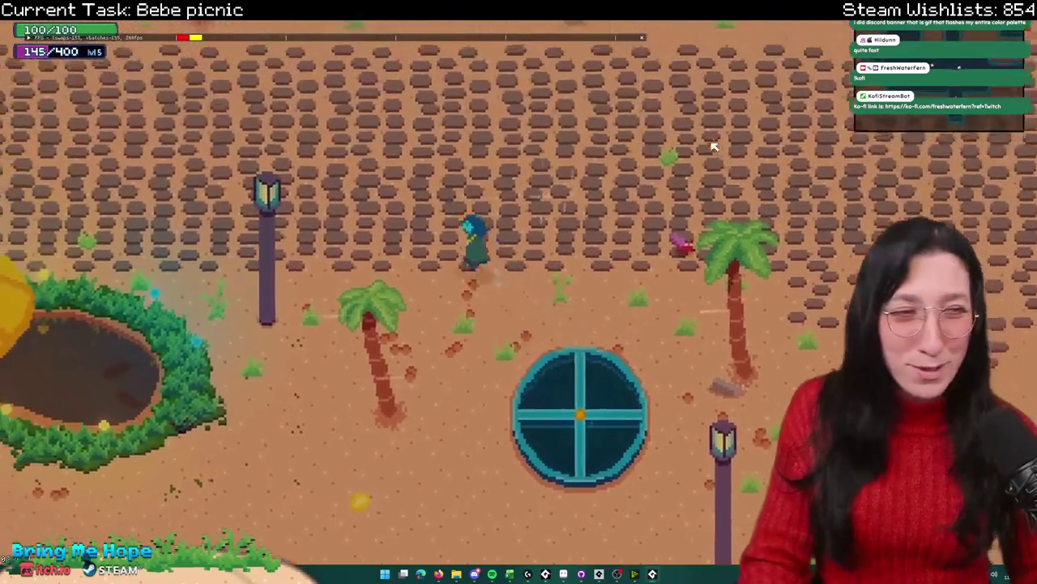
key("a")
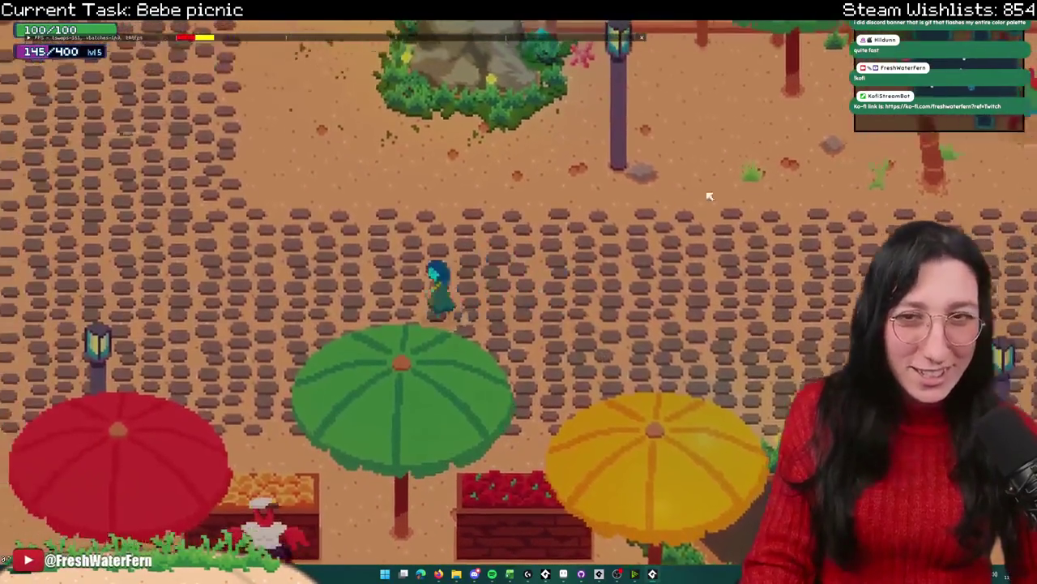
key("a")
key("w")
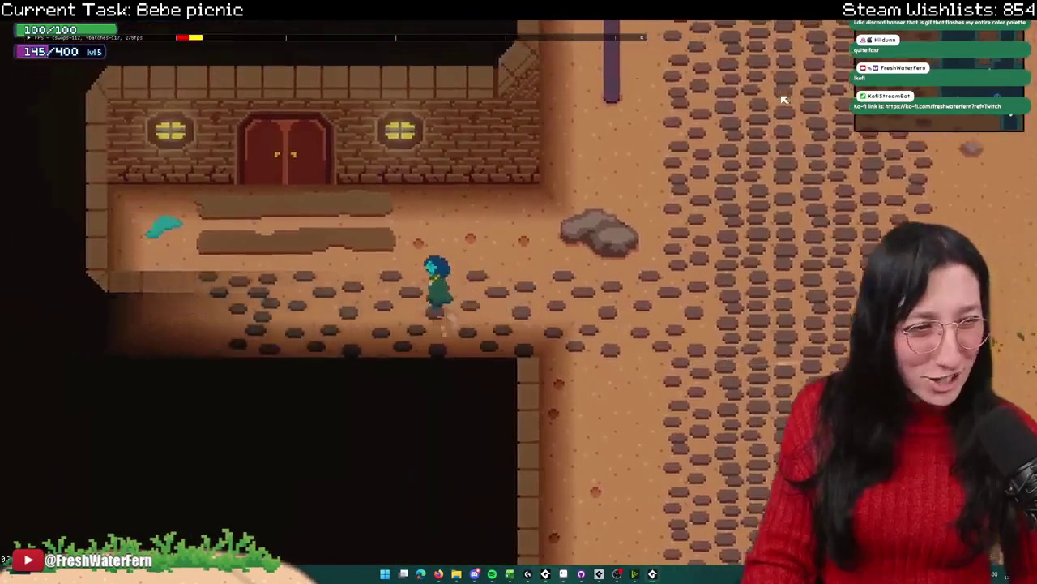
key("w")
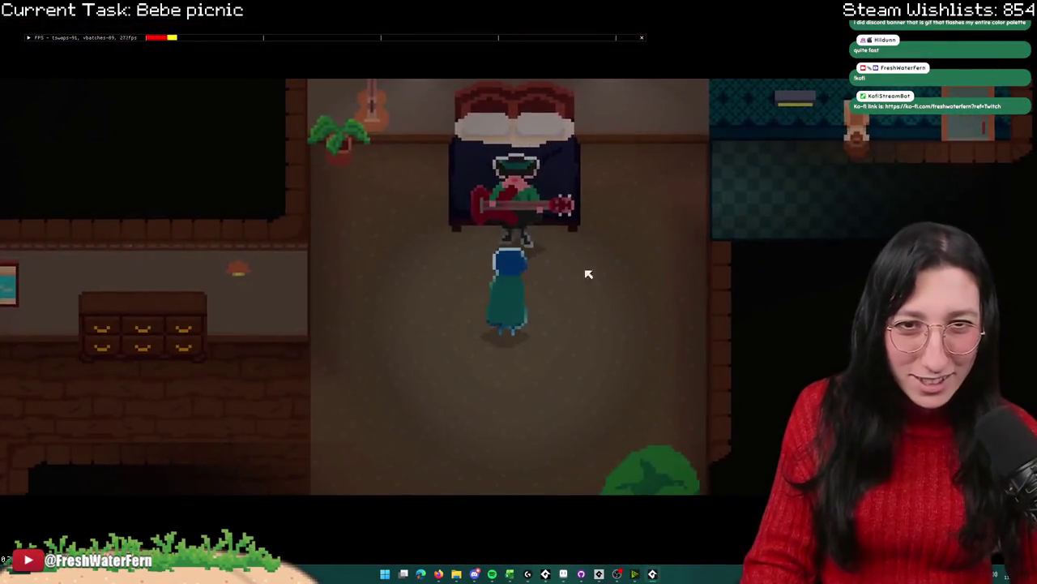
key("e")
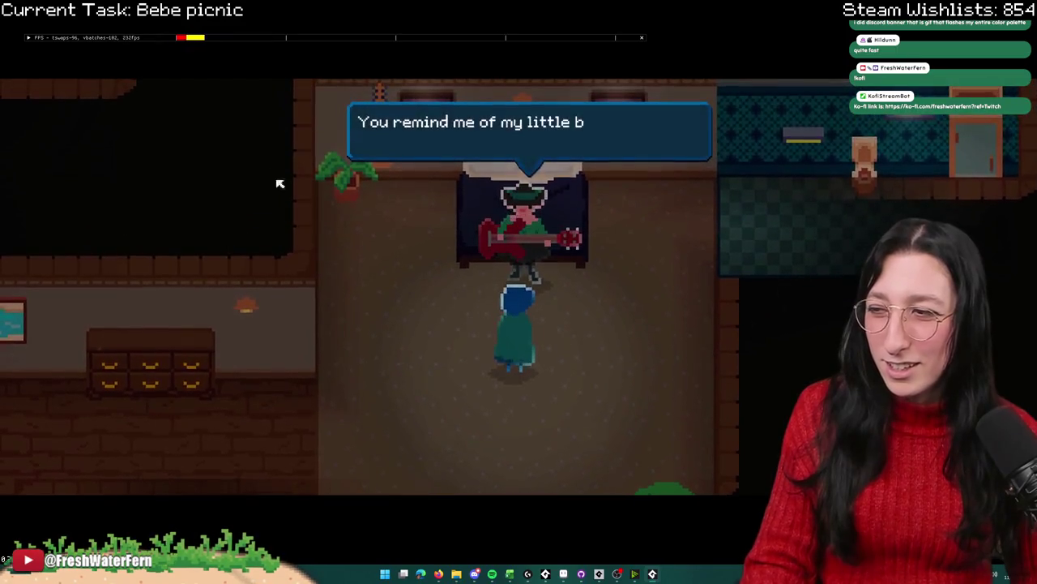
key("e")
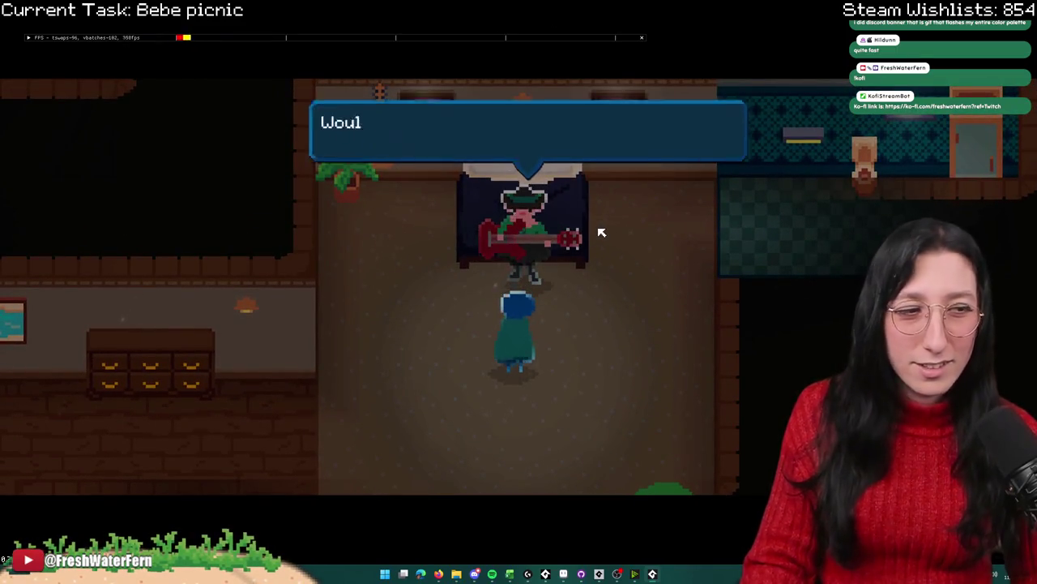
key("e")
key("e")
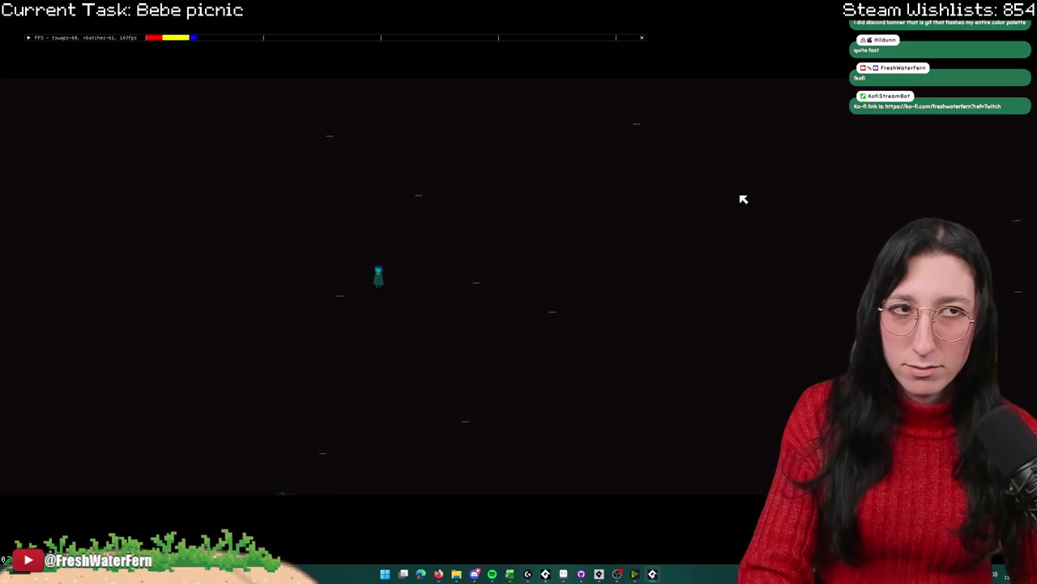
key("Escape")
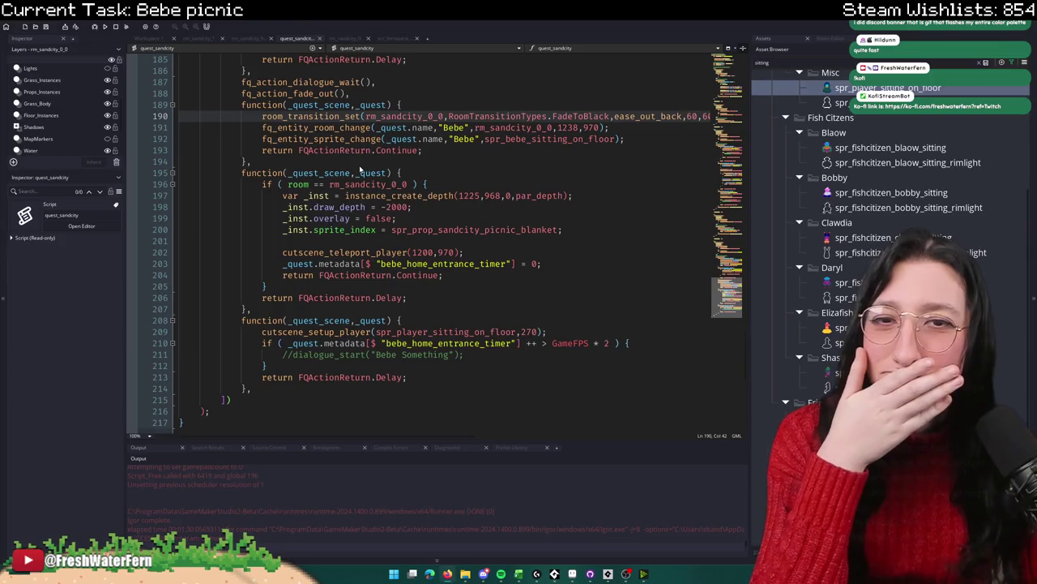
Step: Search the whole project for room_transition_set with Ctrl+Shift+F and keep the results
double_click(371, 117)
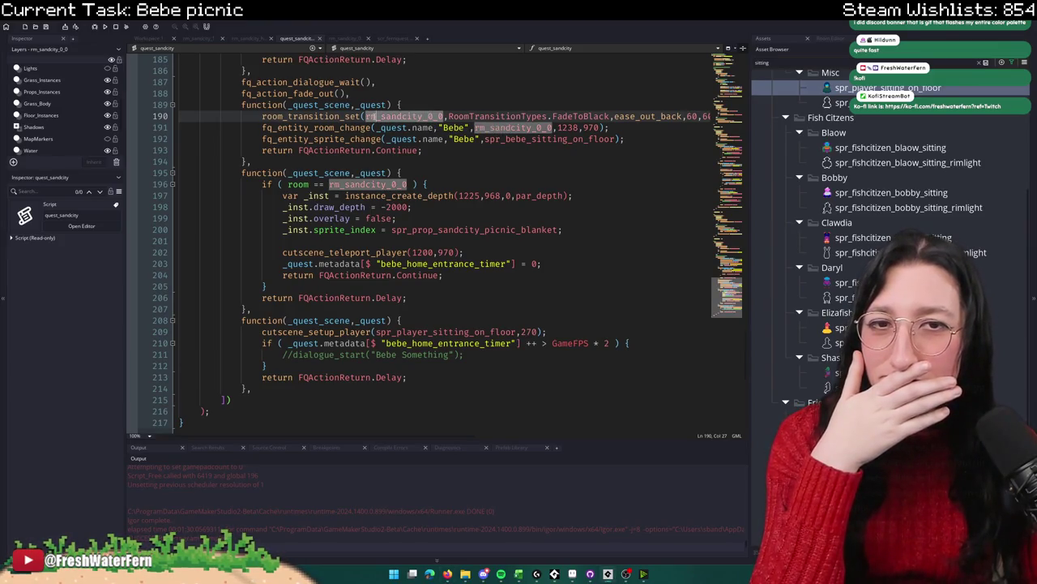
left_click(341, 116)
double_click(343, 117)
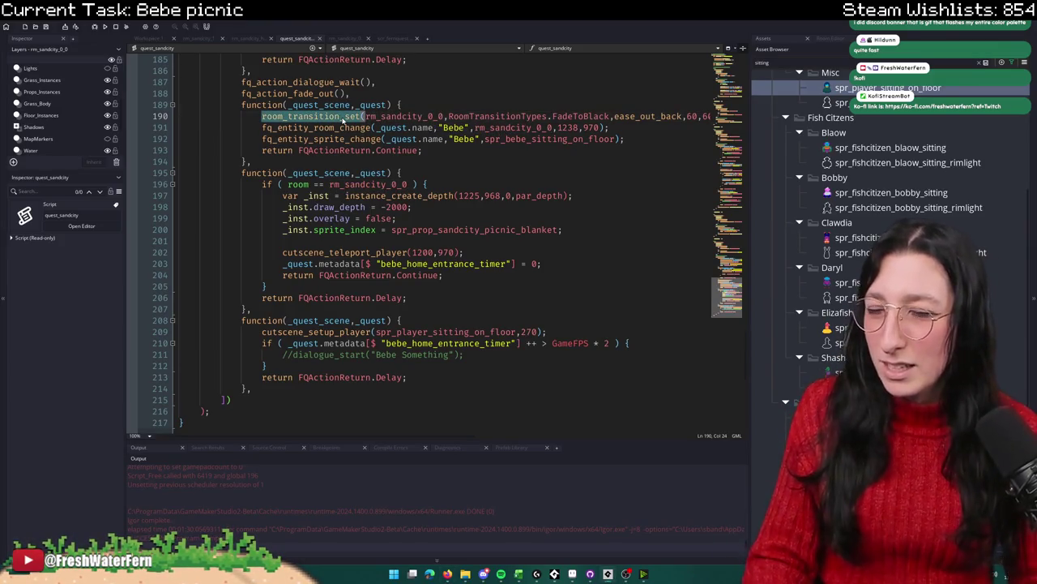
key("ctrl+shift+f")
key("Return")
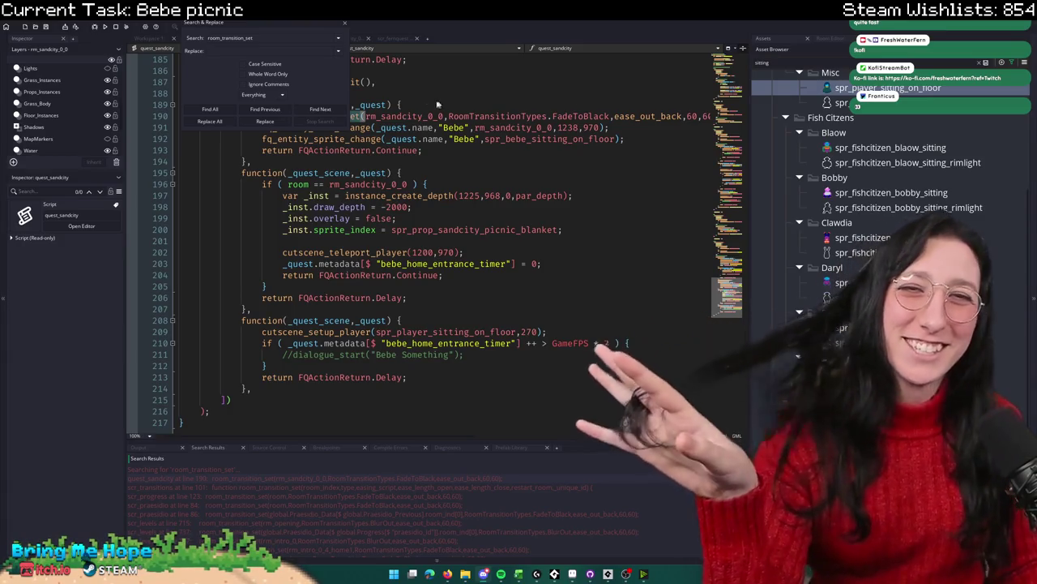
left_click(344, 23)
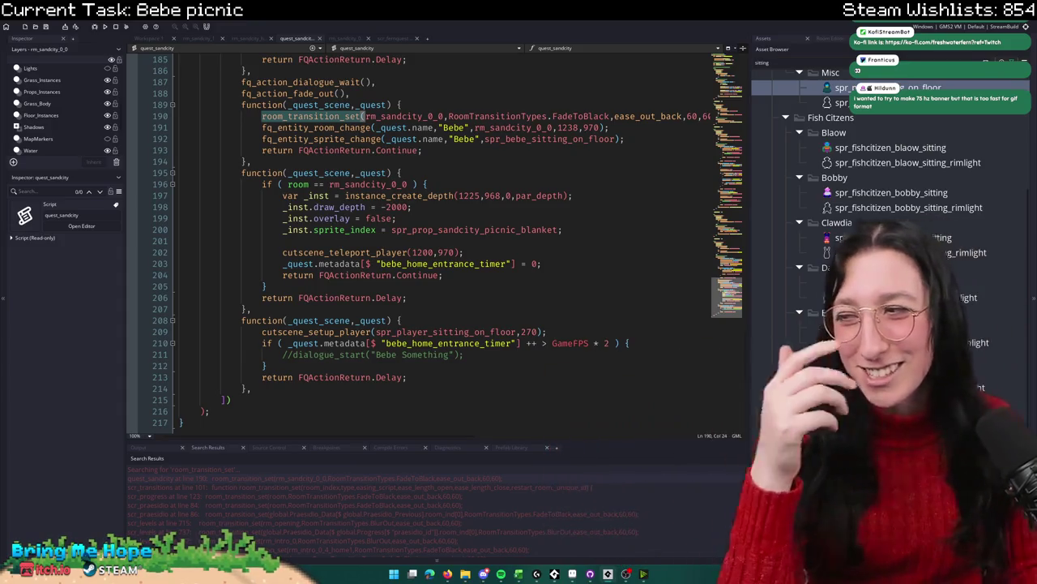
Step: Inspect the FadeToBlack room_transition_set arguments and the cutscene_teleport_player call on line 202
left_click(525, 116)
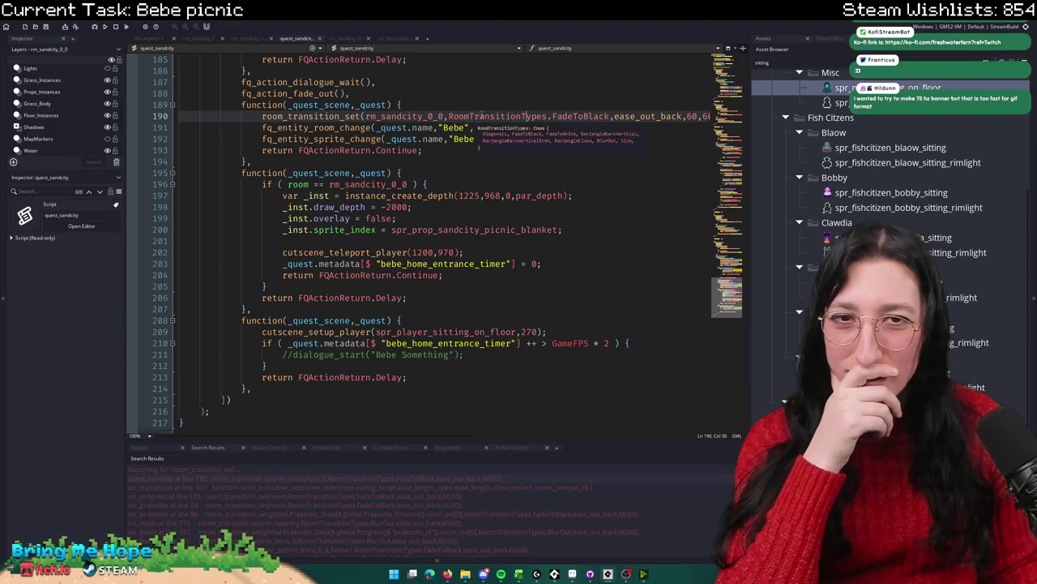
mouse_move(336, 116)
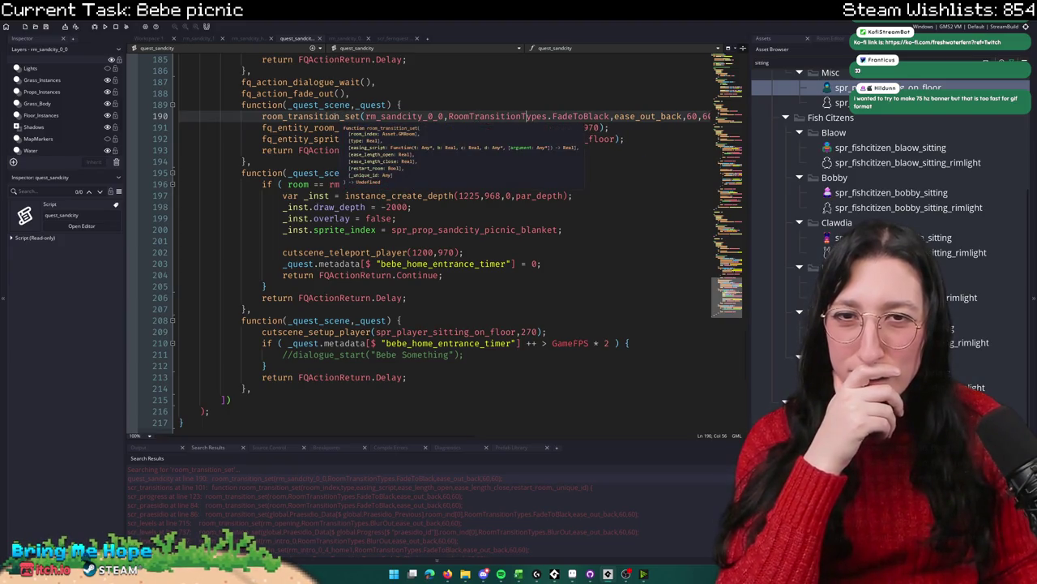
left_click(691, 116)
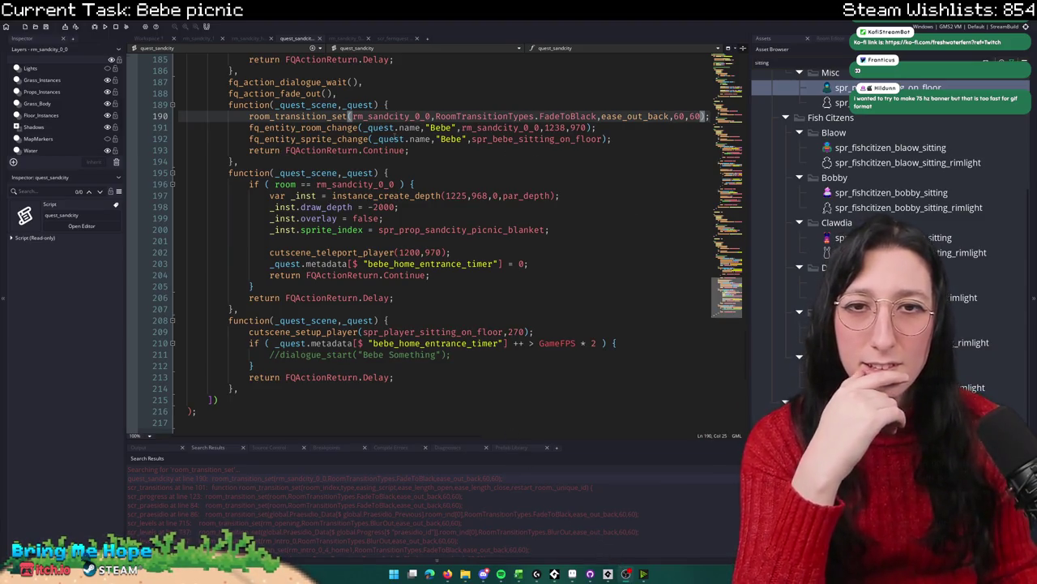
double_click(409, 127)
left_click(364, 127)
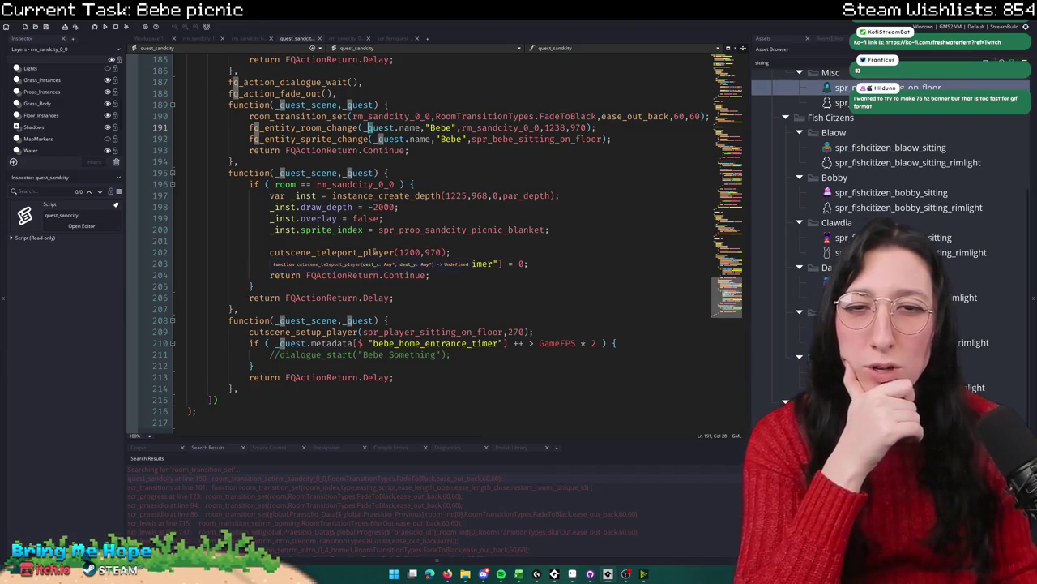
left_click(358, 242)
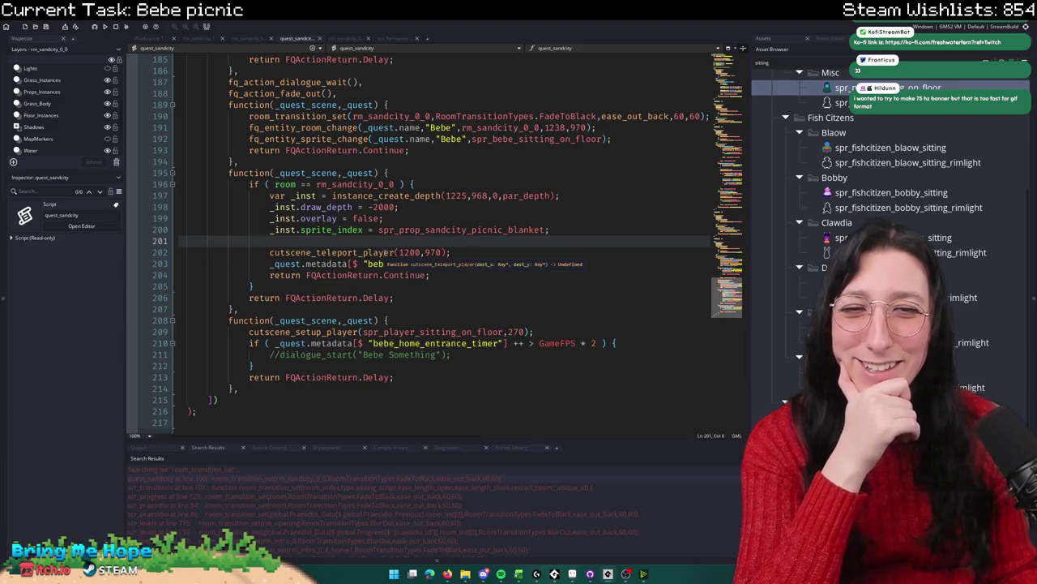
double_click(381, 252)
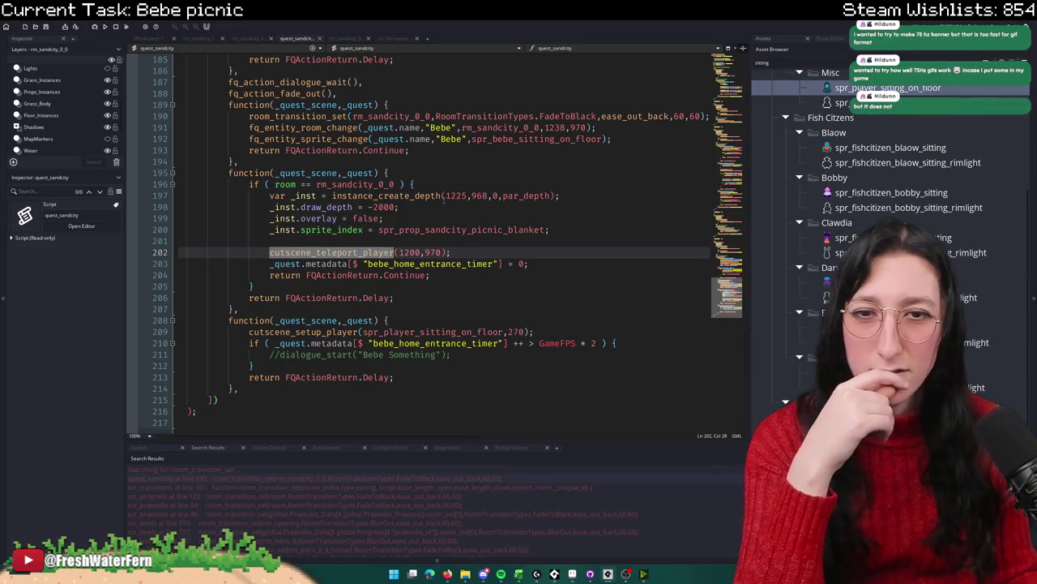
Step: Insert a blank line above the teleport call, discarding a partly typed obj_player reference
left_click(392, 241)
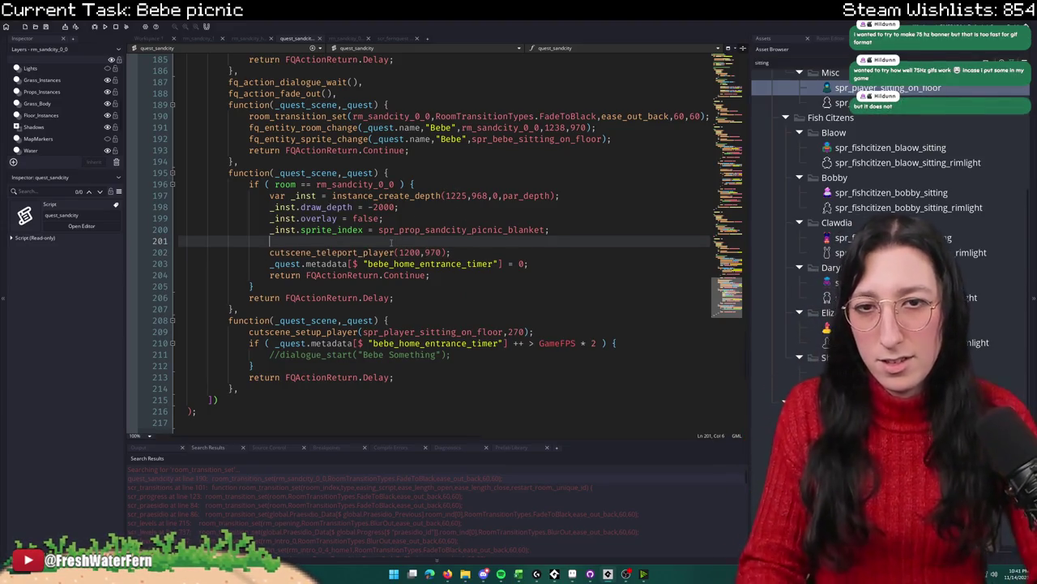
key("Return")
type("obj_player.on")
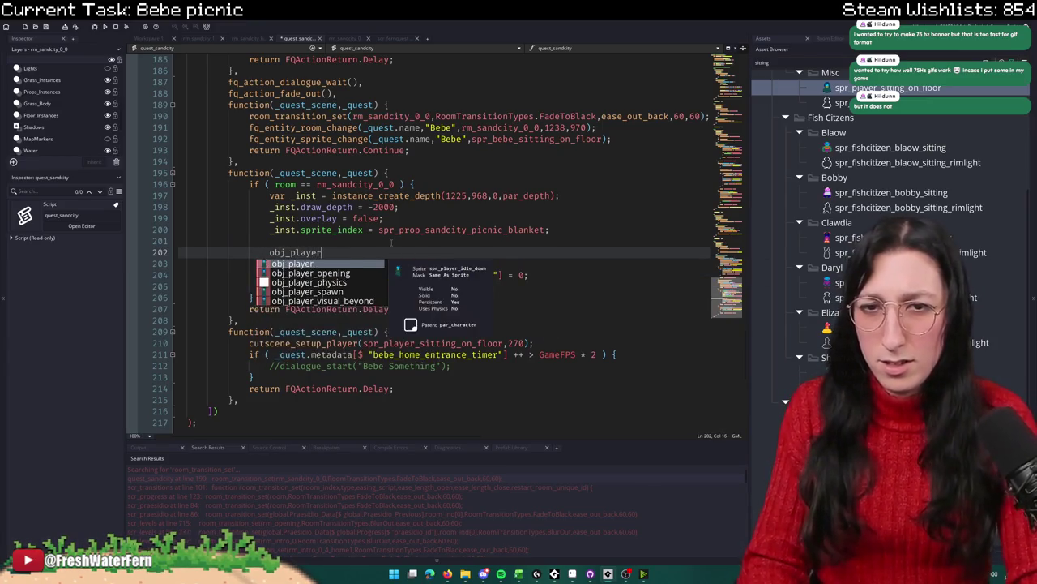
key("ctrl+BackSpace")
key("ctrl+BackSpace")
key("ctrl+BackSpace")
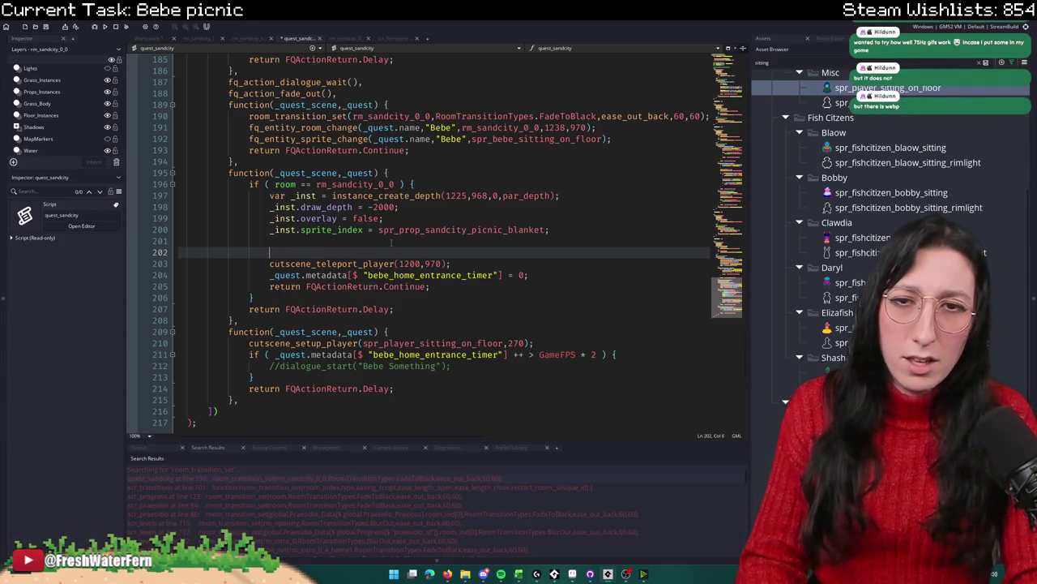
key("ctrl+BackSpace")
key("ctrl+BackSpace")
Step: Select the cutscene_teleport_player call and open a blank line at the top of the seating scene
key("Return")
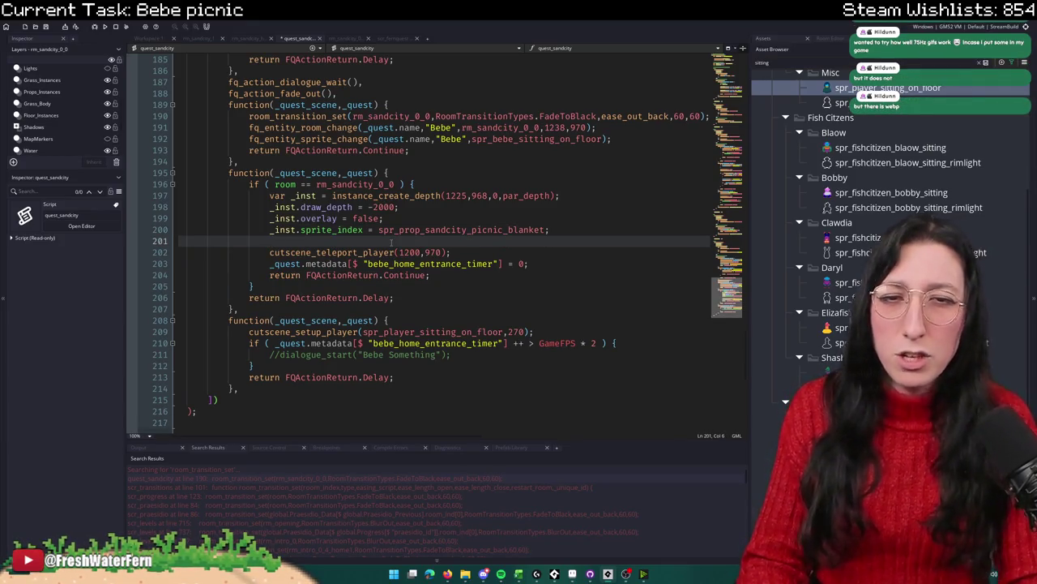
key("Down")
left_click_drag(451, 253, 274, 252)
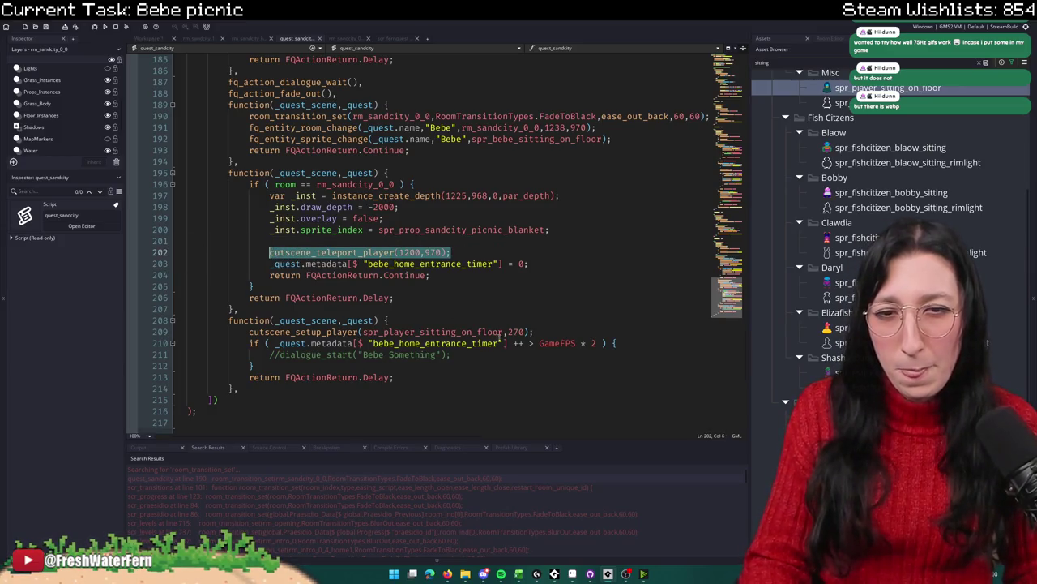
left_click(566, 322)
key("Return")
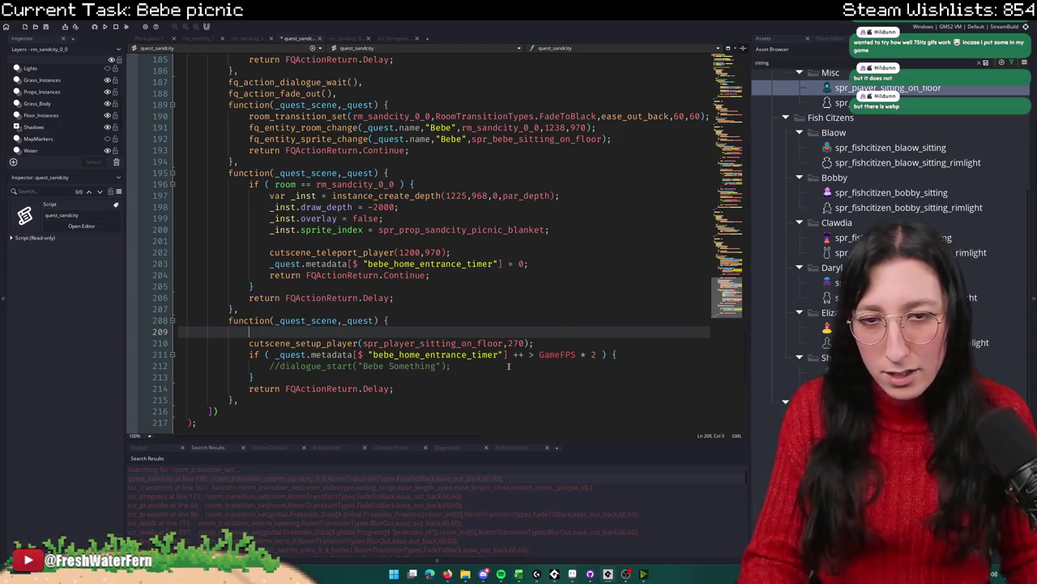
Step: Duplicate the entrance timer if-block below itself
left_click(459, 366)
left_click(460, 377)
left_click_drag(461, 377, 455, 354)
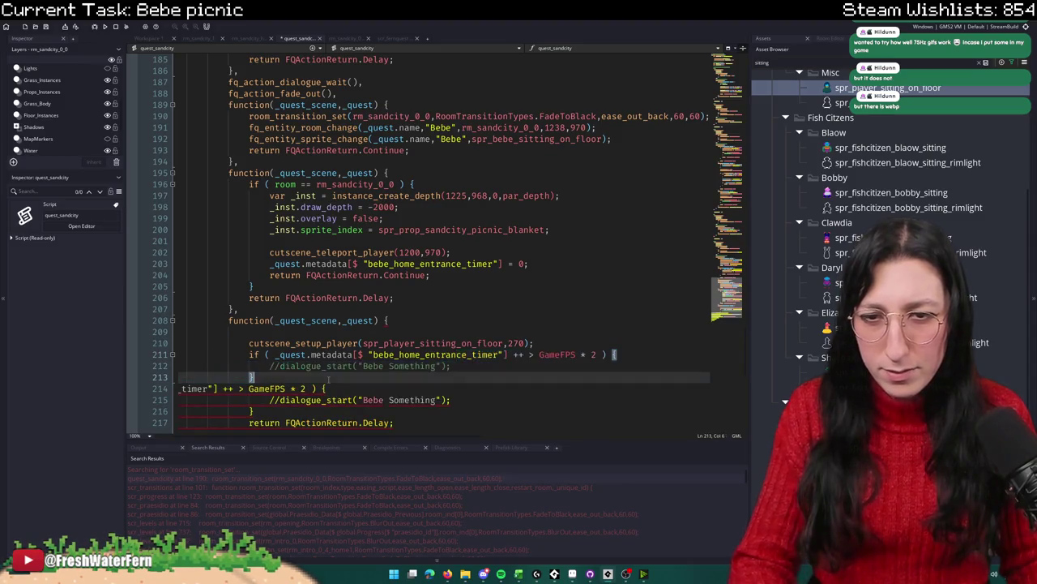
scroll(306, 335, "down", 4)
left_click(249, 218)
left_click(254, 240, "shift")
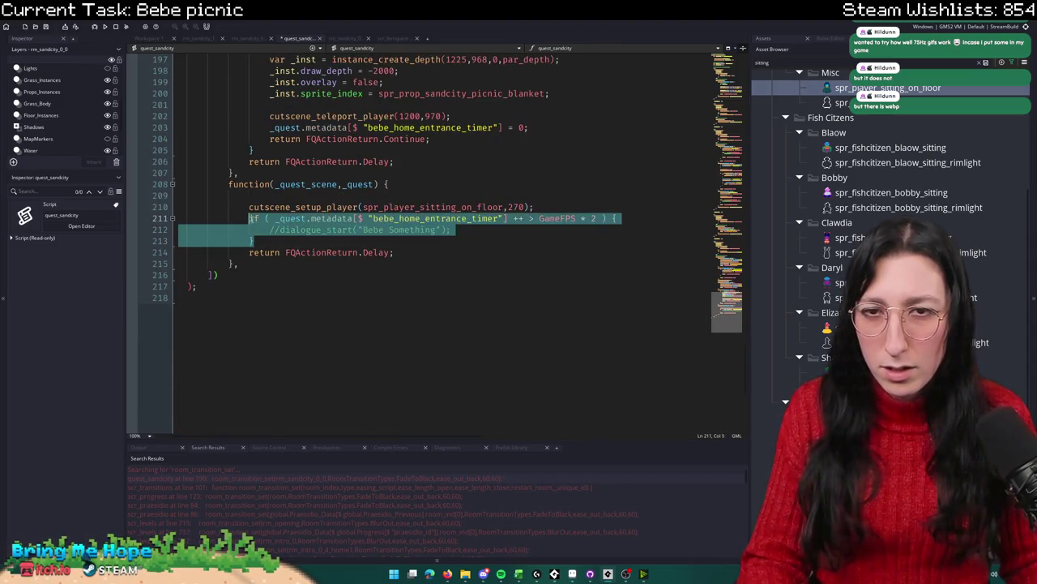
key("ctrl+d")
left_click_drag(255, 240, 251, 217)
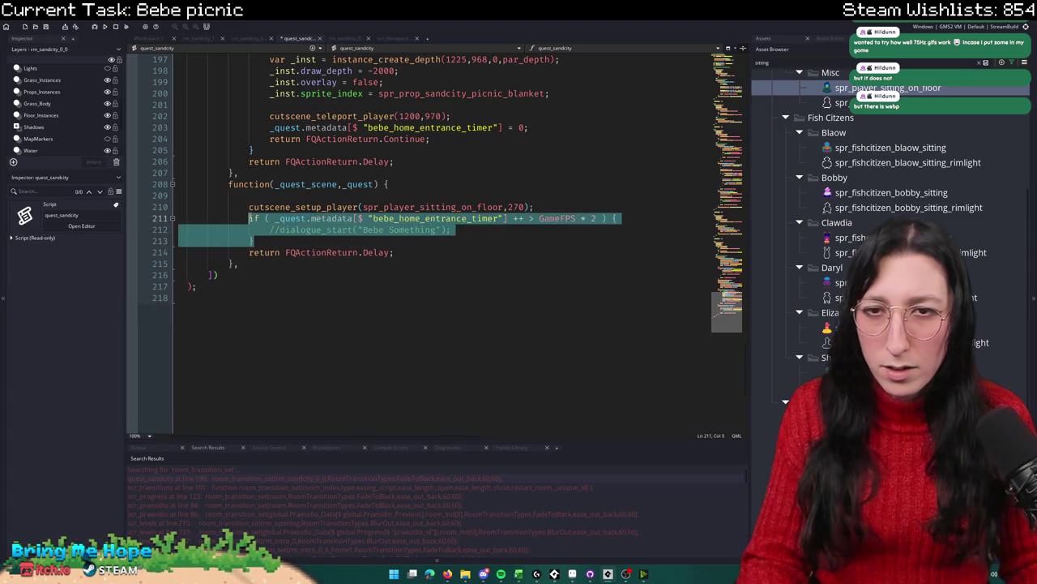
key("ctrl+z")
key("shift+Up")
key("ctrl+d")
Step: Remove the duplicated cutscene_setup_player line from the copy
left_click(266, 243)
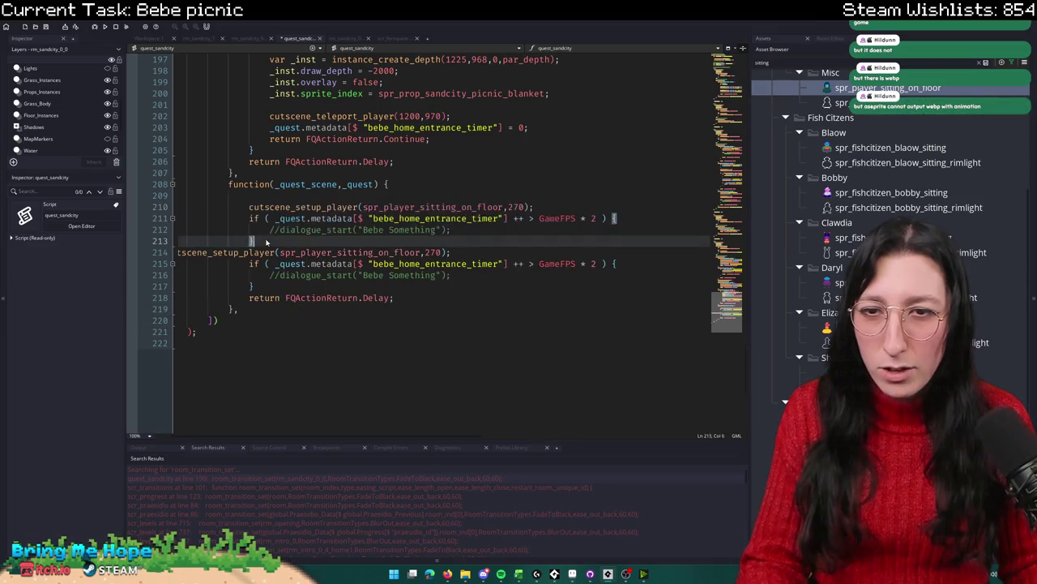
double_click(195, 251)
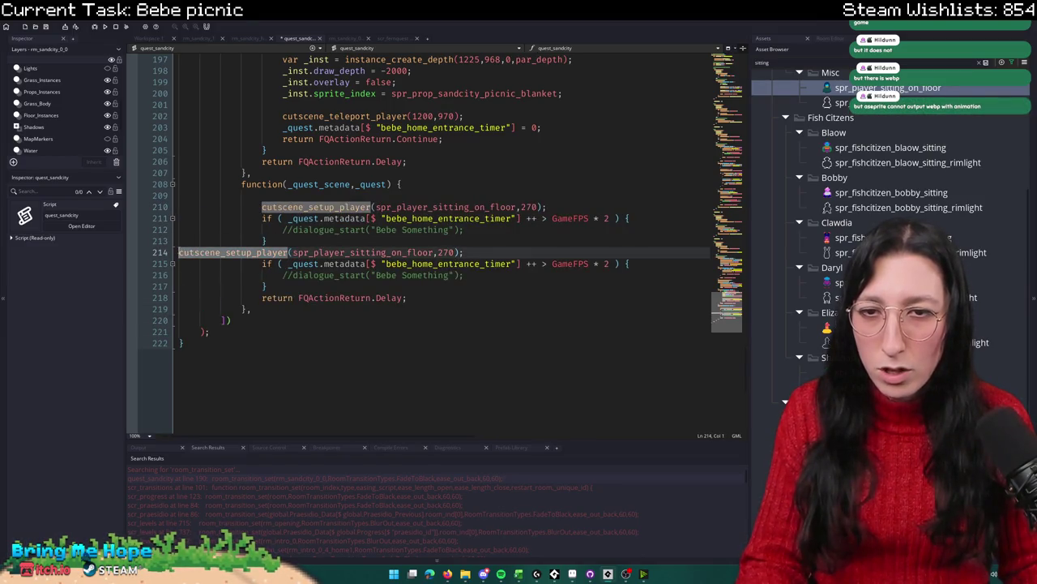
left_click(466, 253, "shift")
key("BackSpace")
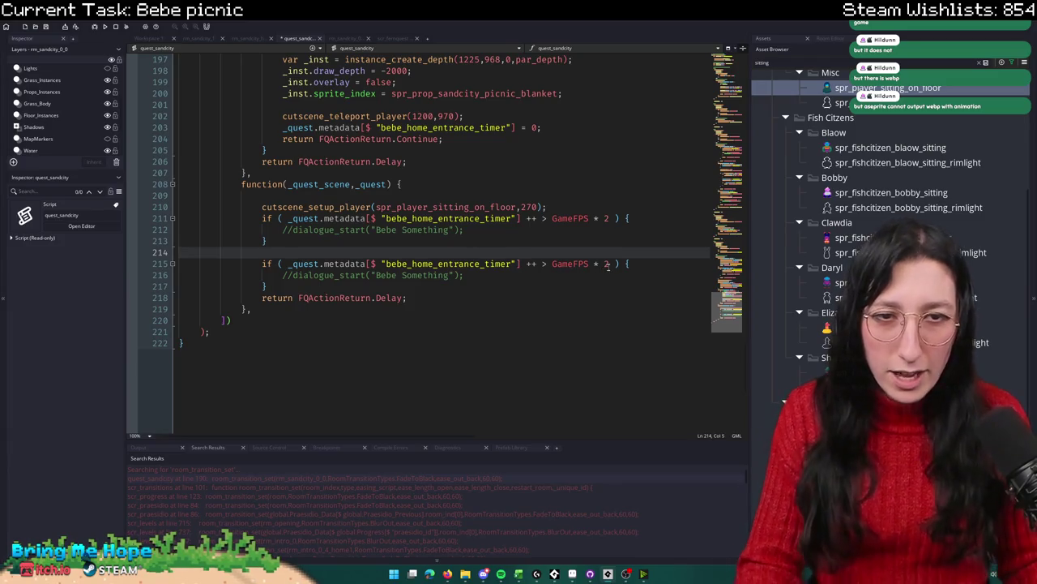
Step: Change the copied condition to check that the entrance timer == 3
left_click(542, 263)
key("Delete")
type("==")
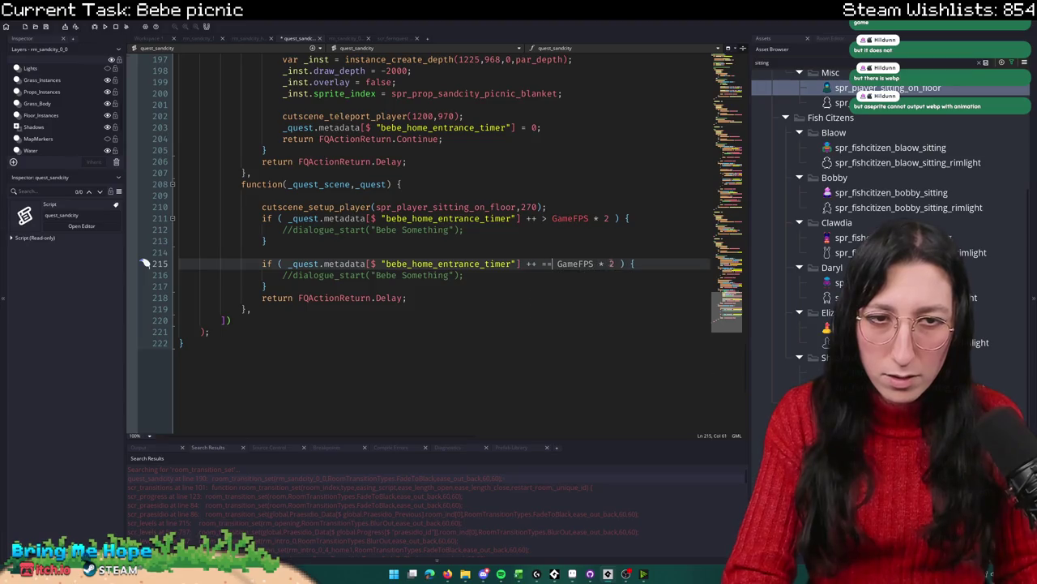
key("ctrl+shift+Right")
key("ctrl+shift+Right")
key("Delete")
key("ctrl+shift+Left")
key("ctrl+shift+Left")
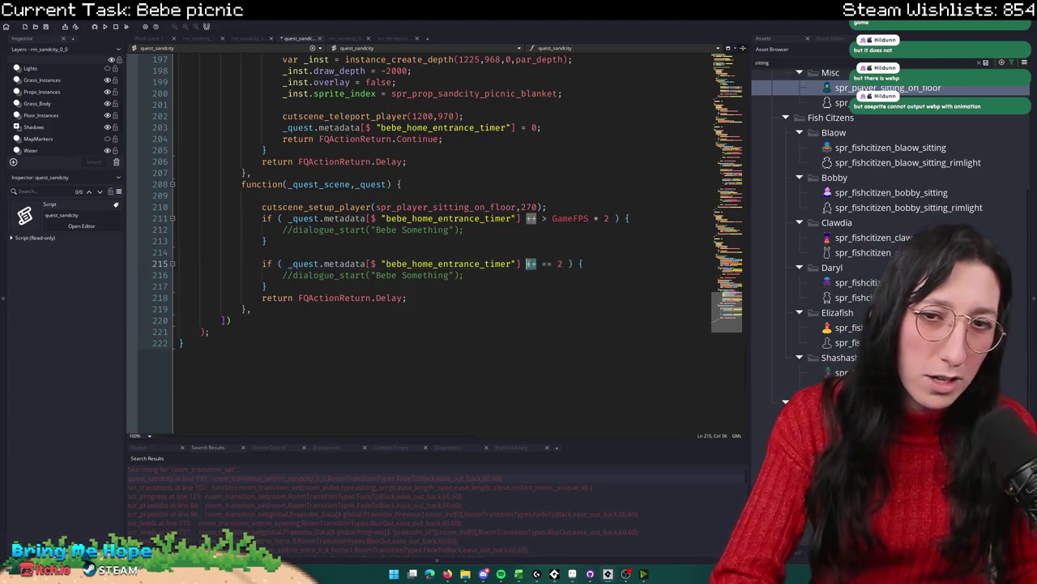
key("Delete")
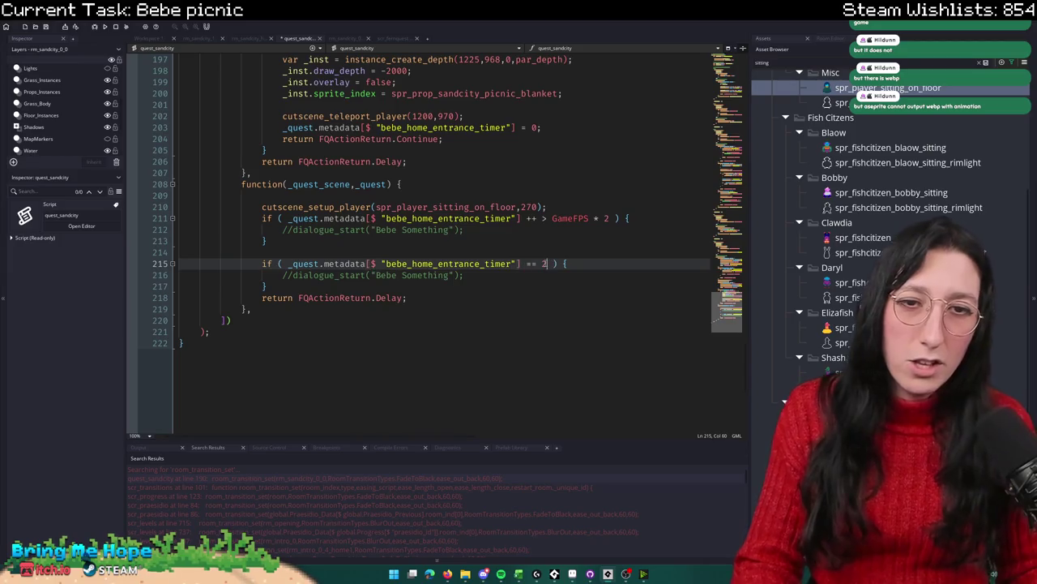
key("BackSpace")
type("3")
Step: Paste cutscene_teleport_player(1200,970) into the new block and delete the old teleport call
mouse_move(469, 275)
left_mouse_down()
mouse_move(340, 264)
mouse_move(288, 275)
left_mouse_up()
type("cutscene_teleport_player(1200,970);")
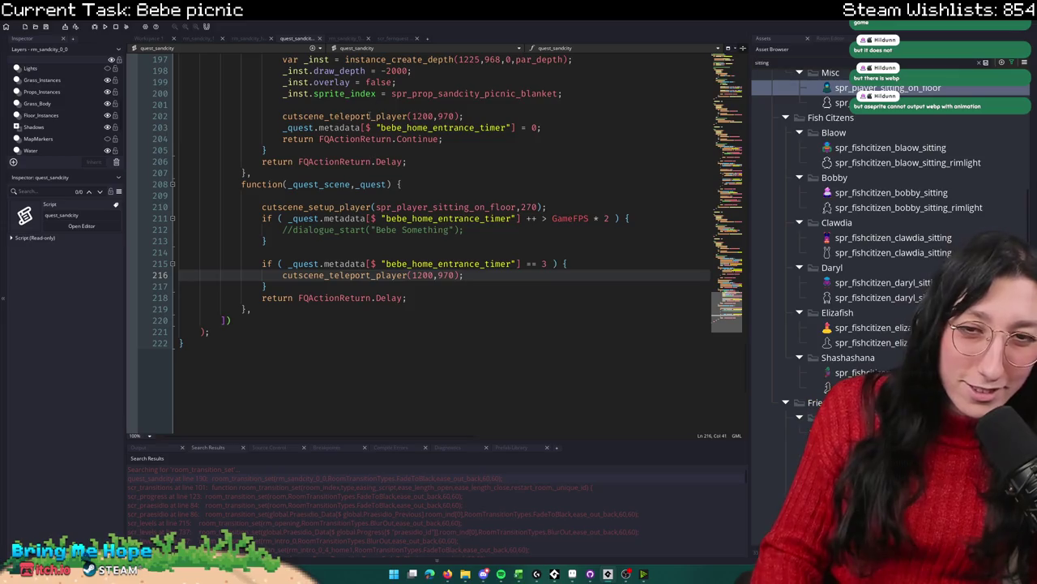
mouse_move(476, 116)
left_mouse_down()
mouse_move(486, 104)
mouse_move(567, 93)
left_mouse_up()
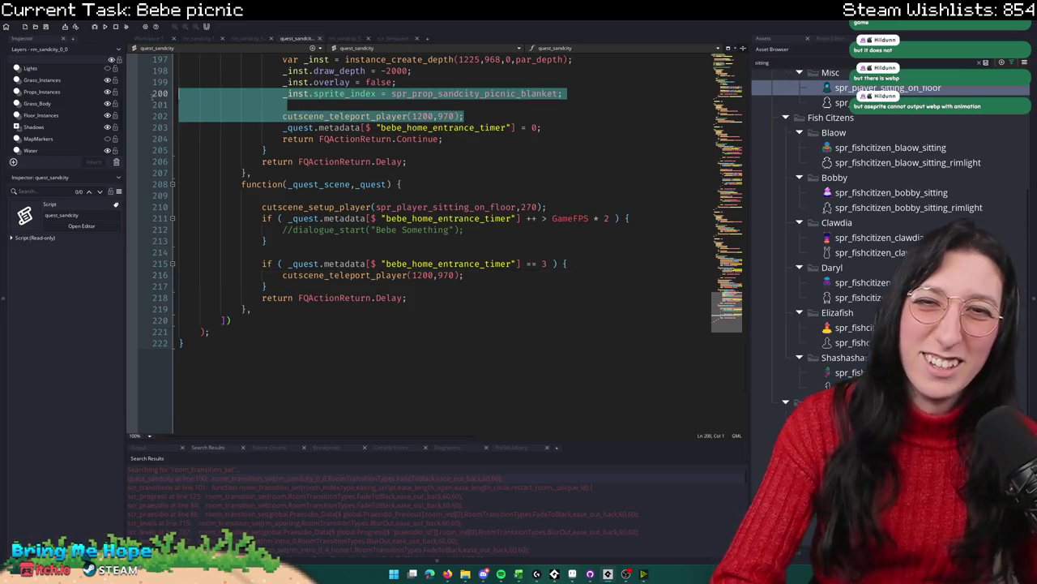
key("BackSpace")
Step: Build and run the game with F5 to test the change
scroll(147, 106, "up", 6)
key("F5")
scroll(403, 207, "down", 4)
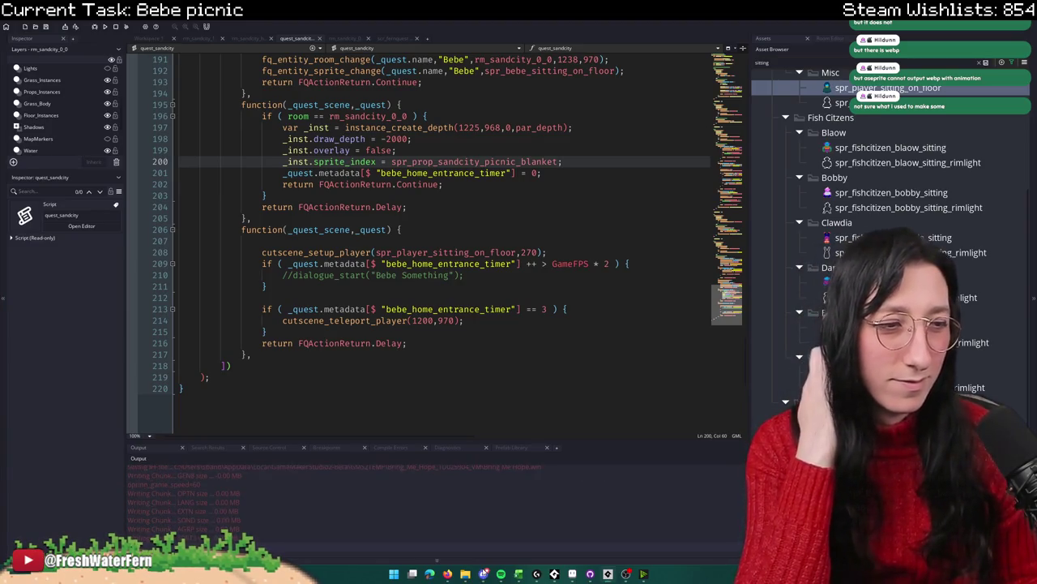
Step: Once the build finishes, choose Story mode from the Bring Me Hope title menu
type(";")
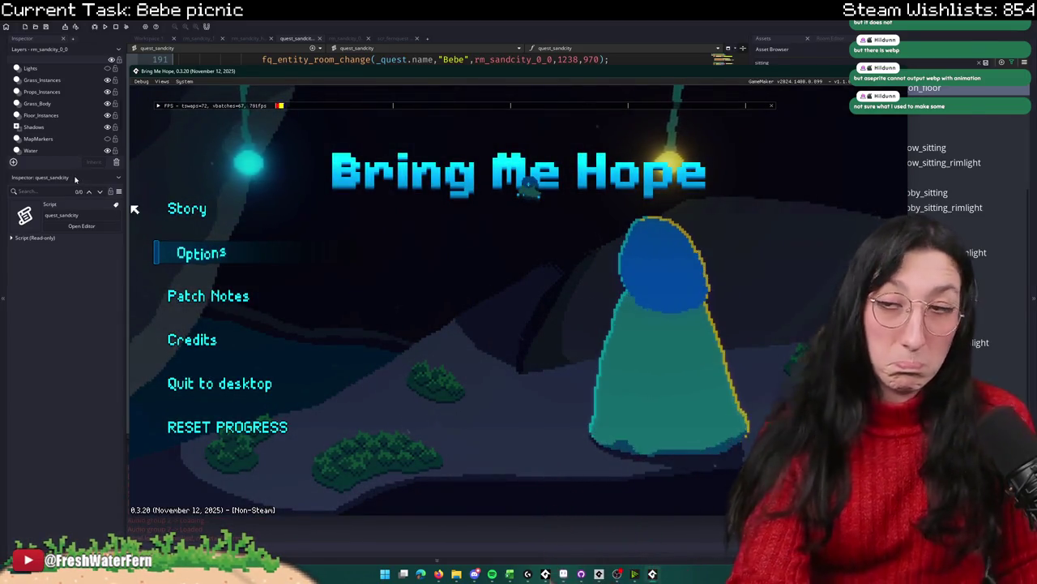
left_click(220, 208)
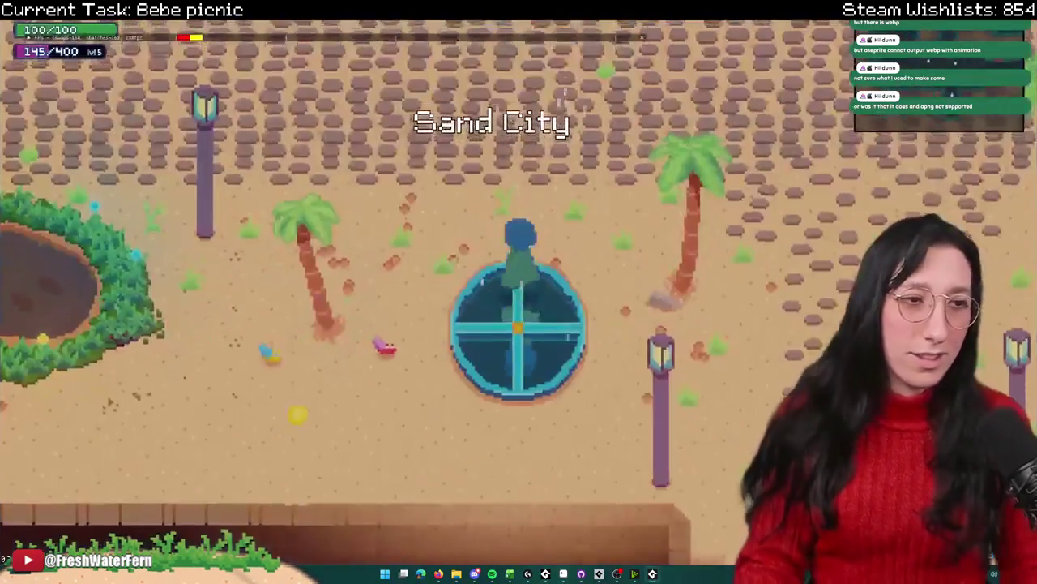
Step: Walk into Bebe's house, talk to Bebe, advance the picnic dialogue, then close the game
key("w")
key("a")
key("w")
key("e")
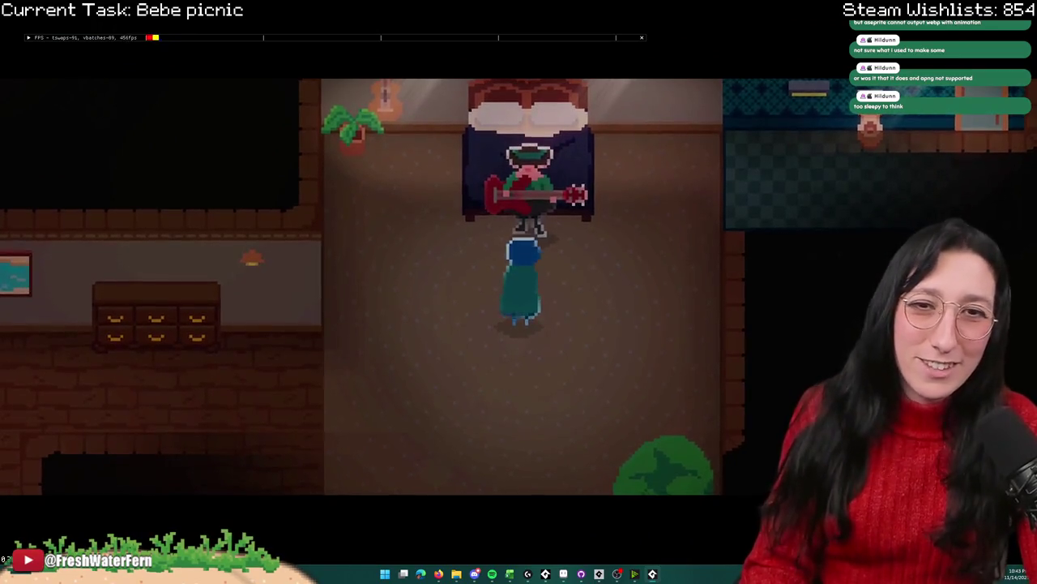
key("e")
key("Return")
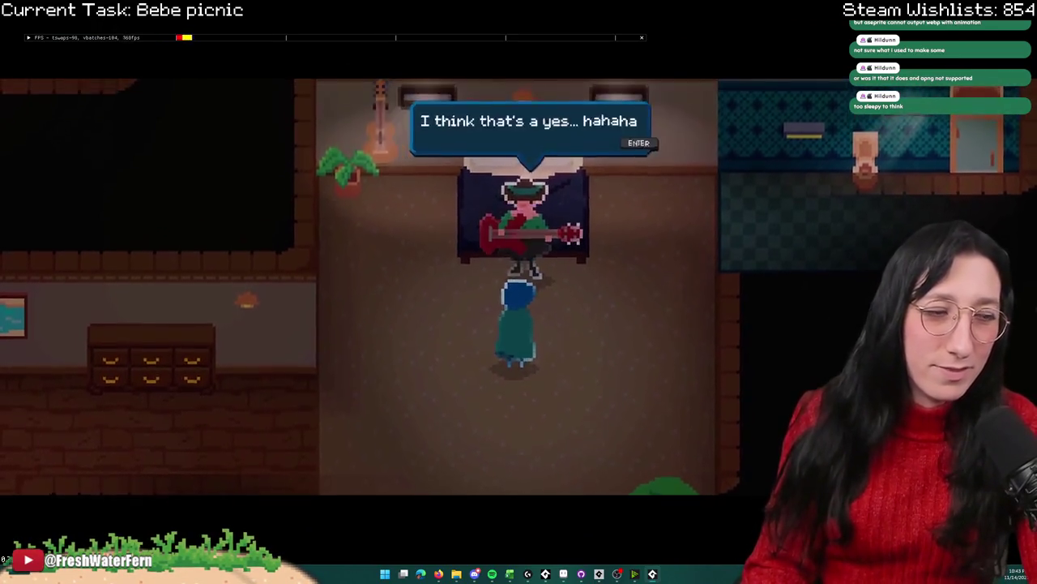
key("Return")
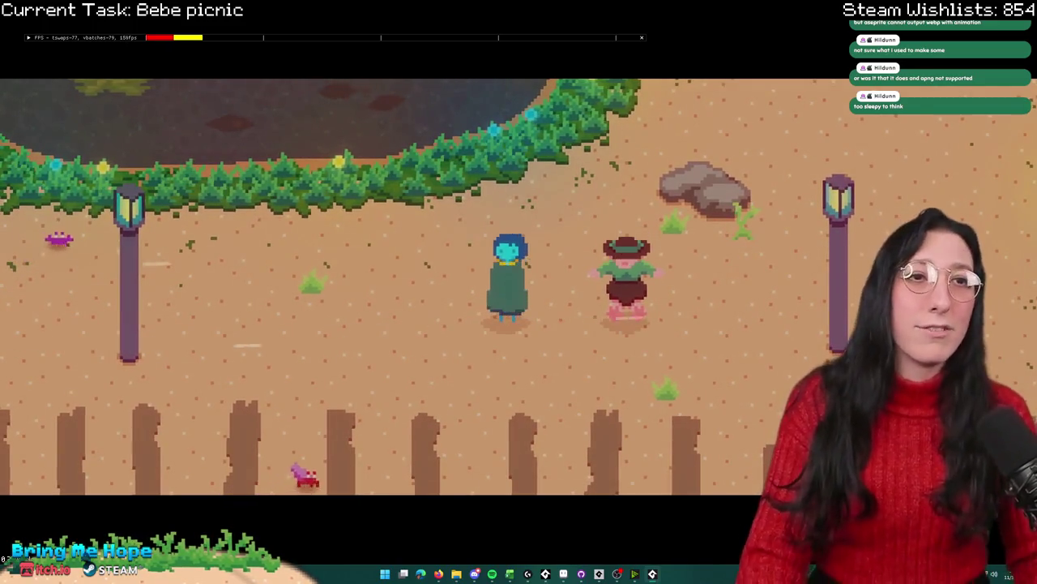
key("Escape")
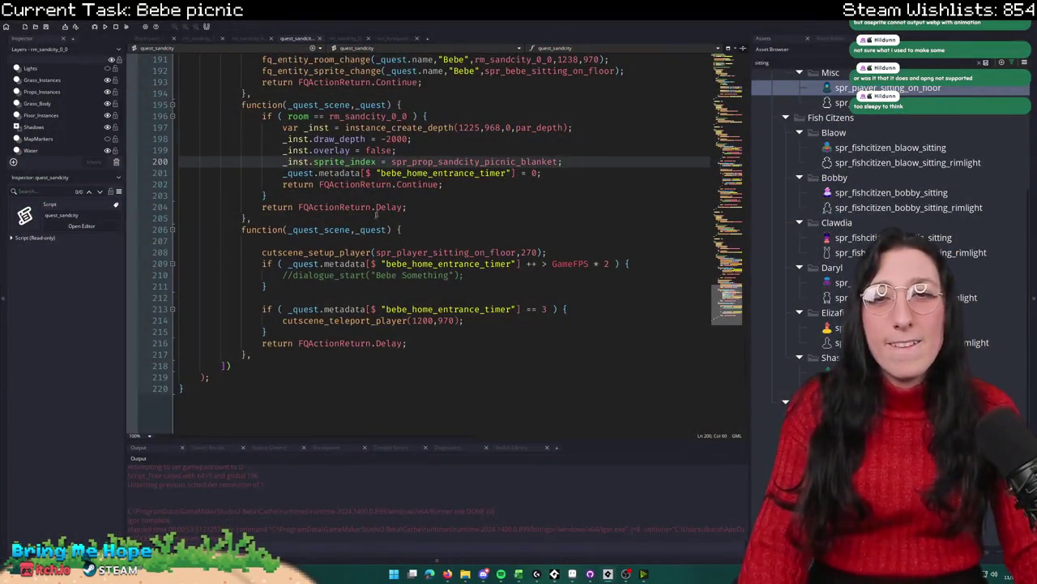
Step: Jump to the cutscene_setup_player definition in scr_cutscenes and inspect cutscene_move_player
middle_click(332, 252)
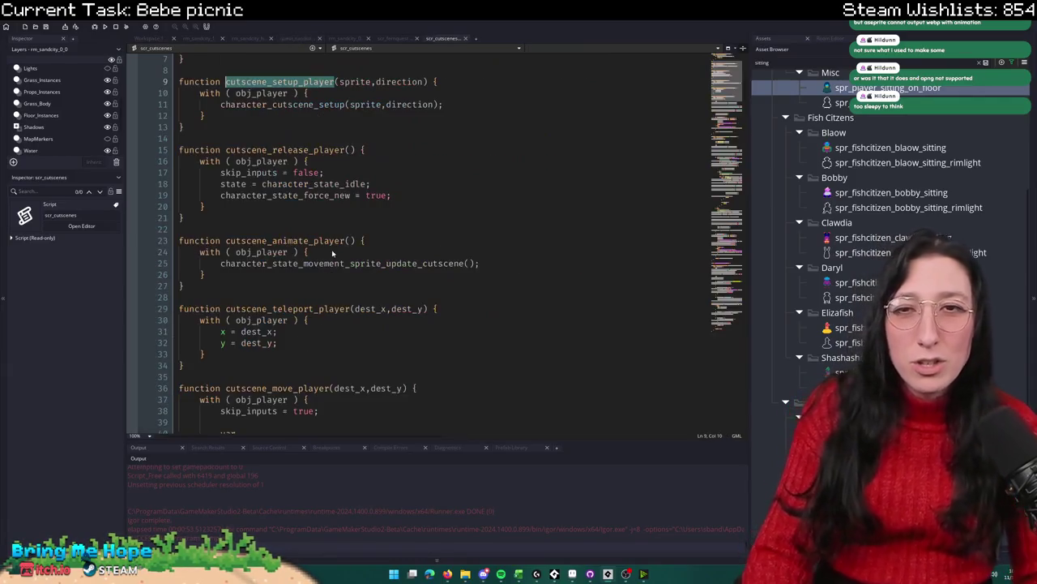
left_click(325, 120)
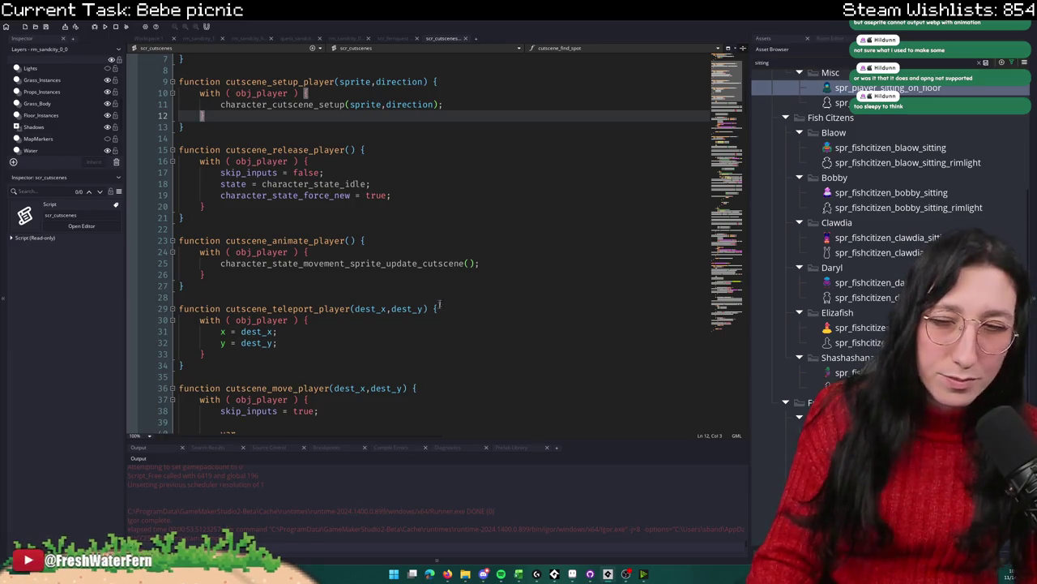
scroll(421, 302, "down", 14)
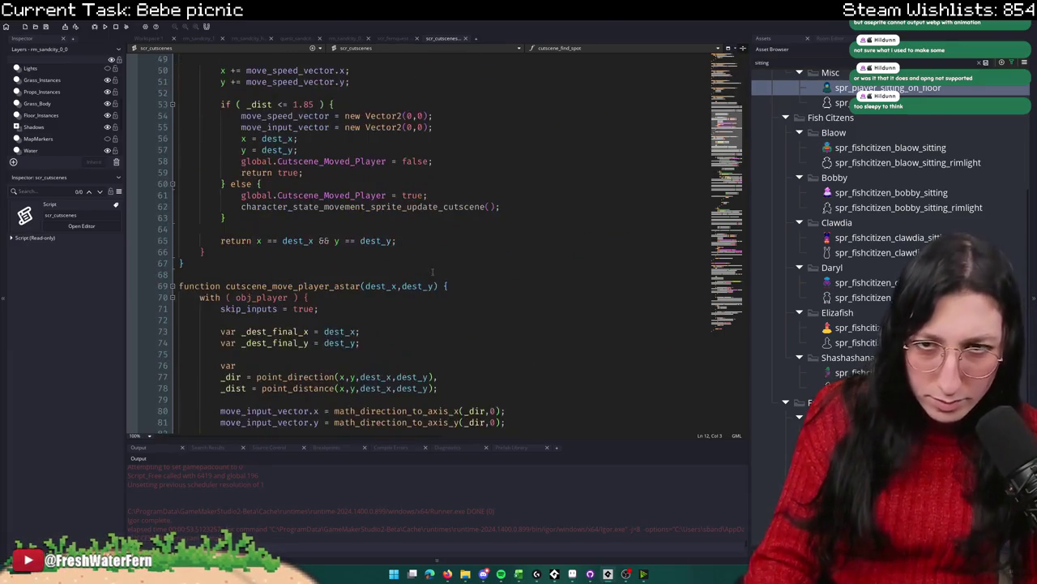
double_click(438, 207)
left_click(415, 261)
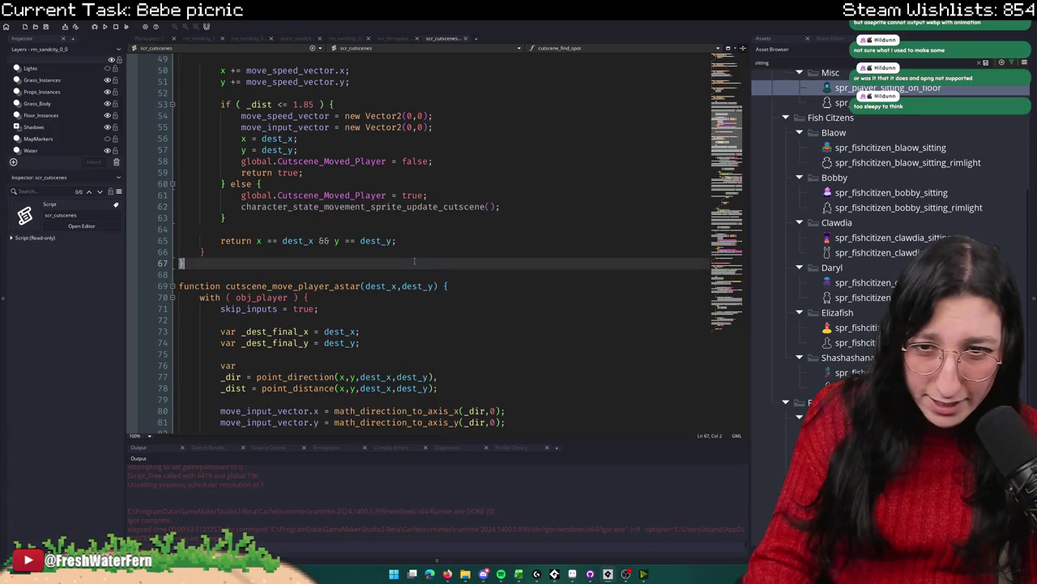
Step: Scroll through the remaining cutscene helpers, then open obj_player's Create event
scroll(415, 258, "down", 6)
scroll(414, 258, "down", 2)
scroll(415, 258, "up", 3)
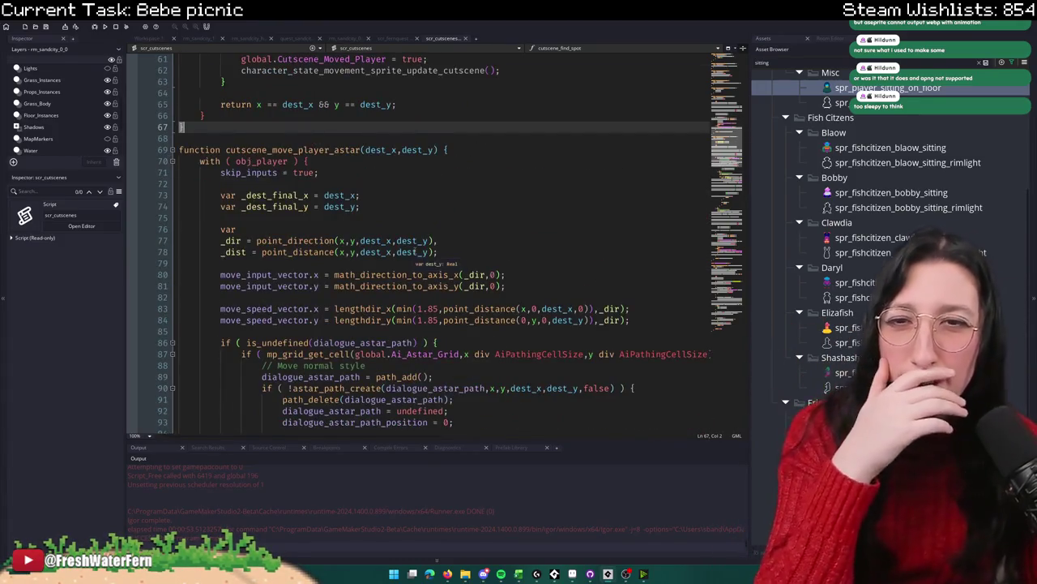
scroll(415, 255, "down", 6)
scroll(415, 256, "down", 20)
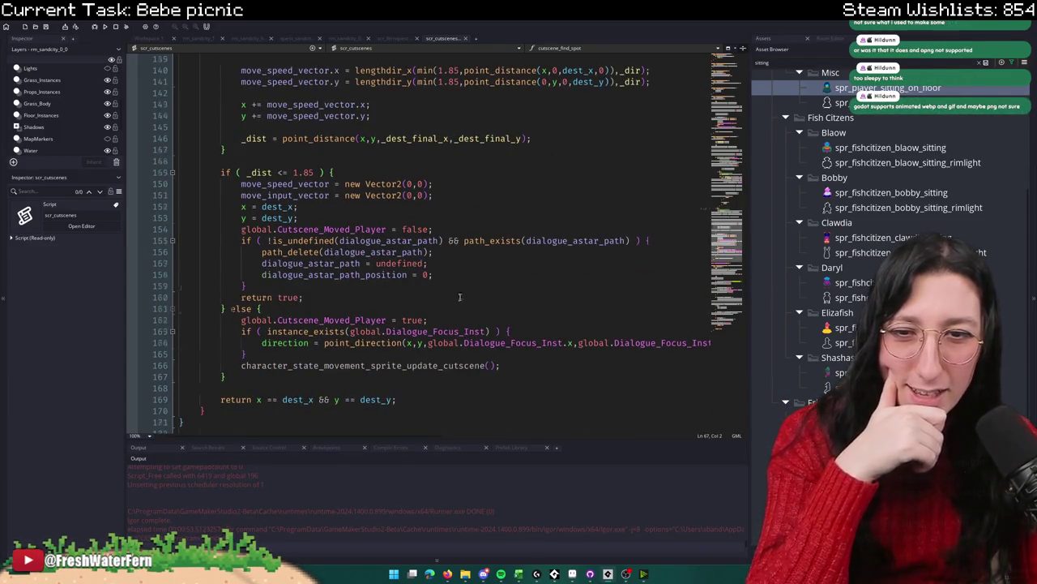
scroll(460, 297, "down", 3)
scroll(438, 243, "up", 20)
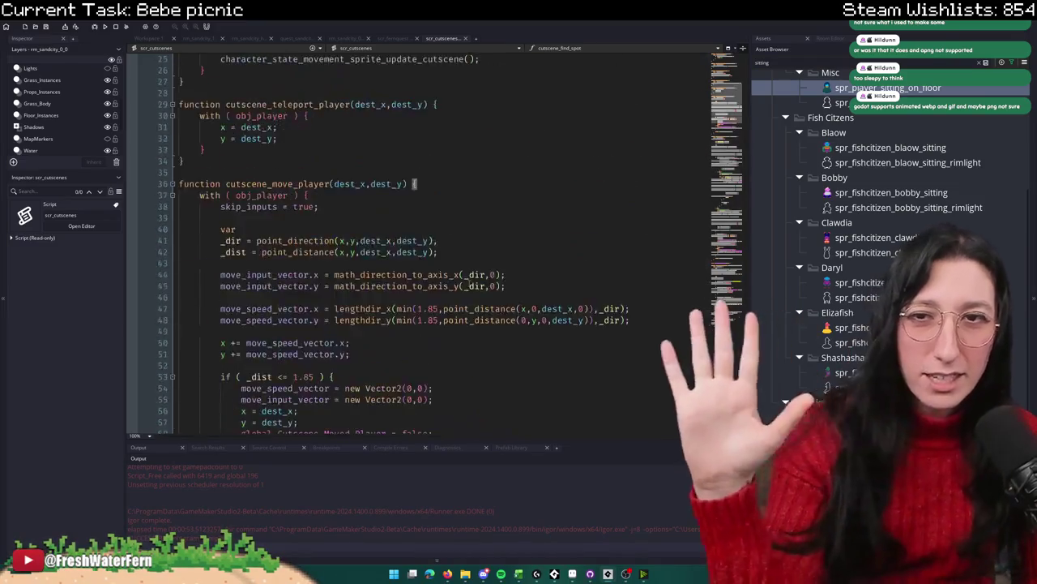
scroll(420, 237, "up", 8)
scroll(420, 237, "down", 6)
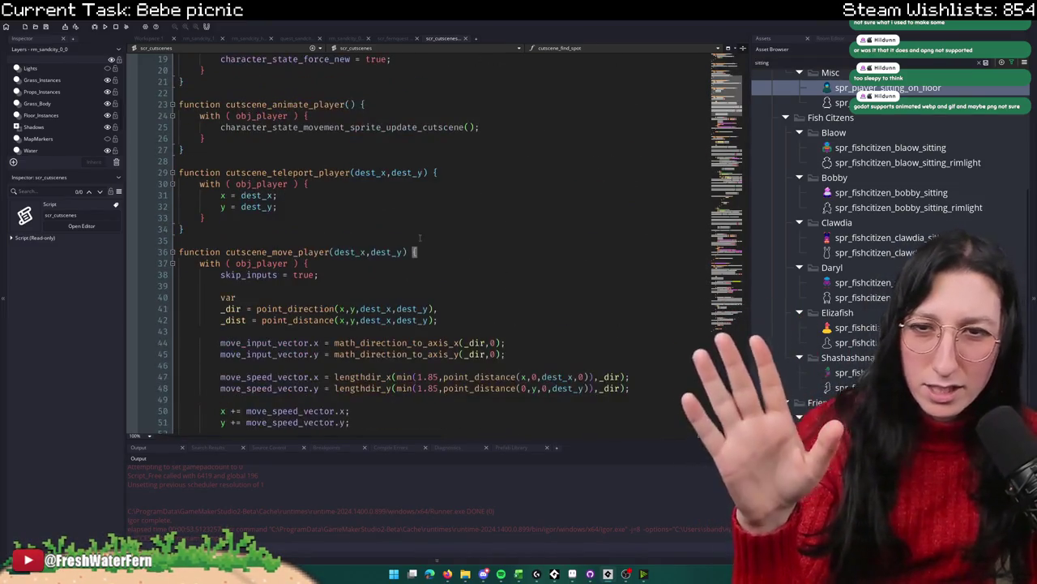
middle_click(261, 264)
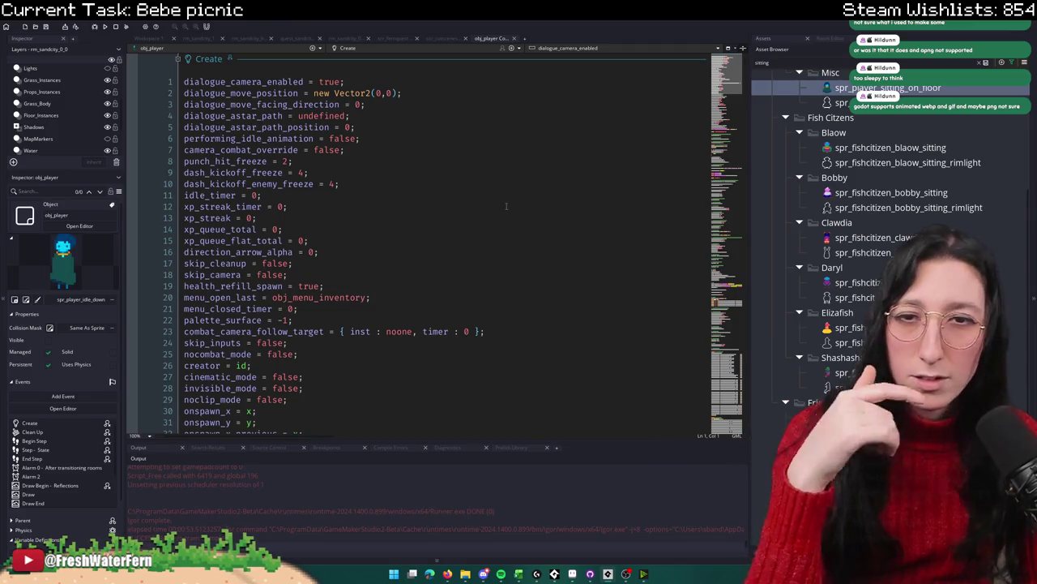
Step: Switch obj_player's code view to User Event 0, the state definitions
scroll(480, 137, "down", 8)
left_click(347, 48)
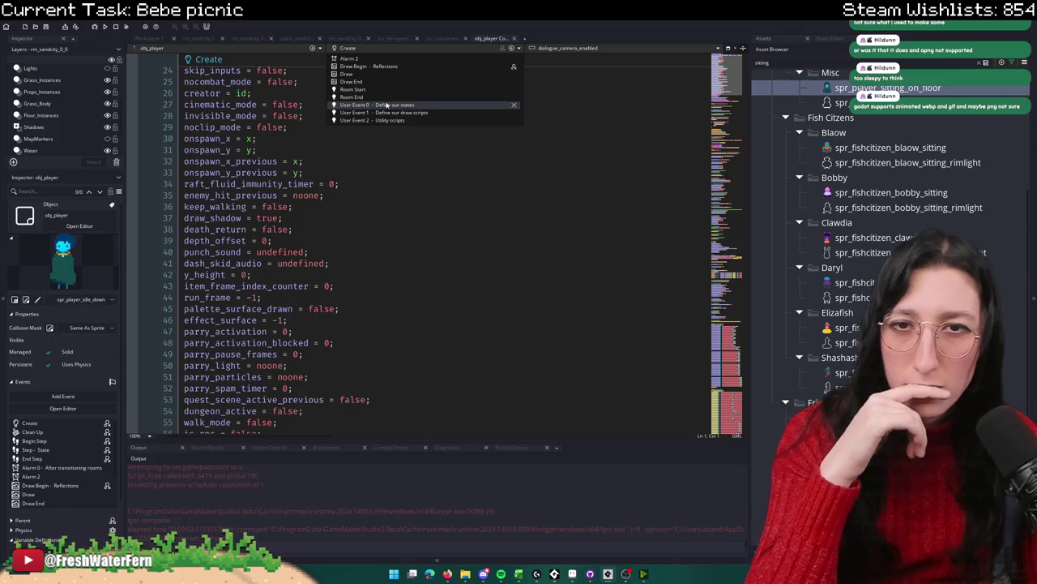
left_click(387, 105)
Step: Fold the character_state_stun, character_state_freeze and character_state_love functions
left_click(402, 147)
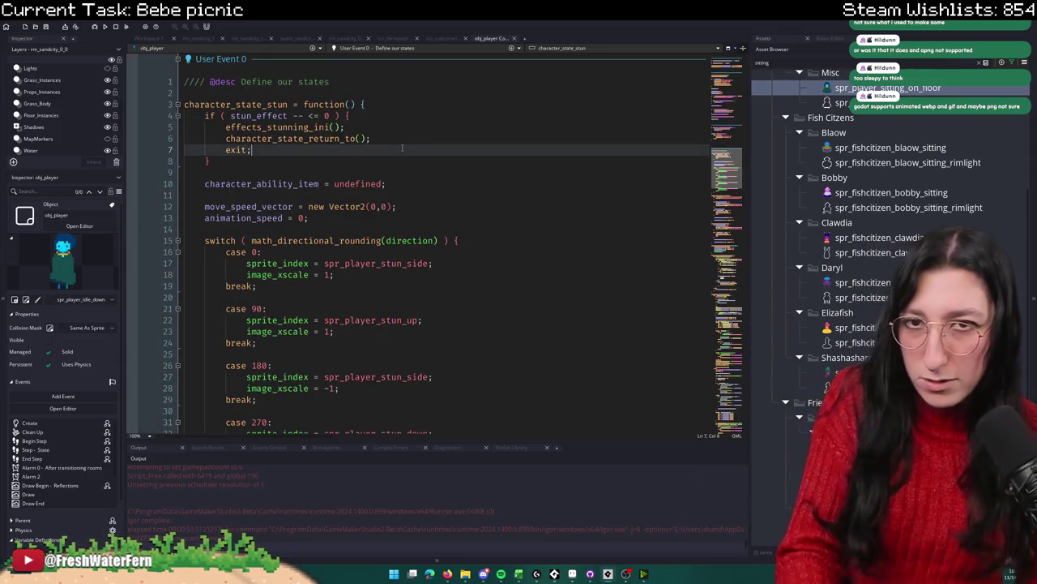
left_click(179, 104)
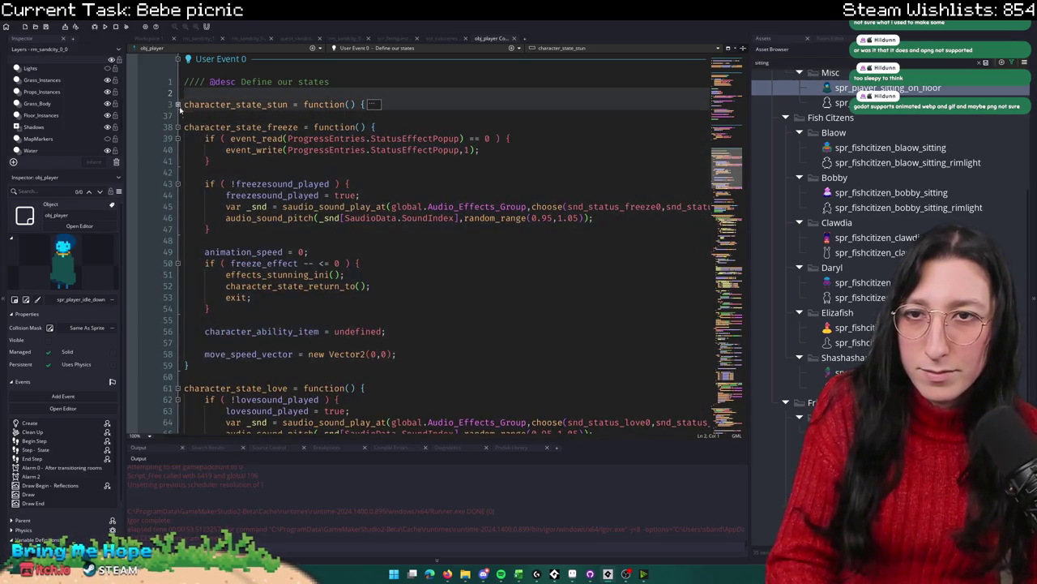
right_click(191, 124)
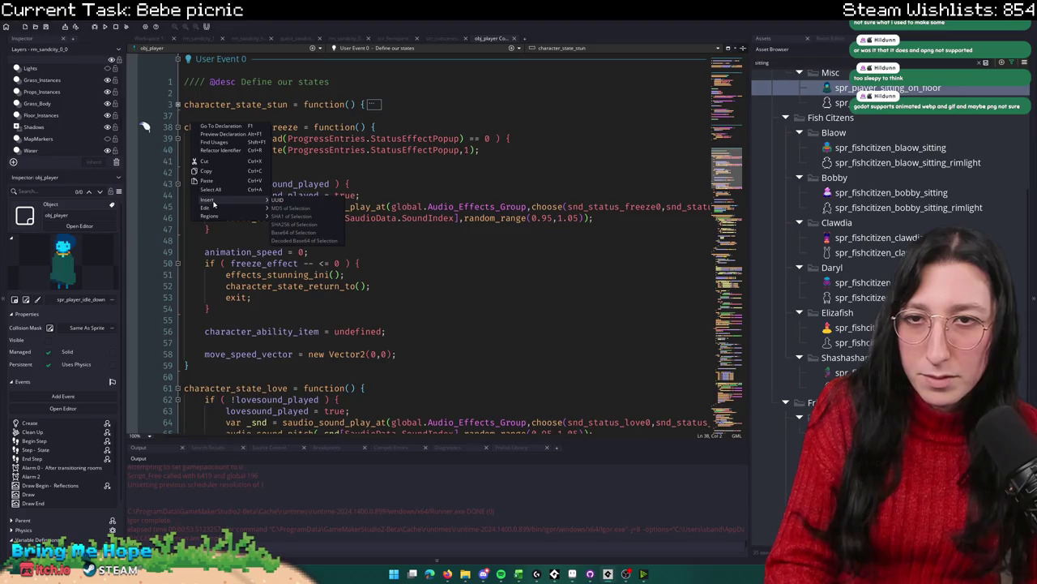
mouse_move(213, 216)
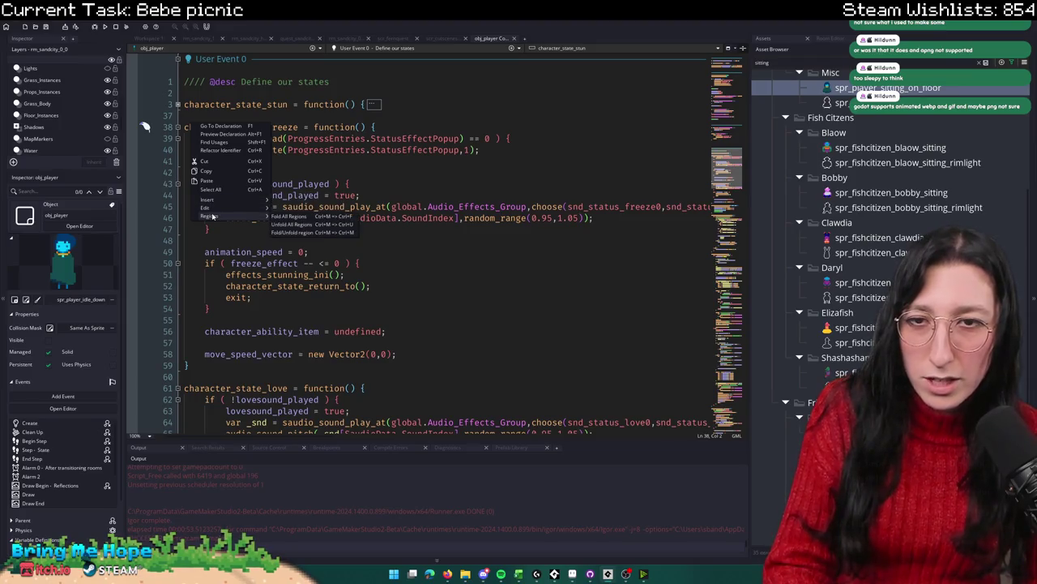
left_click(306, 233)
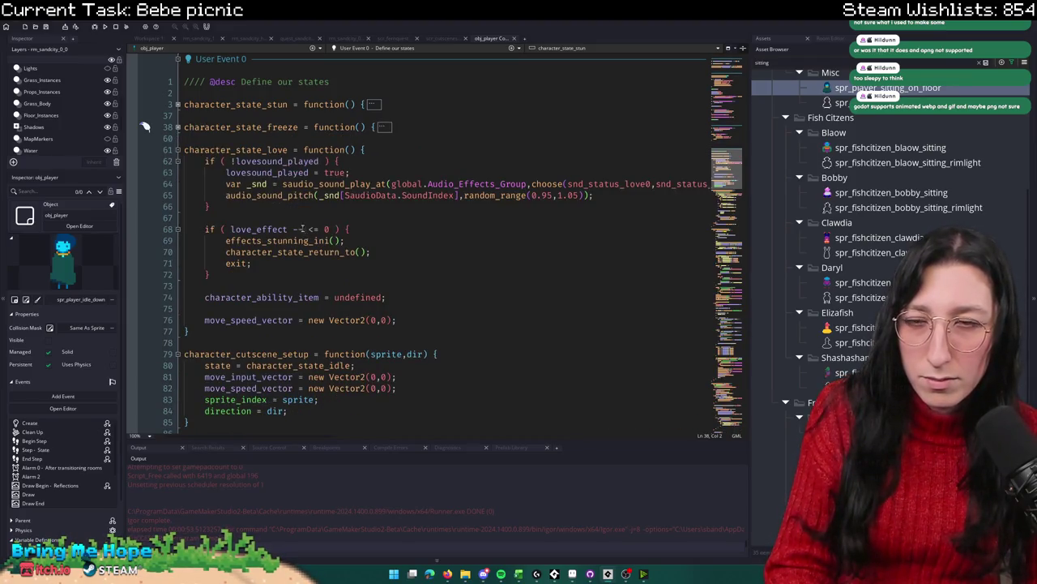
left_click(407, 141)
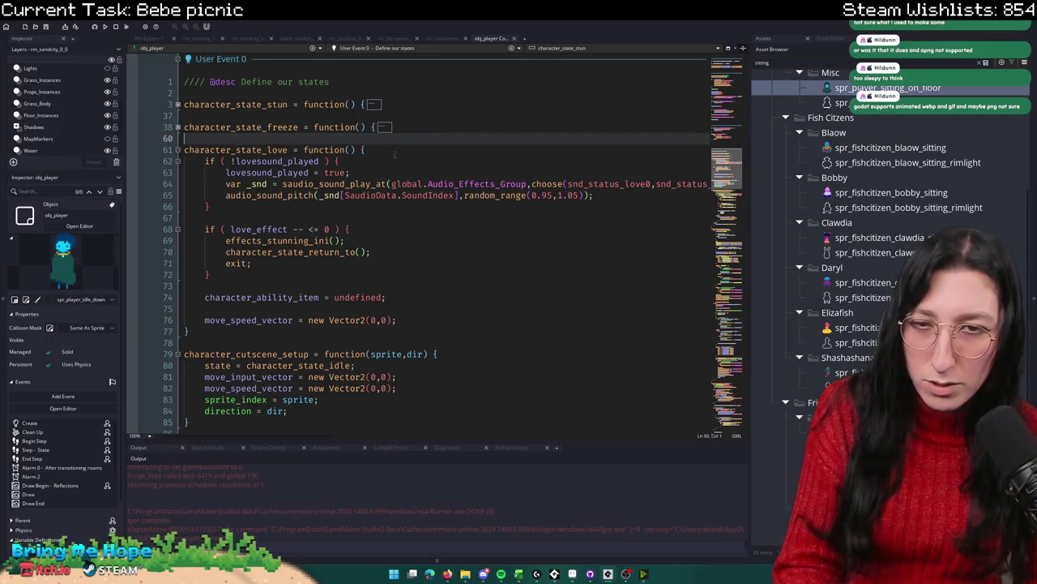
left_click(397, 150)
left_click(177, 150)
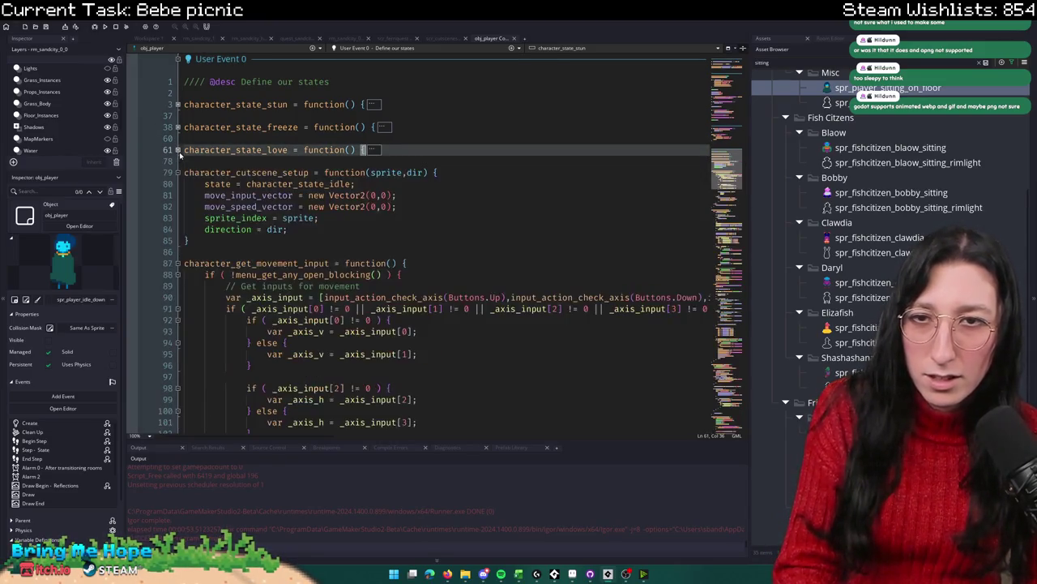
Step: Browse further down through the player's state and movement code
left_click(740, 308)
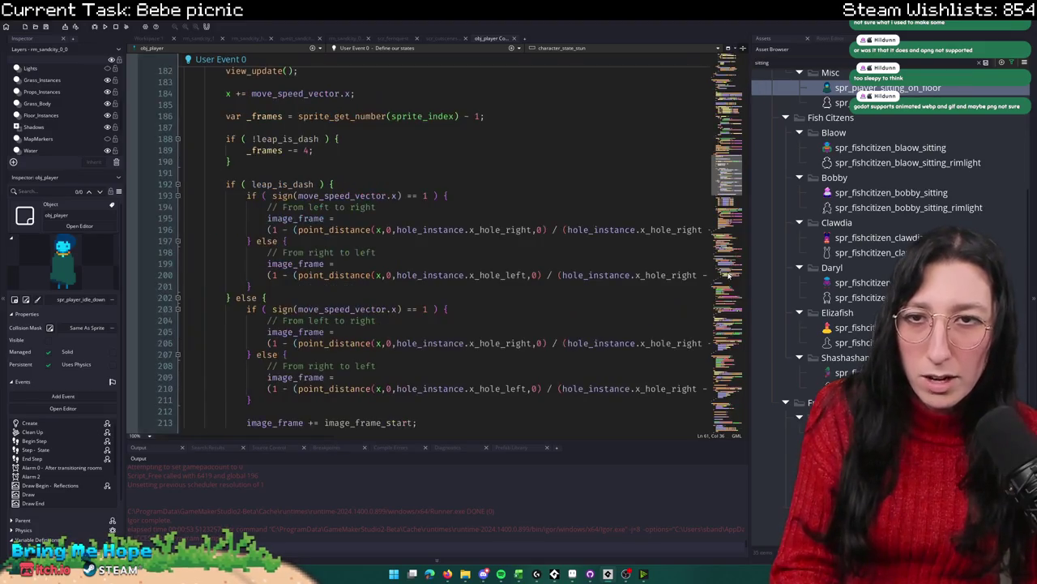
left_click(727, 235)
scroll(727, 235, "down", 5)
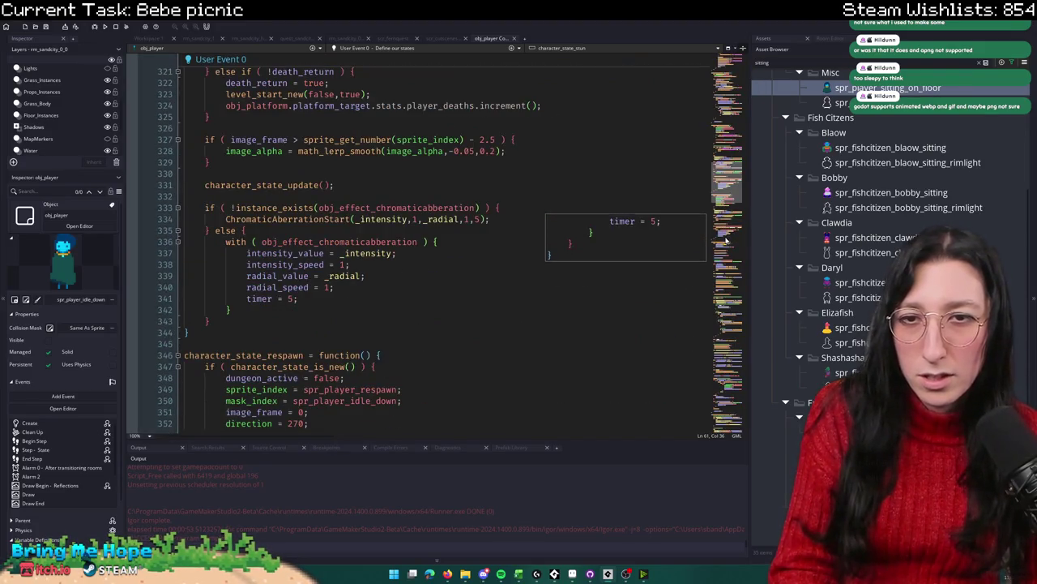
left_click(717, 343)
scroll(717, 342, "down", 20)
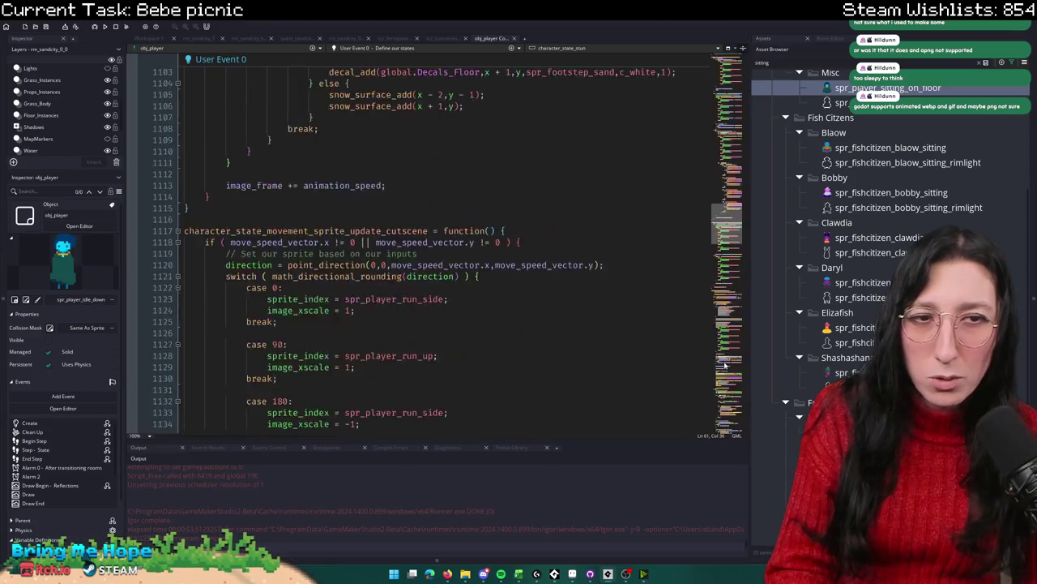
scroll(618, 142, "down", 15)
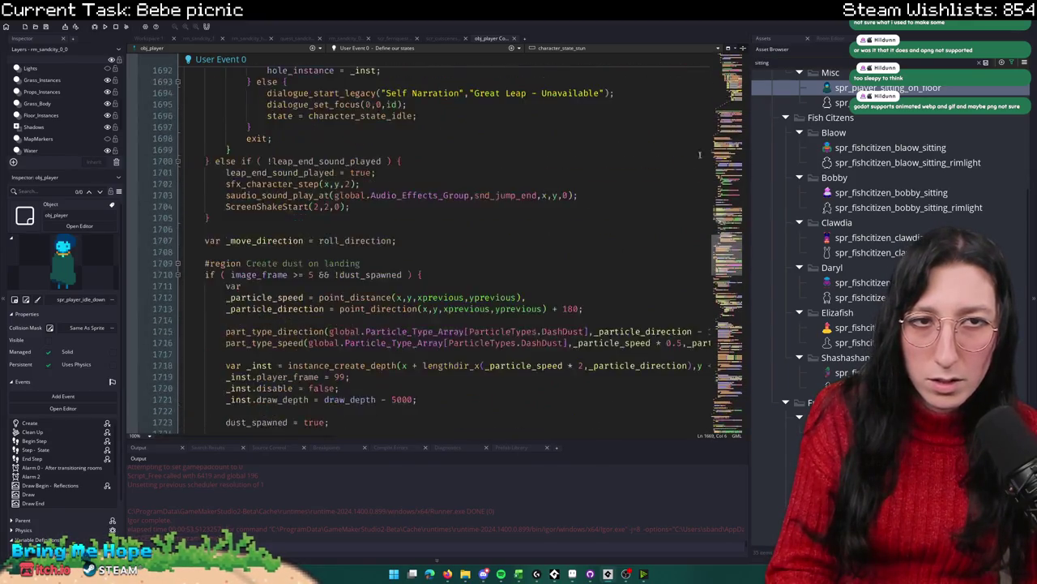
scroll(614, 241, "down", 20)
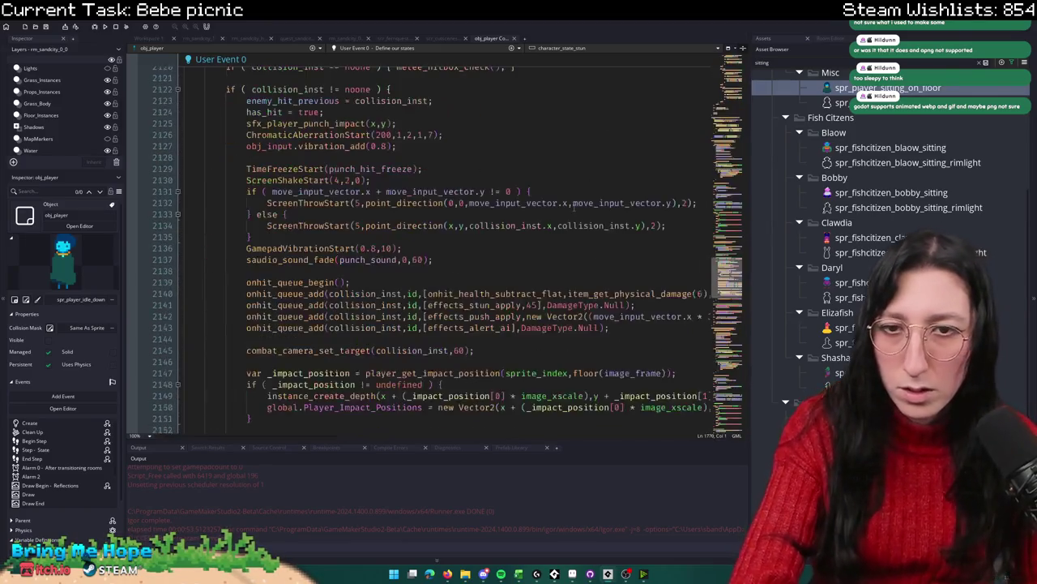
scroll(552, 194, "up", 3)
scroll(552, 194, "down", 2)
scroll(552, 194, "down", 20)
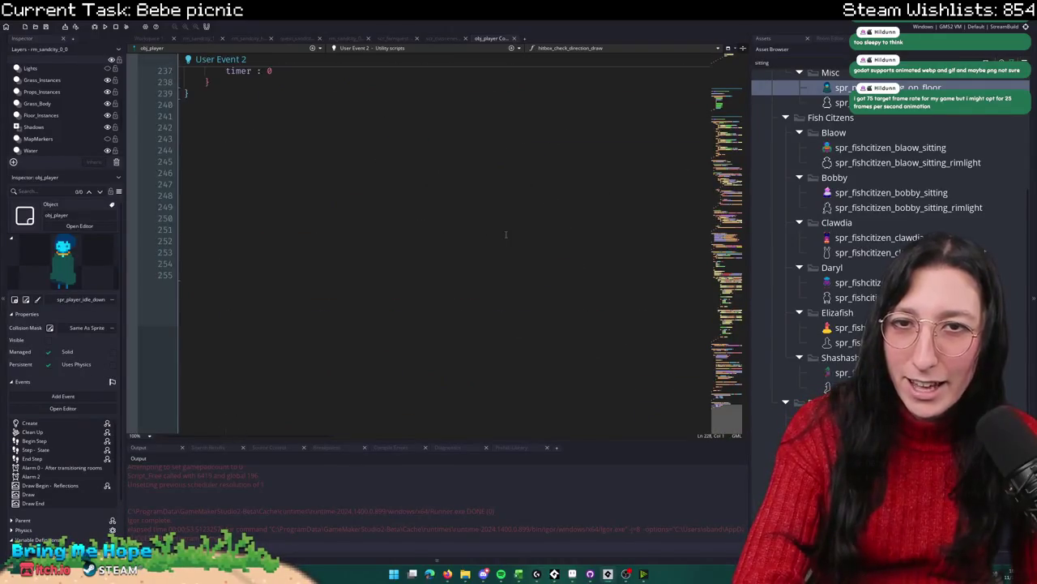
scroll(470, 280, "up", 8)
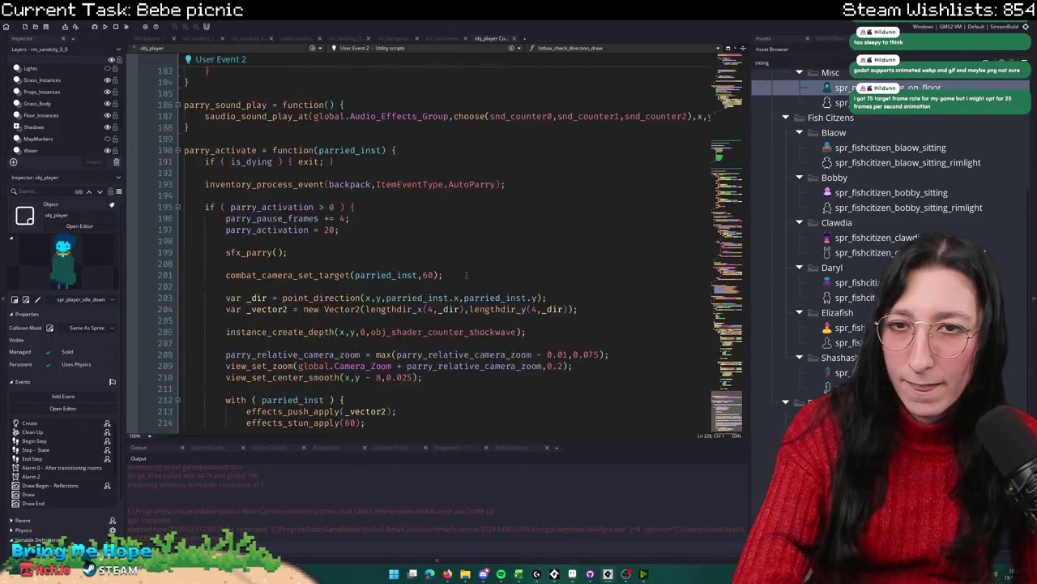
scroll(458, 267, "up", 4)
scroll(455, 264, "up", 20)
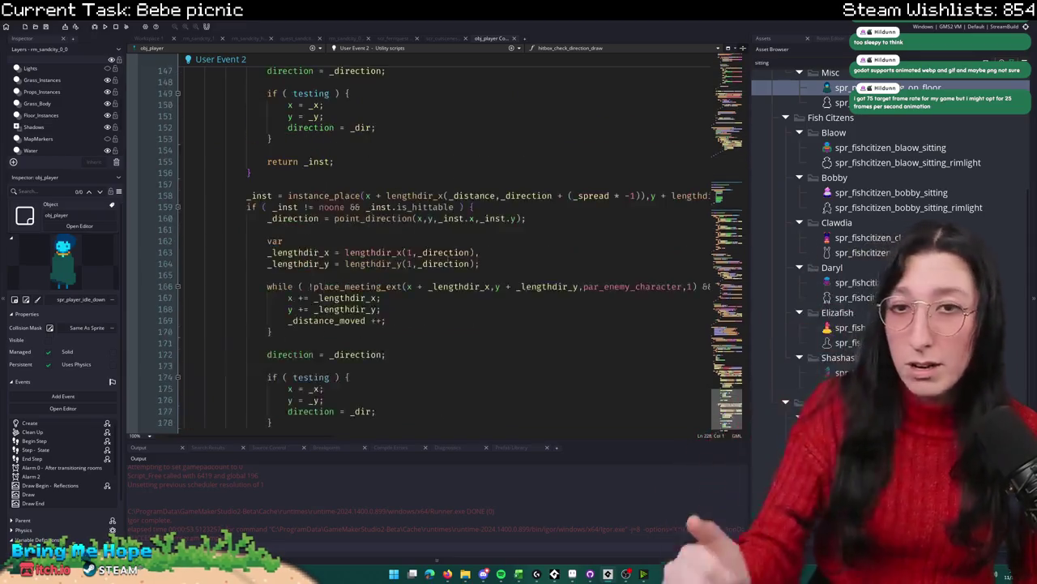
scroll(432, 253, "up", 20)
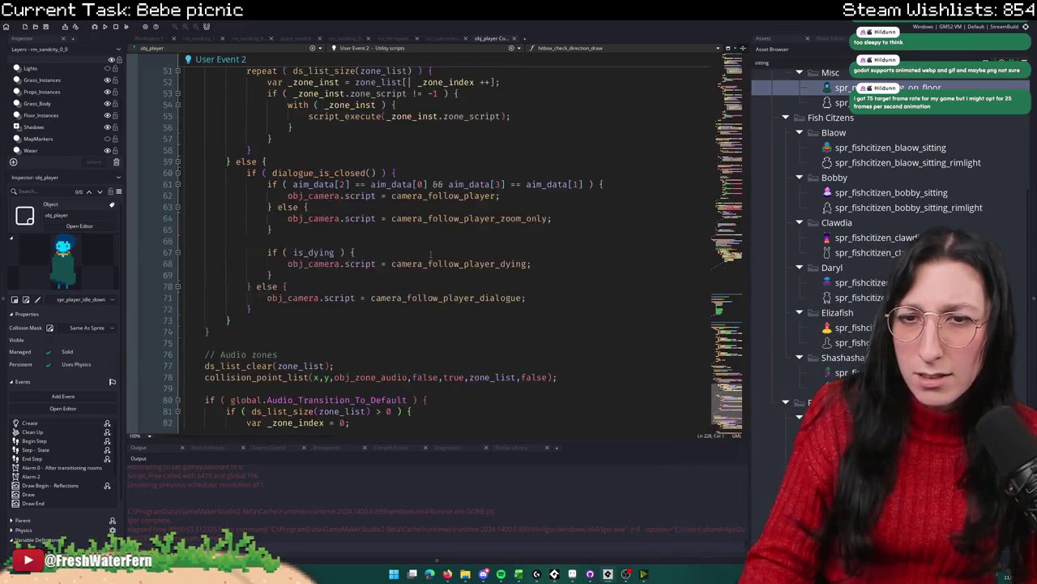
scroll(394, 264, "up", 5)
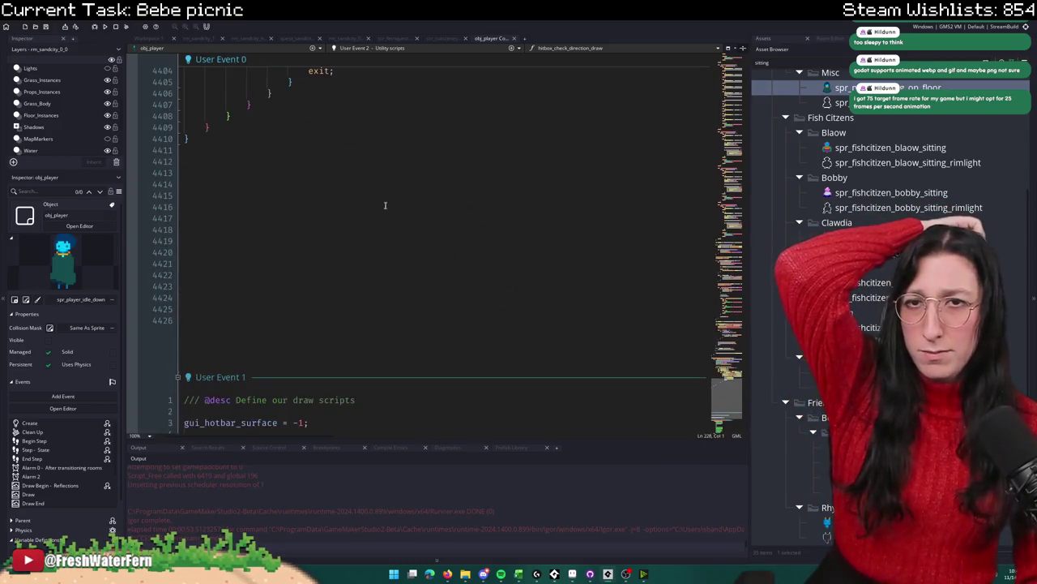
scroll(395, 263, "down", 3)
left_click(373, 48)
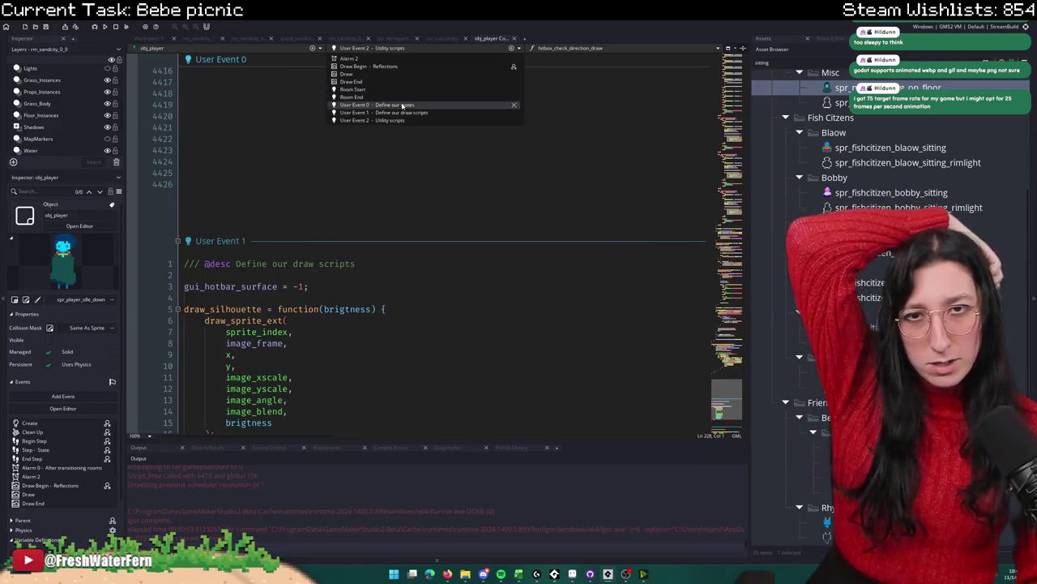
Step: Return to User Event 0 and scroll down through the player's state functions
left_click(377, 104)
scroll(345, 198, "down", 20)
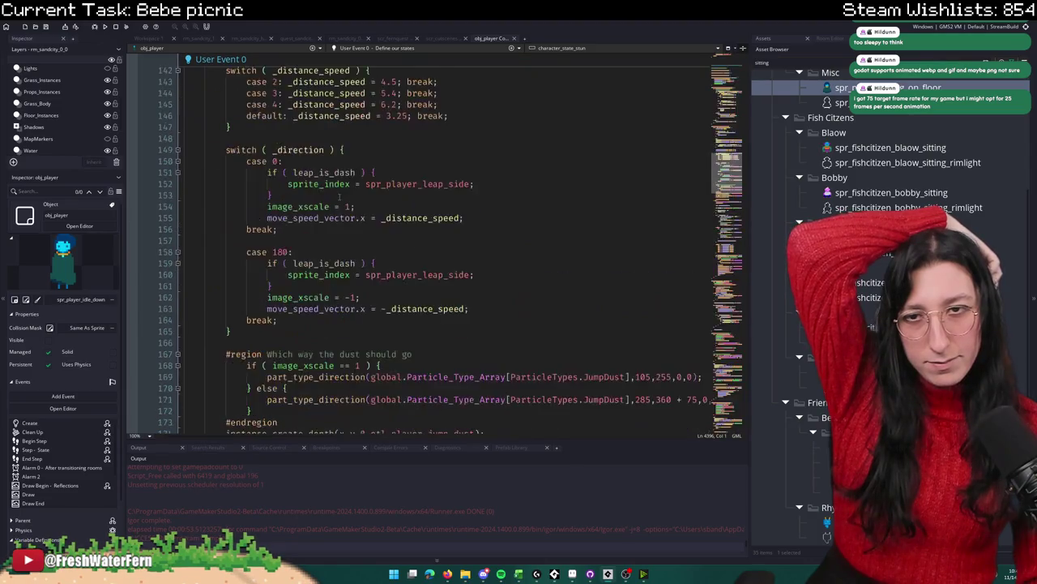
scroll(344, 198, "down", 20)
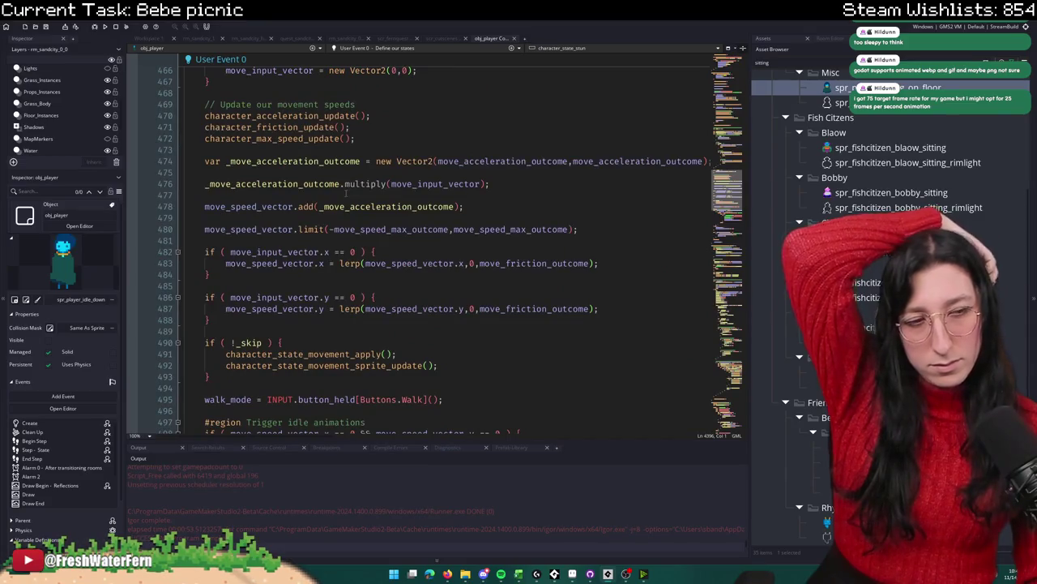
scroll(348, 195, "down", 6)
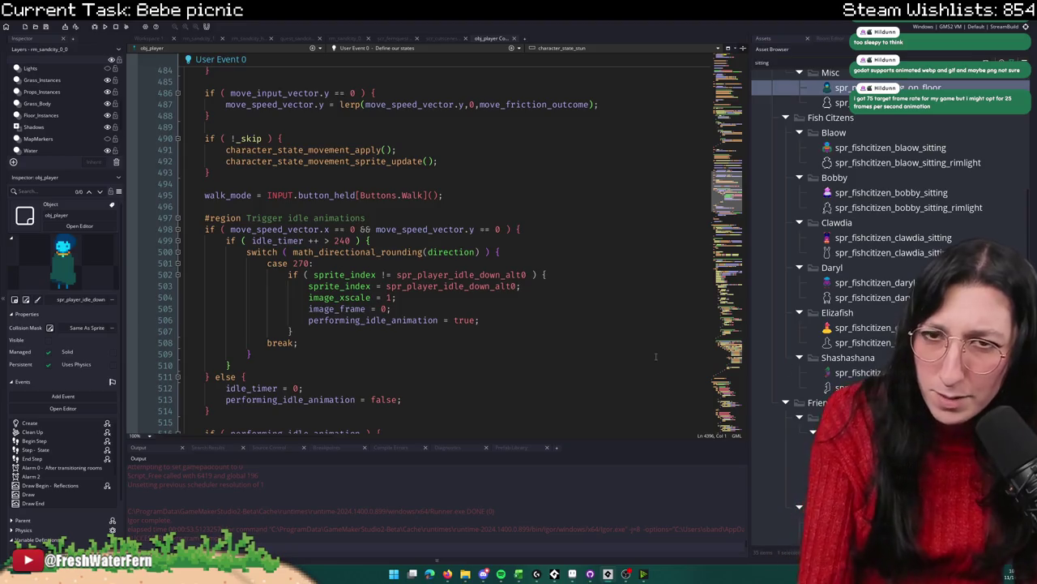
scroll(438, 243, "down", 6)
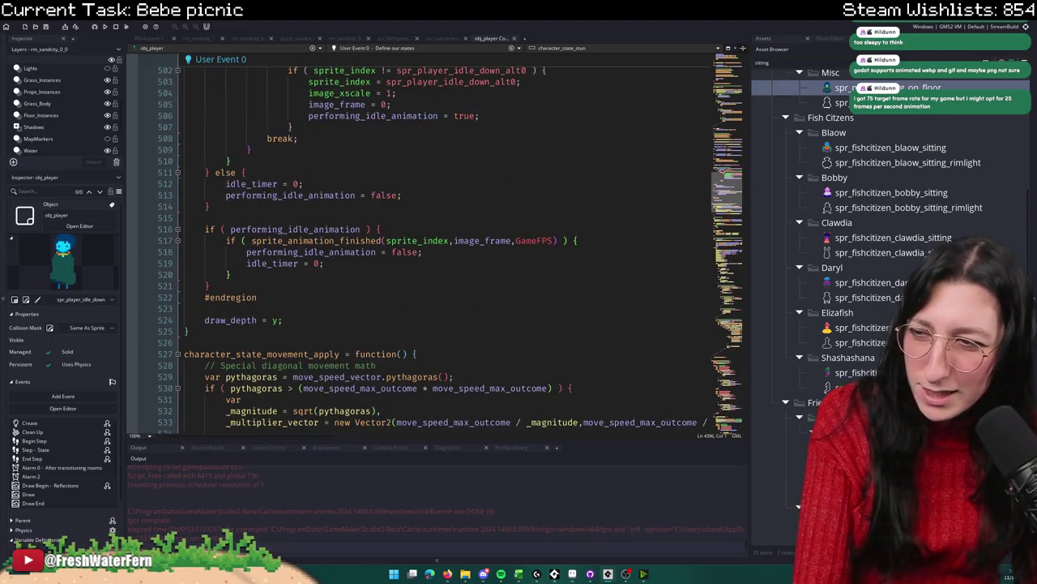
scroll(405, 303, "down", 20)
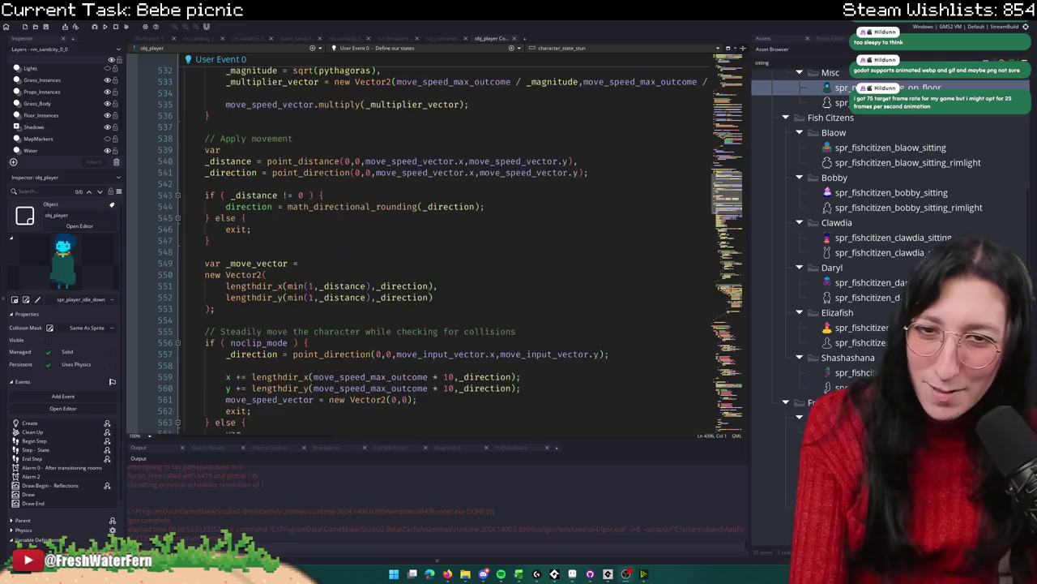
scroll(405, 303, "down", 20)
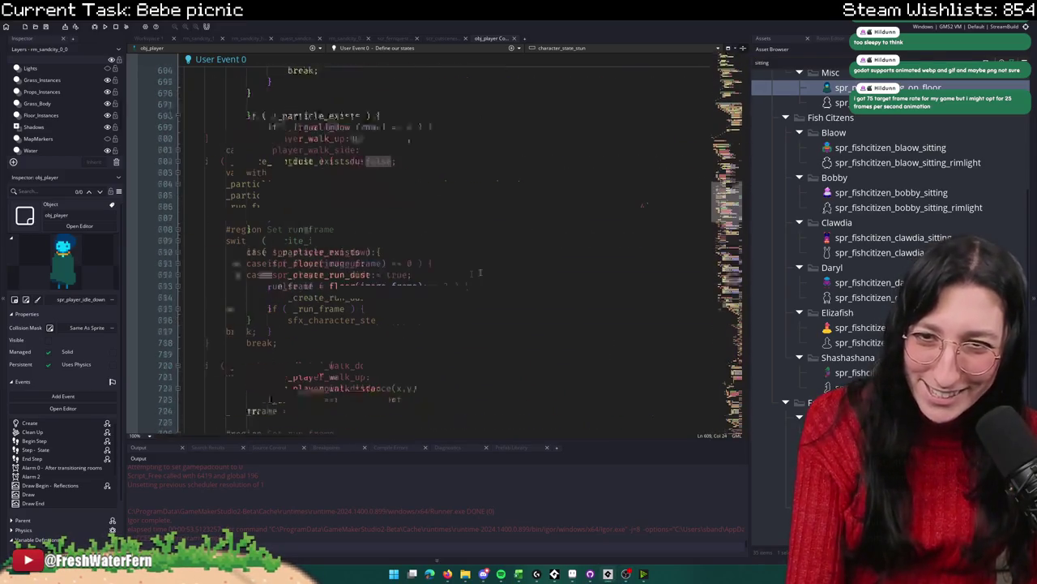
scroll(531, 206, "down", 20)
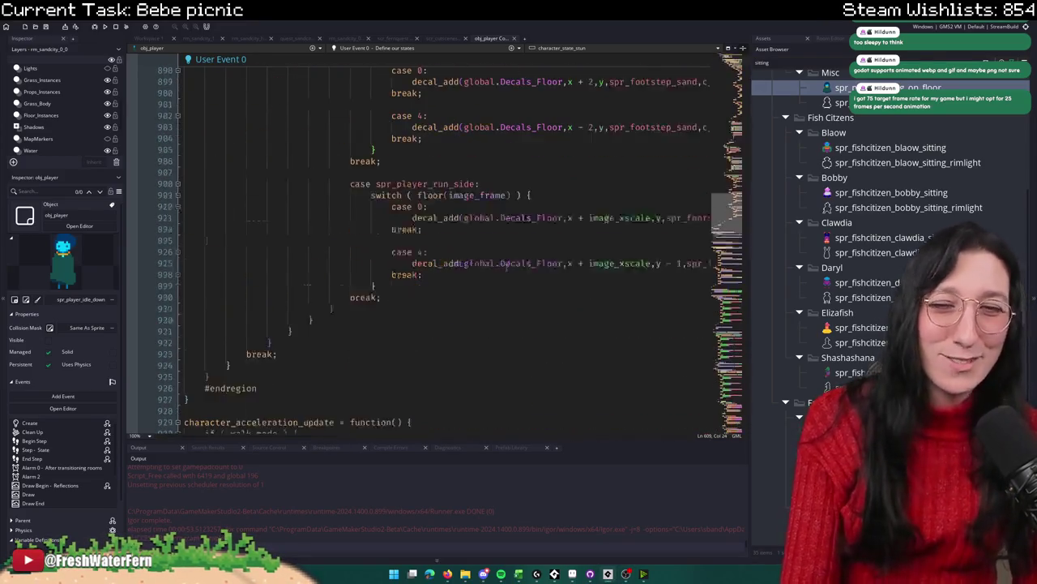
scroll(532, 206, "down", 20)
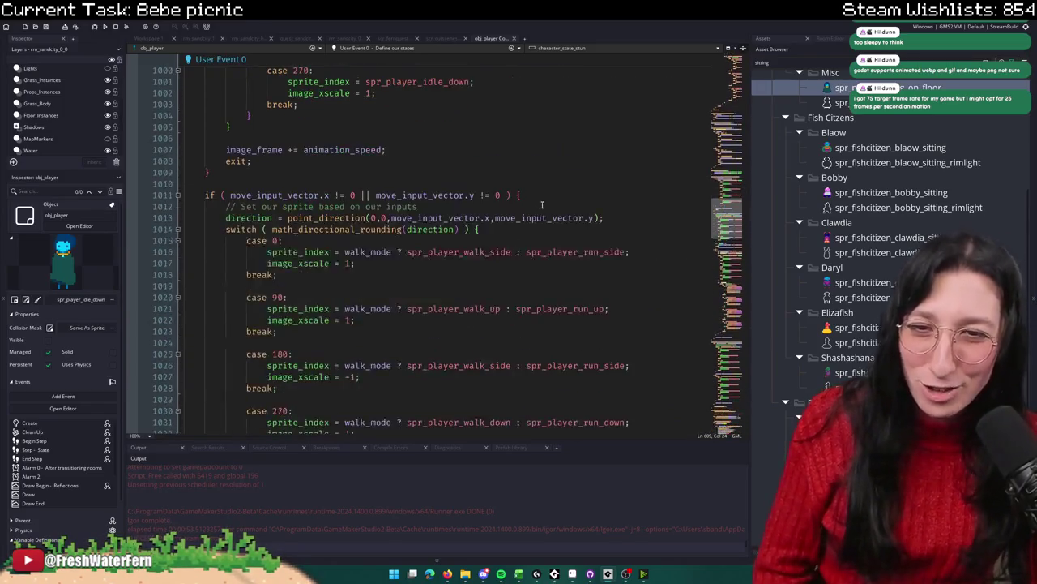
scroll(542, 175, "down", 14)
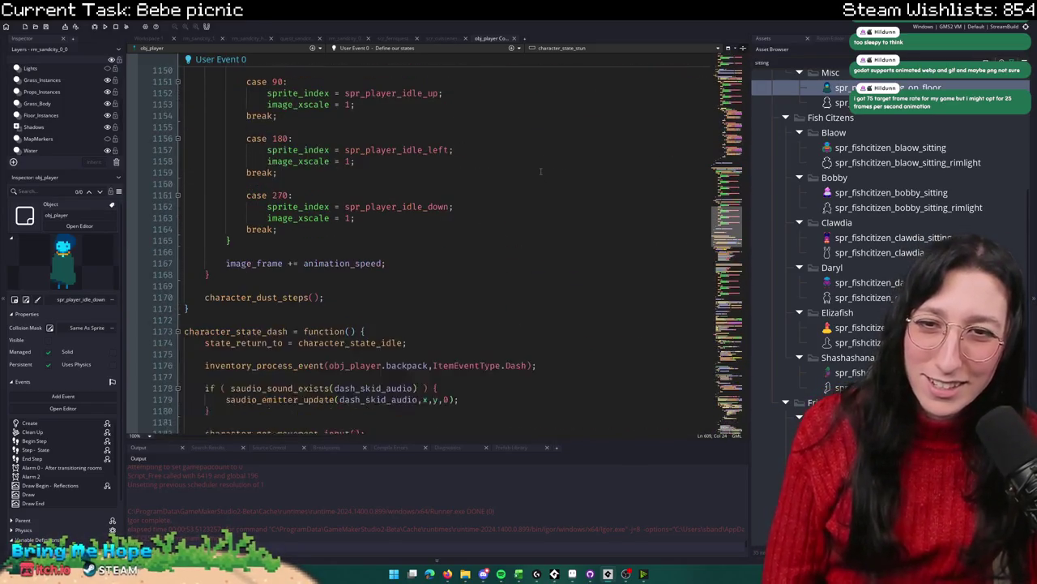
scroll(541, 168, "down", 20)
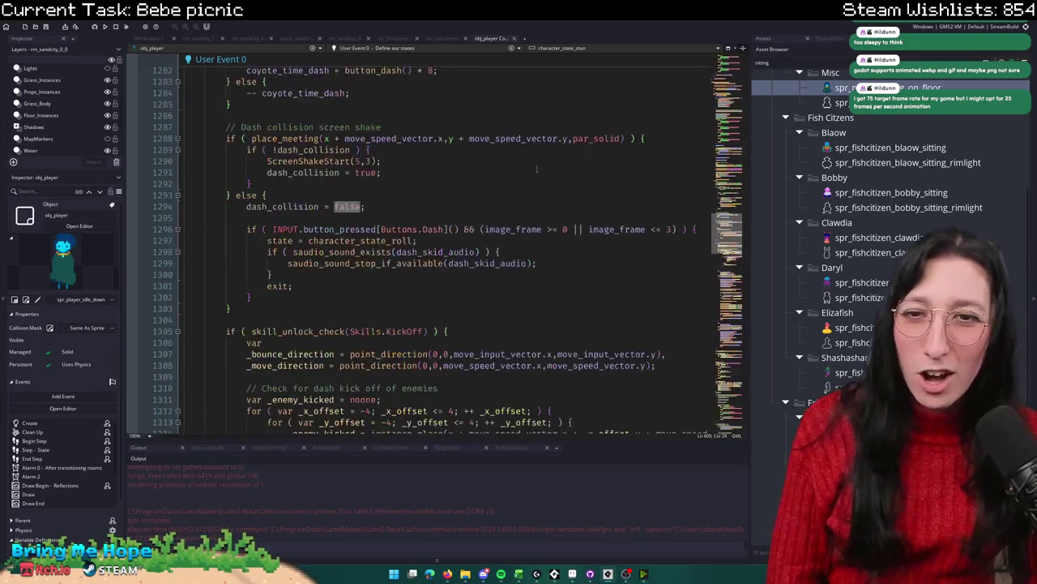
scroll(509, 151, "down", 20)
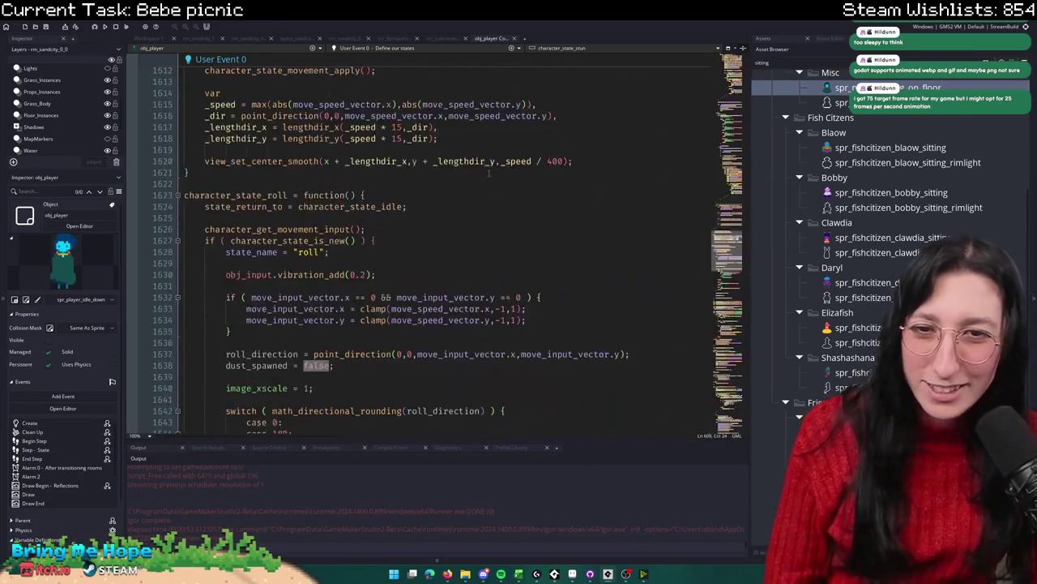
scroll(478, 172, "up", 20)
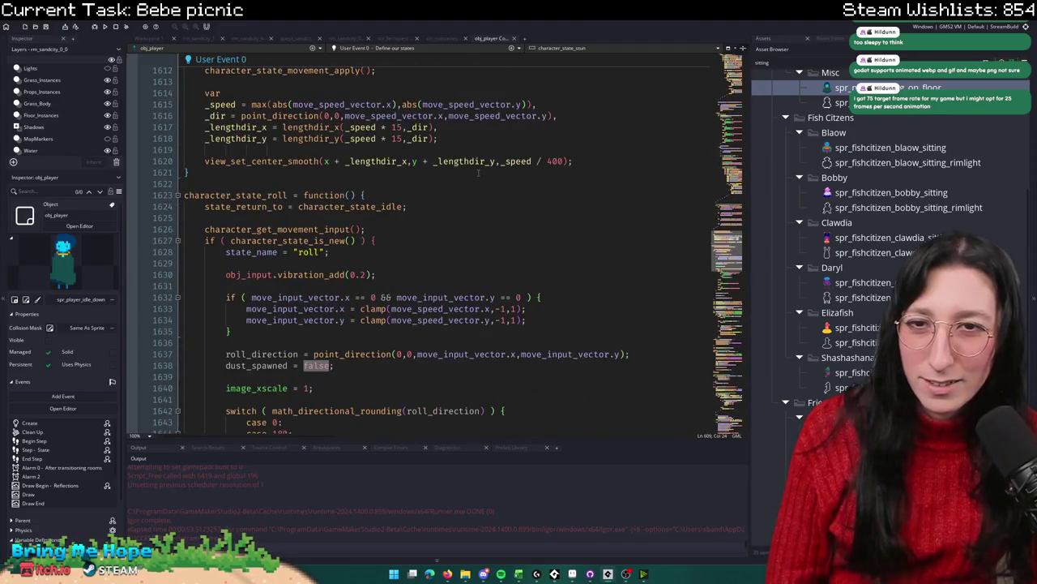
scroll(478, 172, "down", 20)
scroll(463, 171, "down", 20)
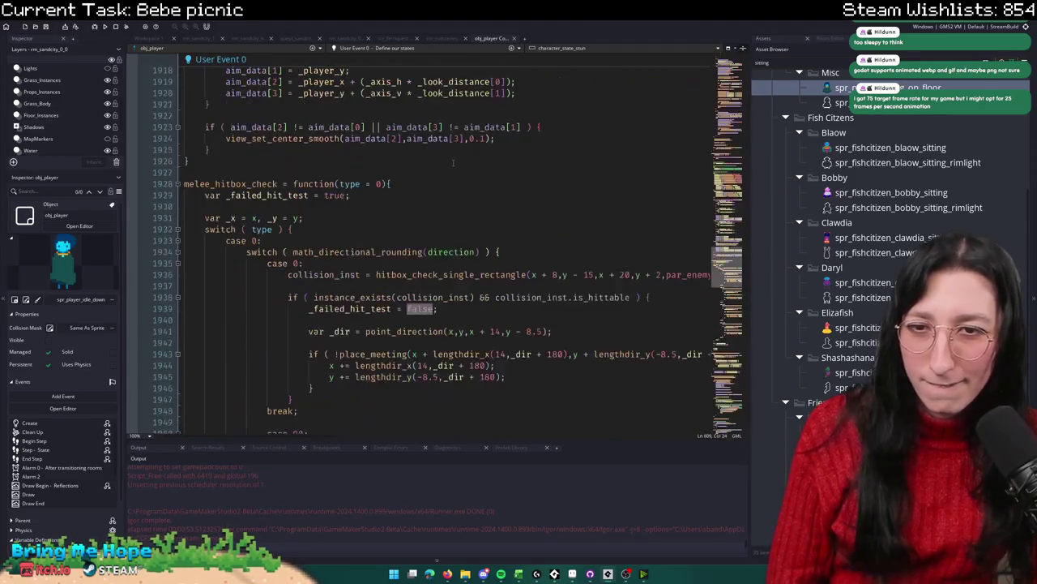
scroll(453, 162, "up", 20)
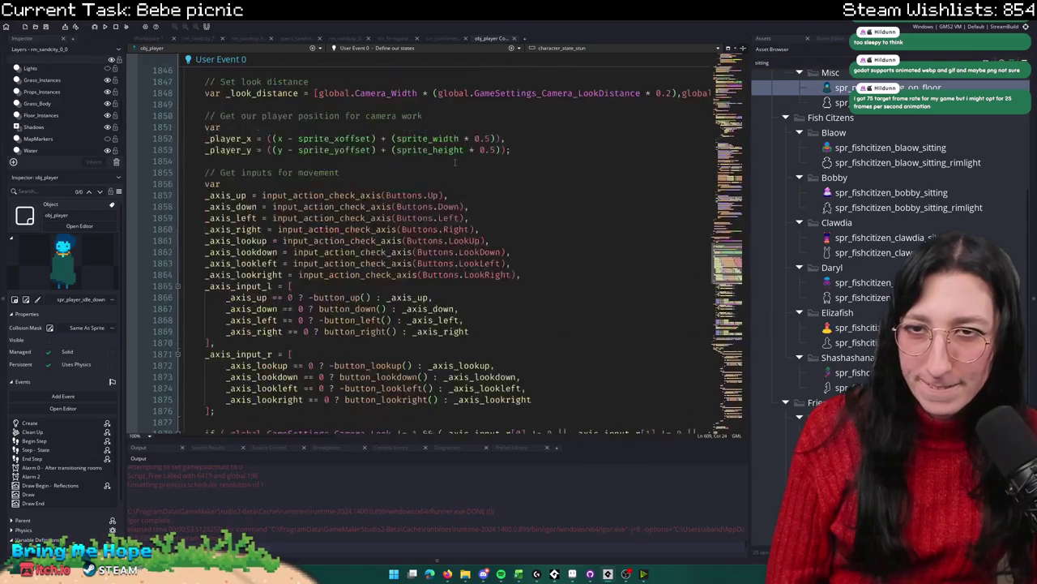
scroll(434, 199, "up", 20)
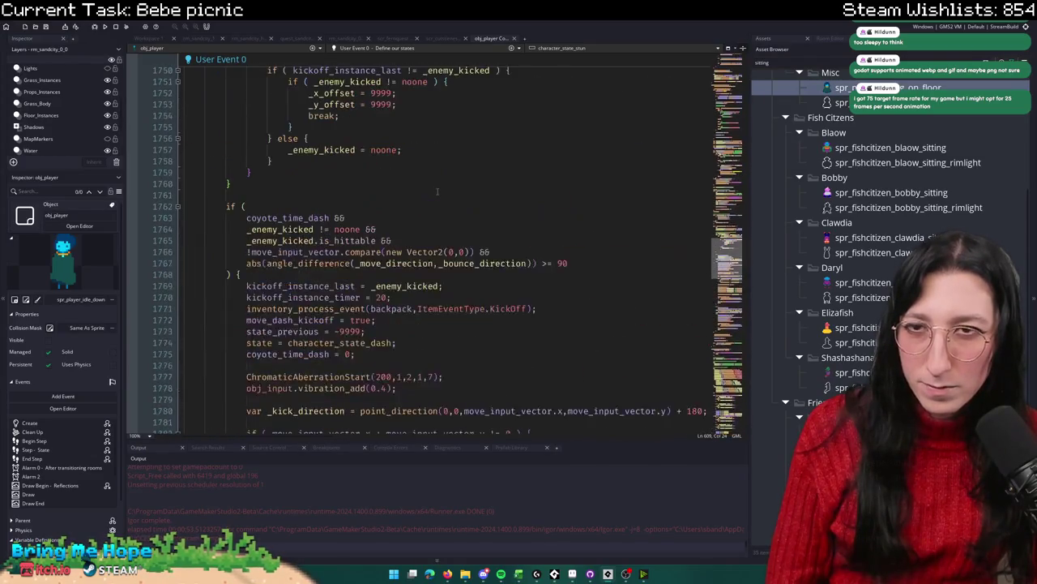
scroll(436, 191, "down", 20)
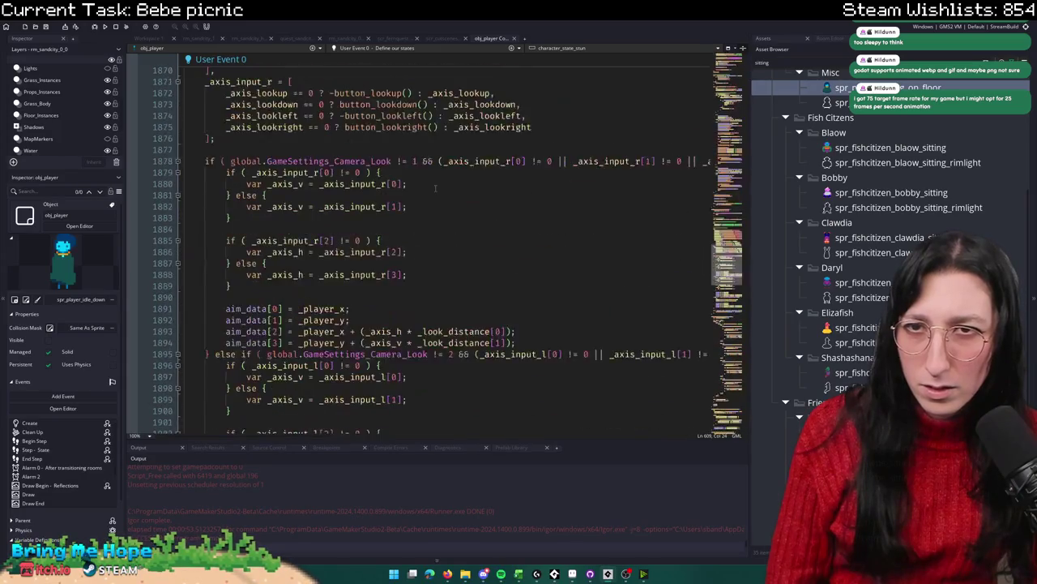
scroll(433, 181, "down", 20)
scroll(433, 183, "down", 20)
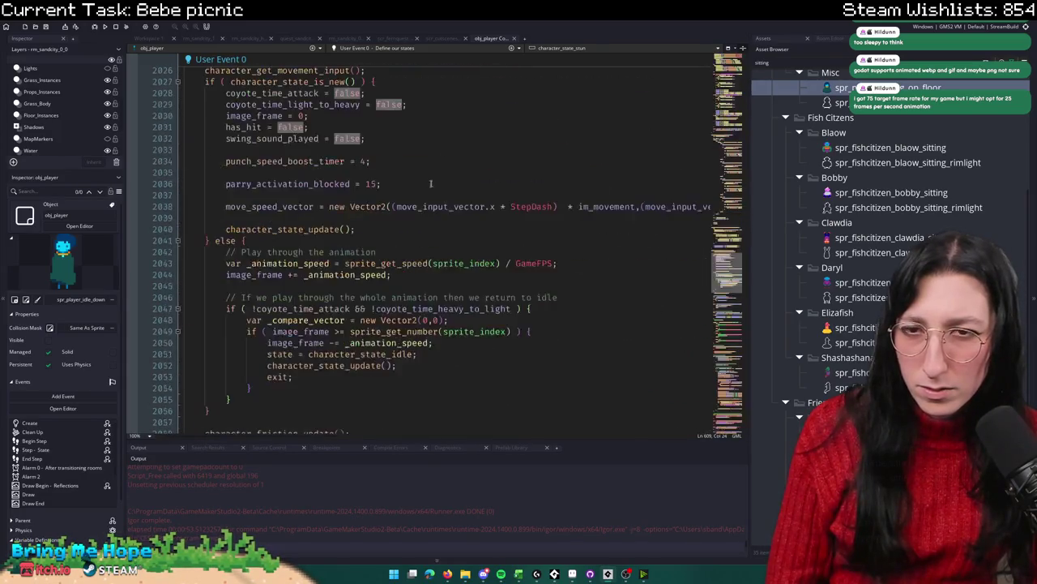
scroll(438, 173, "down", 20)
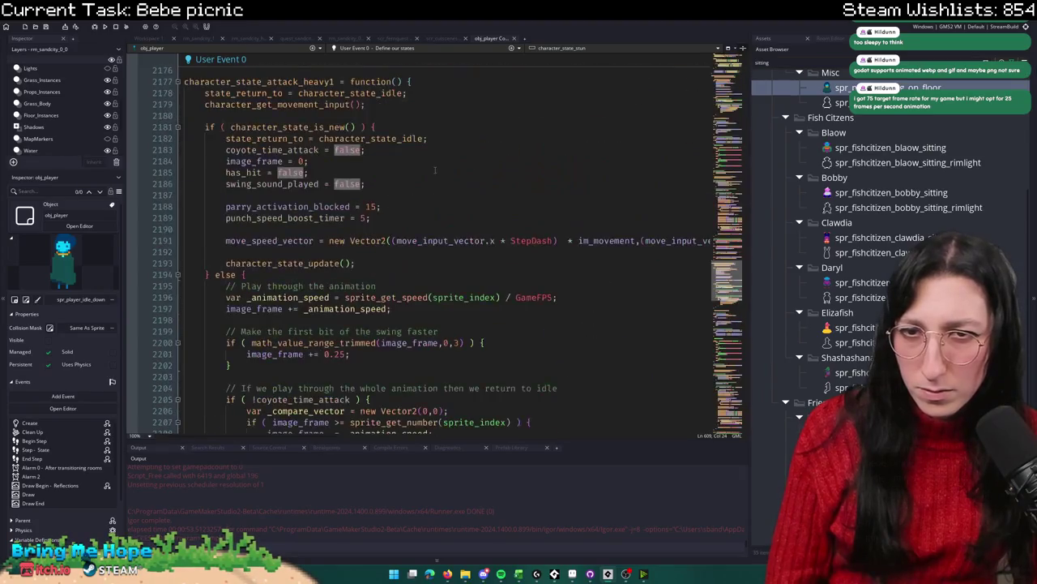
Step: Scroll to character_state_attack_light1 and start a find for the word 'character'
scroll(434, 170, "up", 16)
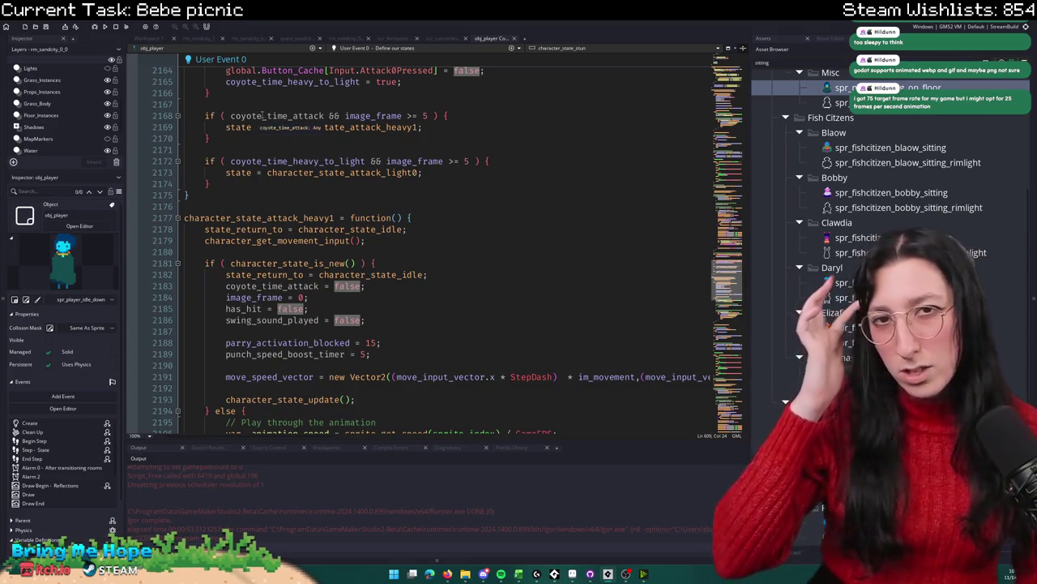
scroll(288, 211, "down", 20)
scroll(288, 211, "down", 20)
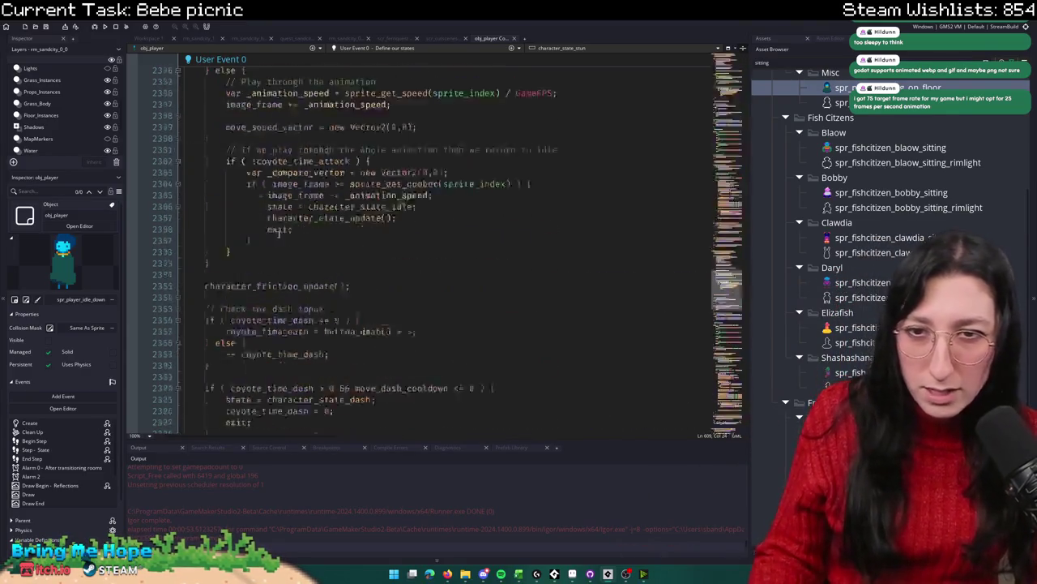
scroll(274, 227, "down", 2)
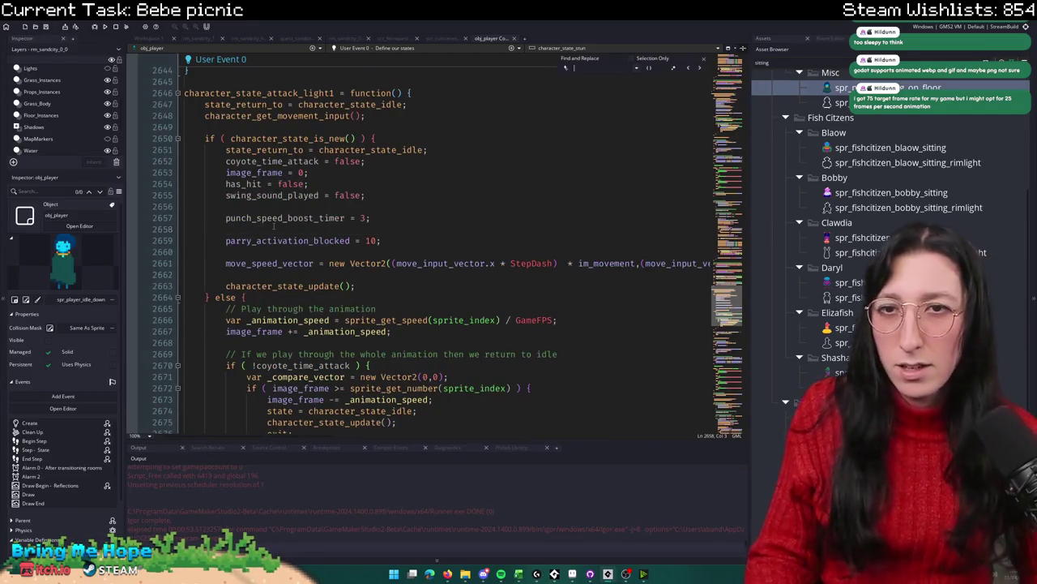
double_click(260, 229)
key("ctrl+f")
Step: Switch to the scr_cutscenes script with Ctrl+Tab
key("ctrl+Tab")
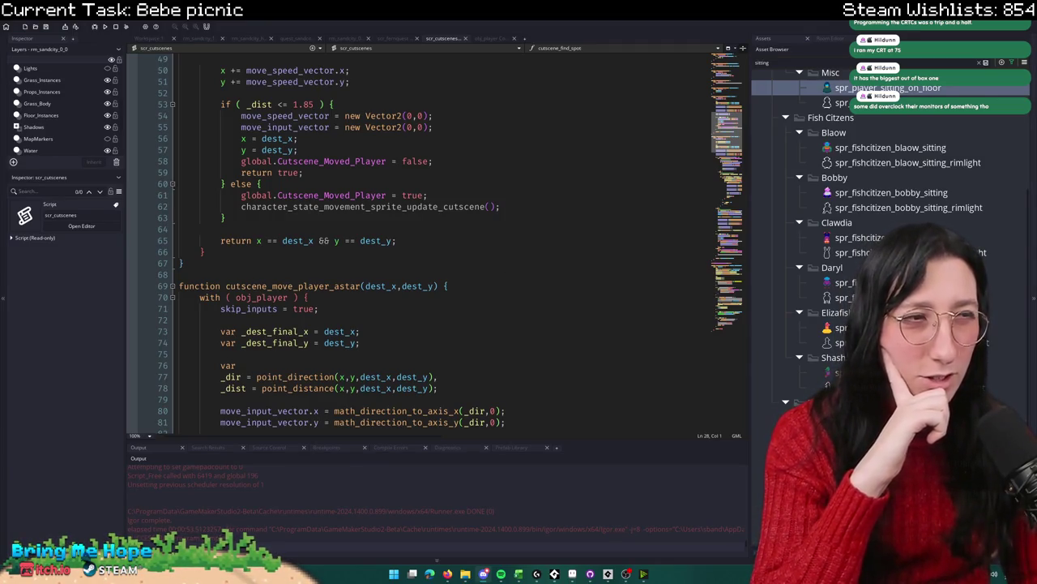
Step: Inspect cutscene_move_player_astar, including its obj_player skip_inputs lines
left_click(451, 286)
scroll(416, 273, "down", 6)
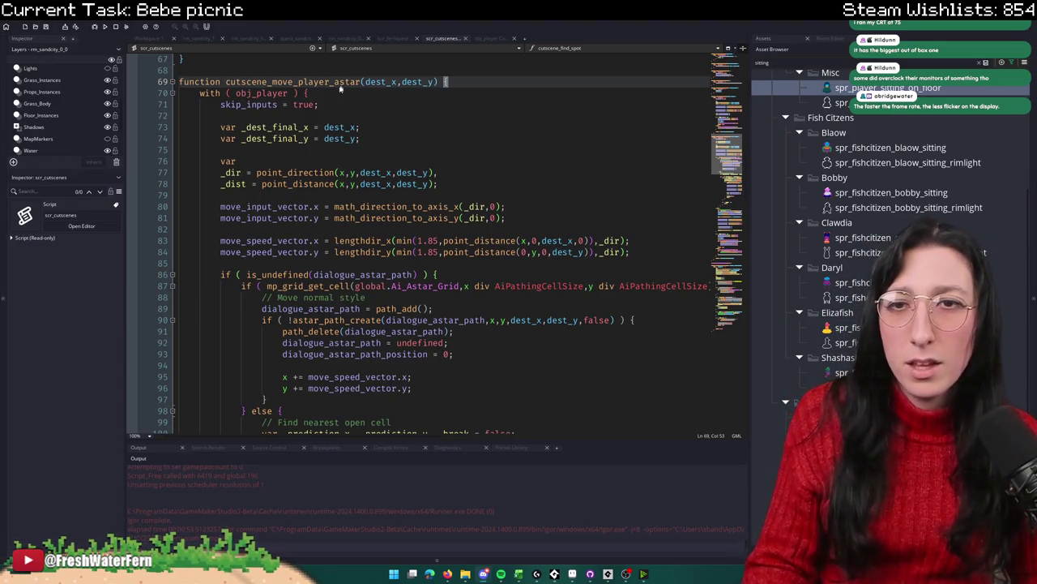
left_click_drag(320, 104, 202, 93)
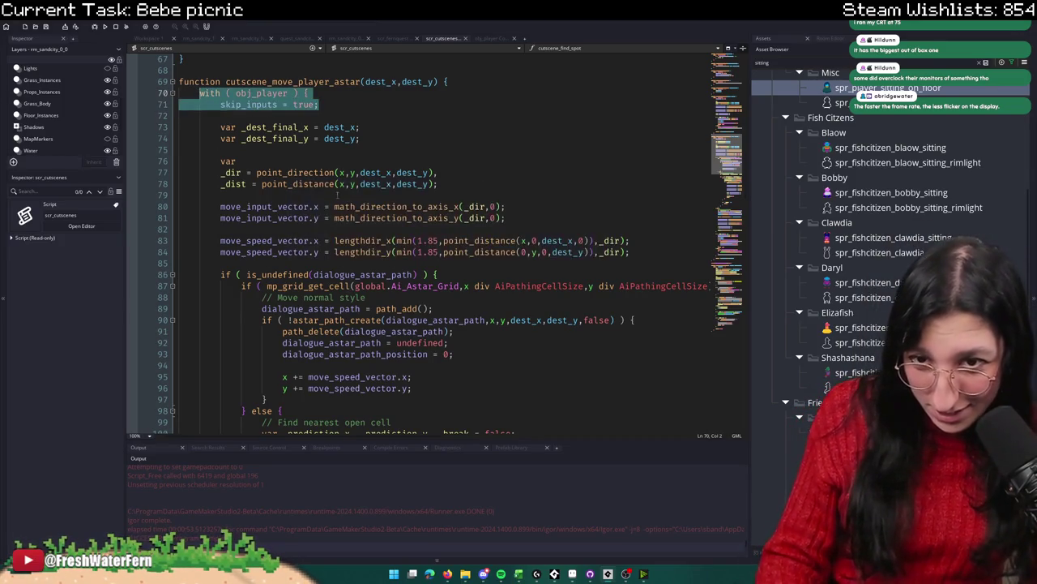
scroll(364, 230, "down", 6)
scroll(364, 229, "down", 20)
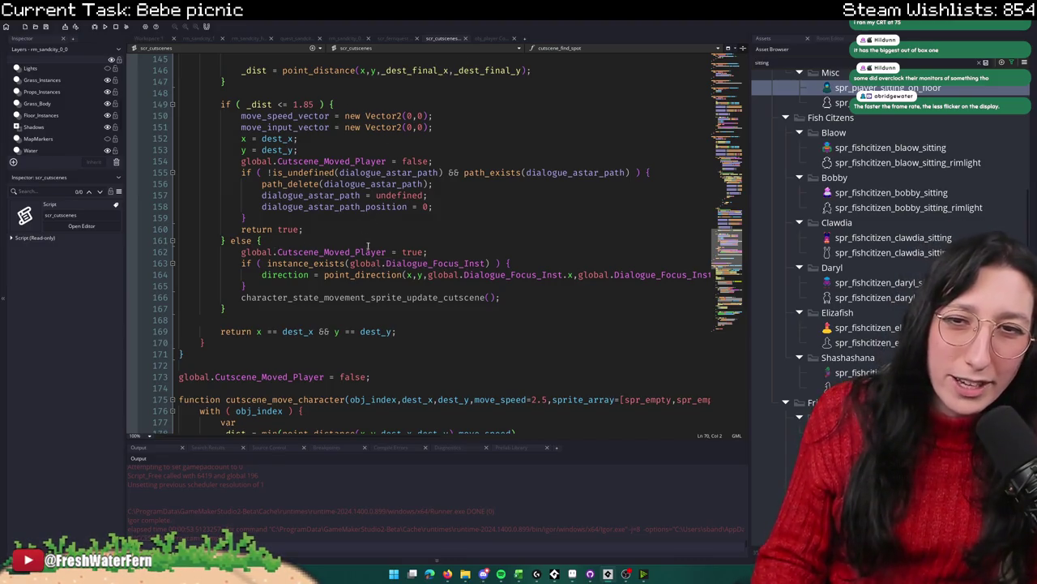
Step: Cycle through the obj_player and scr_fqrequest code back to quest_sandcity
left_click(478, 40)
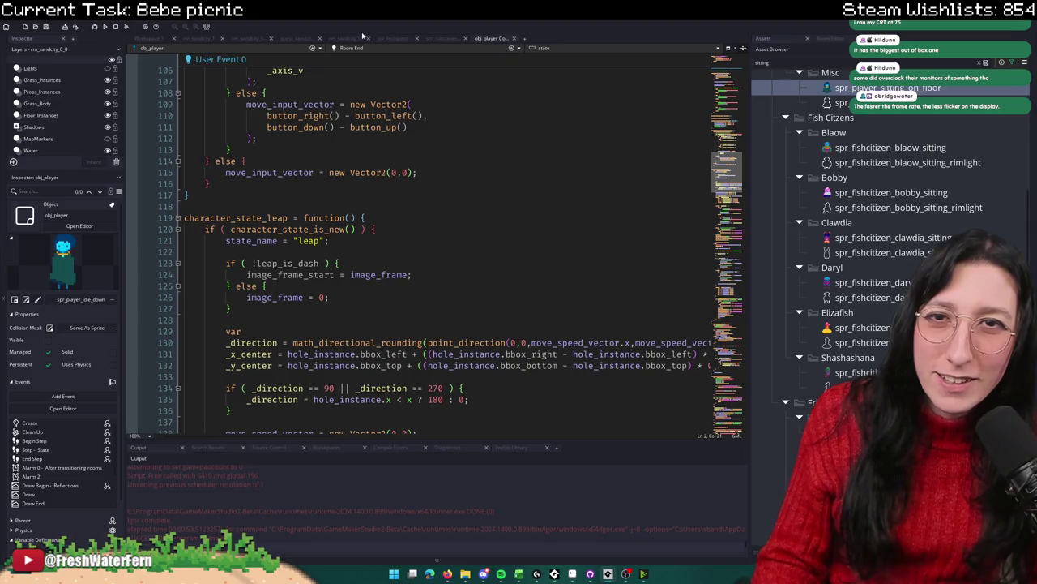
left_click(378, 39)
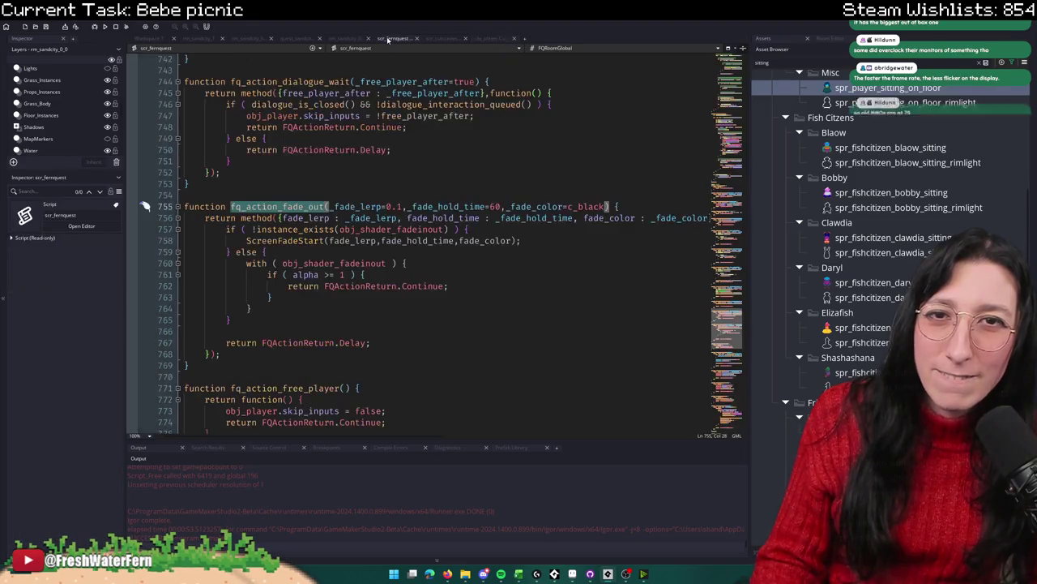
left_click(299, 38)
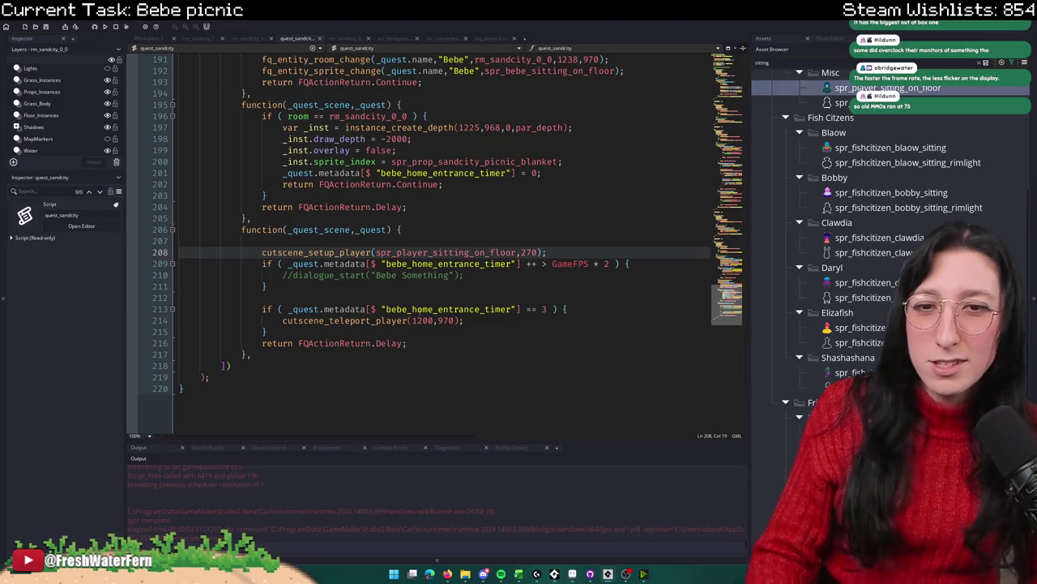
Step: Paste the with obj_player and skip_inputs lines onto blank line 207 of quest_sandcity, then undo
left_click(364, 332)
key("Up")
key("Up")
left_click(547, 322)
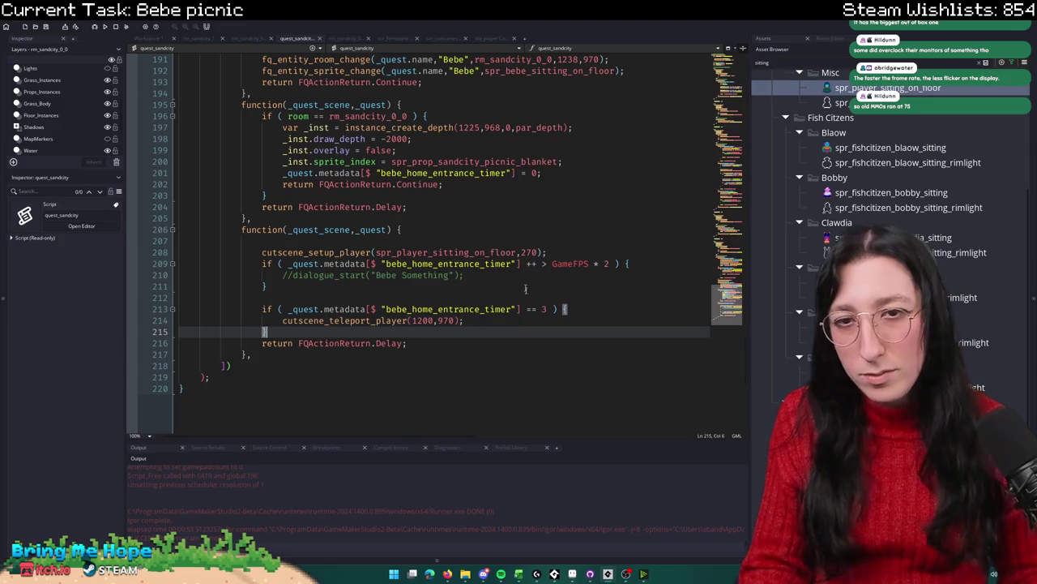
left_click(516, 240)
type("with ( obj_player ) { \t\tskip_inputs = true;")
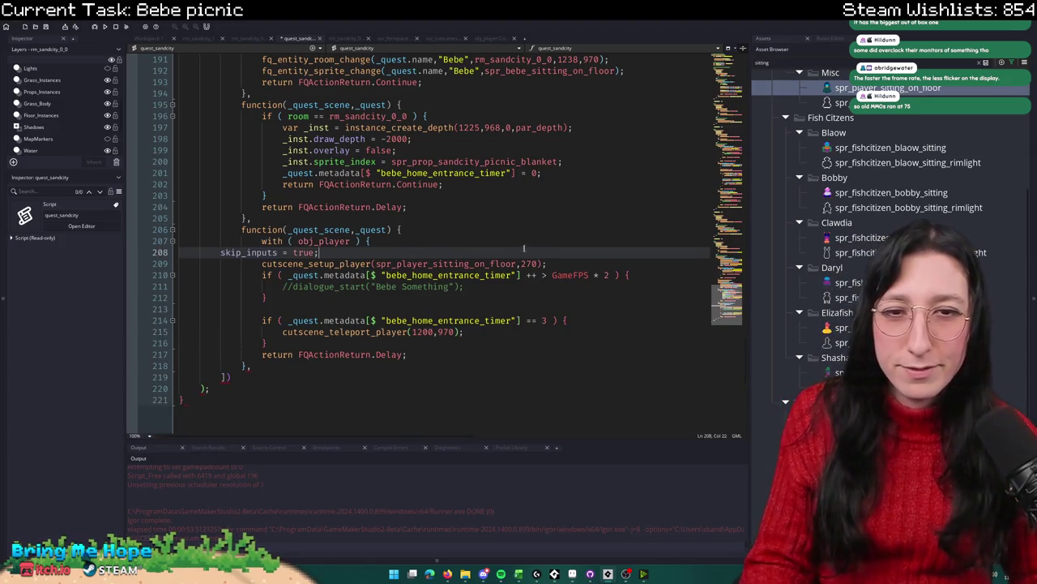
key("ctrl+z")
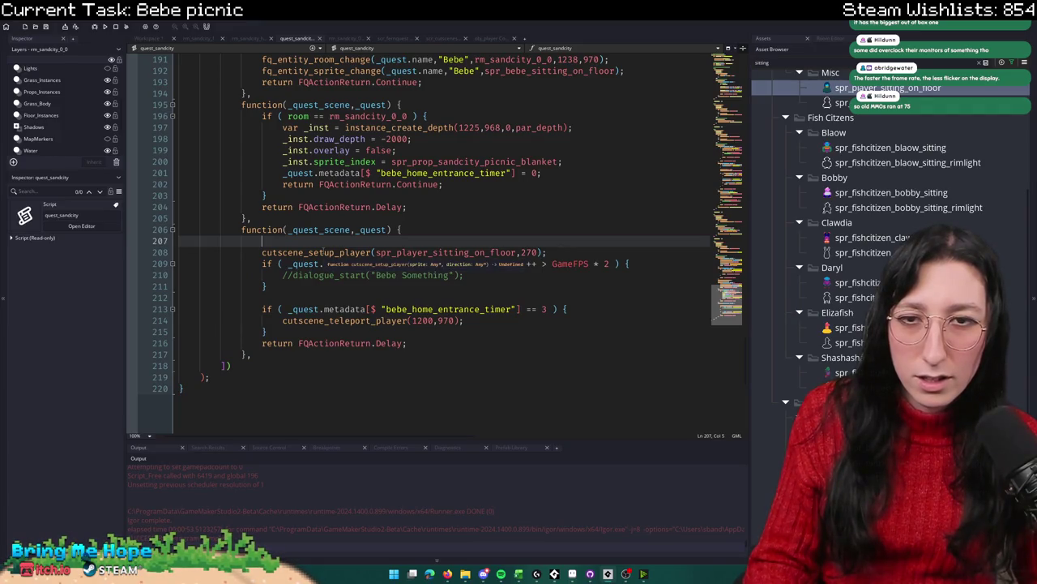
Step: Try the block below the cutscene_setup_player call, undo it, and jump to that function's definition
left_click(566, 252)
key("Return")
type("with ( obj_player ) { \t\tskip_inputs = true;")
key("ctrl+z")
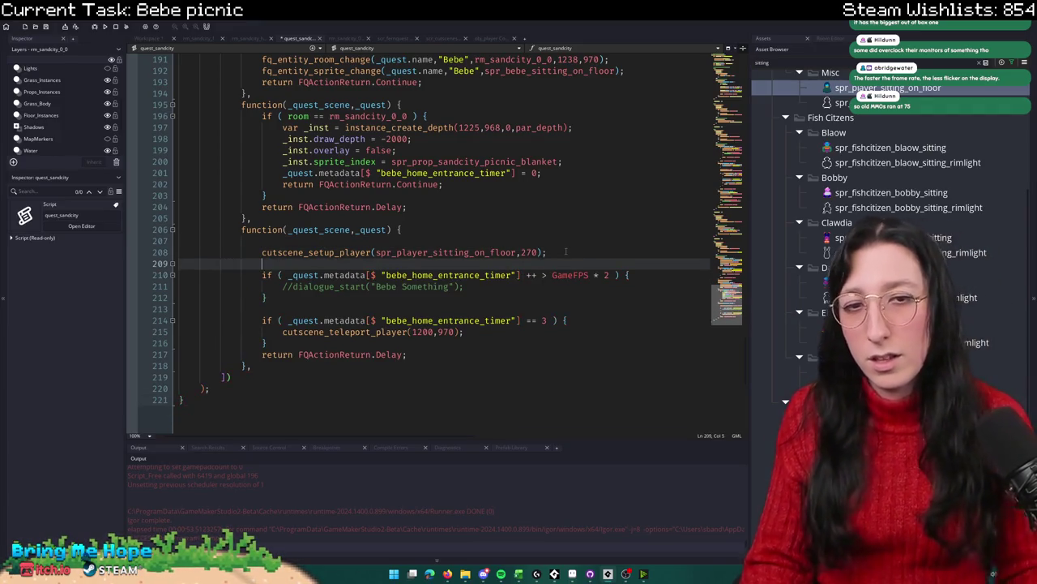
key("ctrl+z")
middle_click(293, 252)
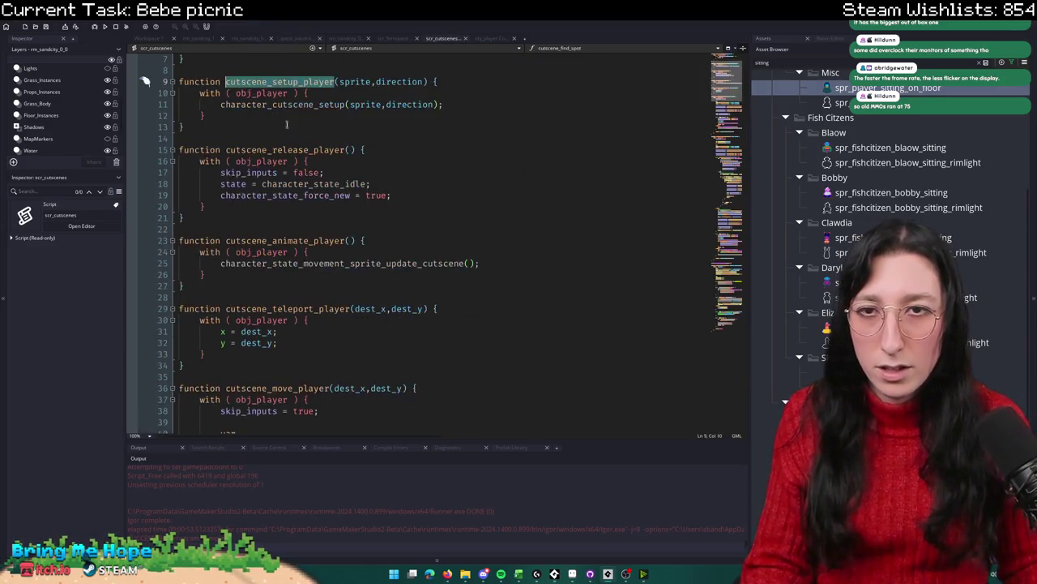
Step: Search the whole project for character_cutscene_setup and open its single result in obj_player
left_click(701, 69)
key("ctrl+shift+f")
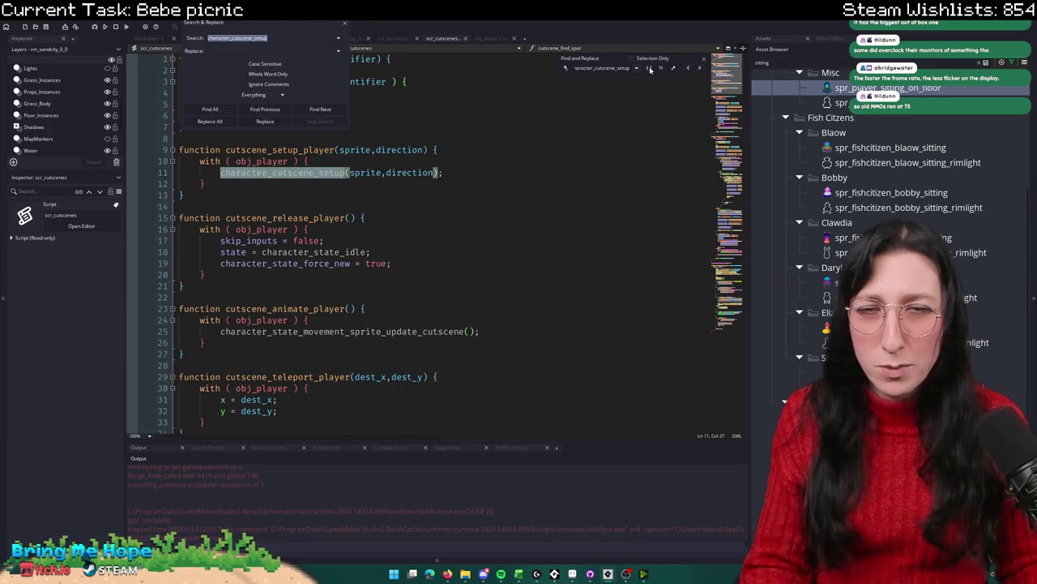
key("Return")
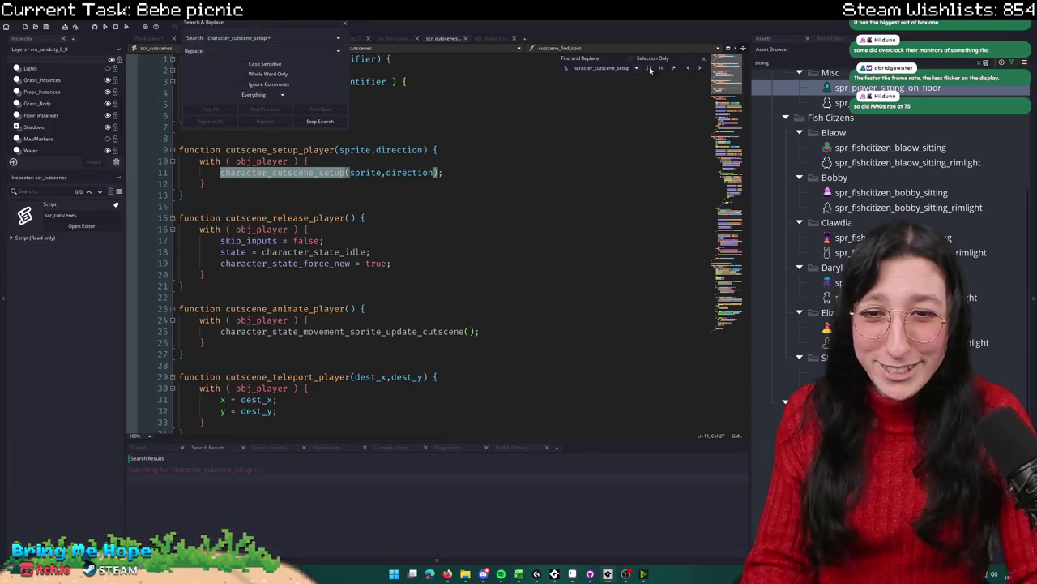
double_click(304, 479)
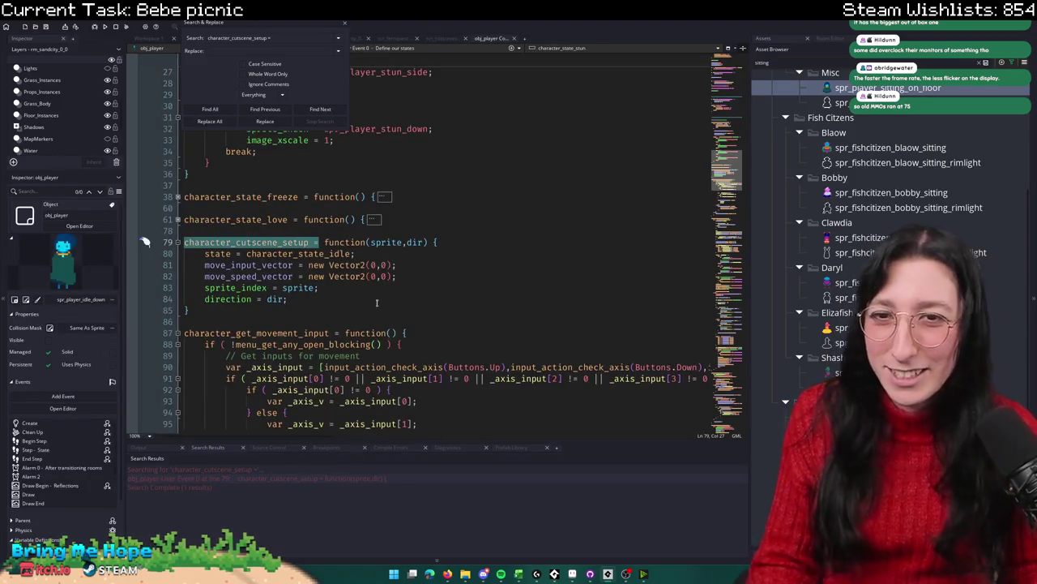
left_click(345, 25)
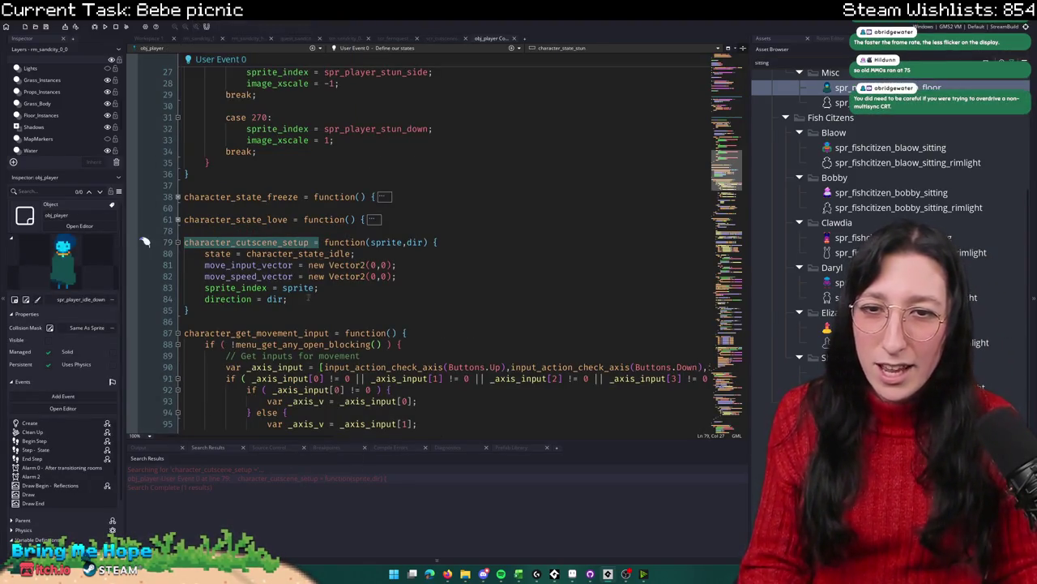
Step: Check the sprite and direction lines, then jump to the character_state_idle definition
left_click(235, 299)
left_click(236, 287)
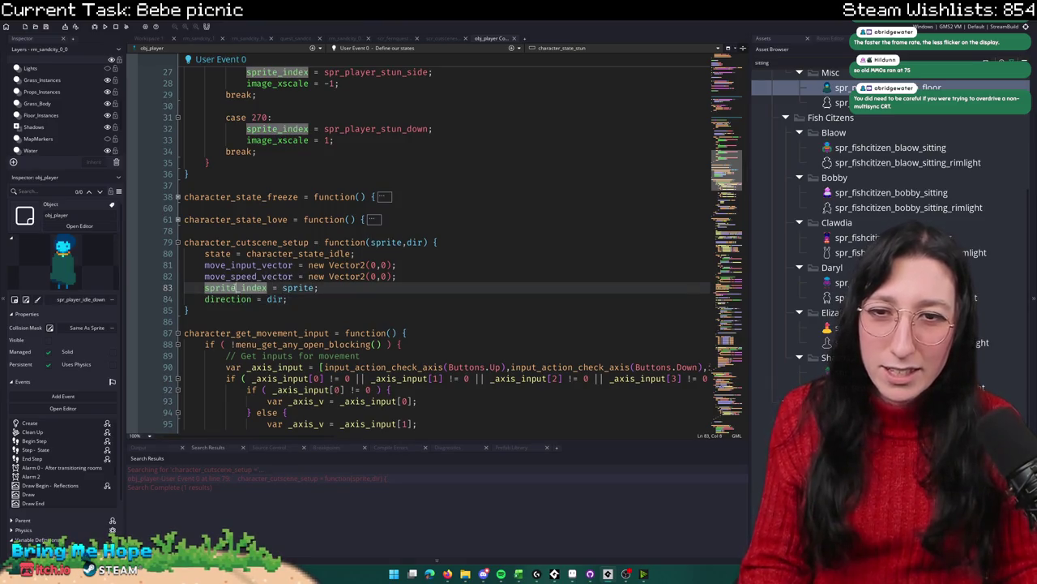
left_click(302, 287)
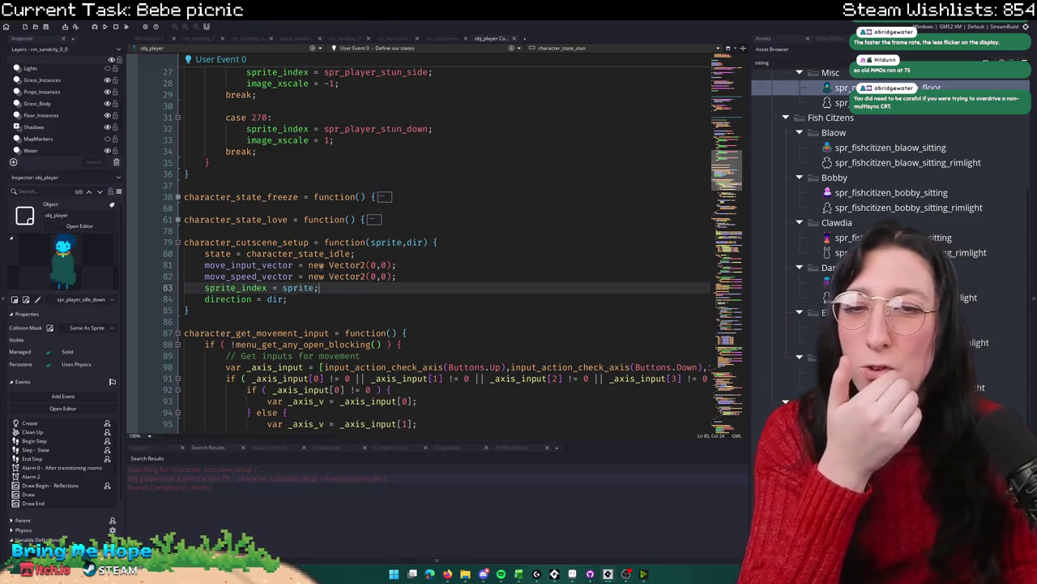
mouse_move(286, 256)
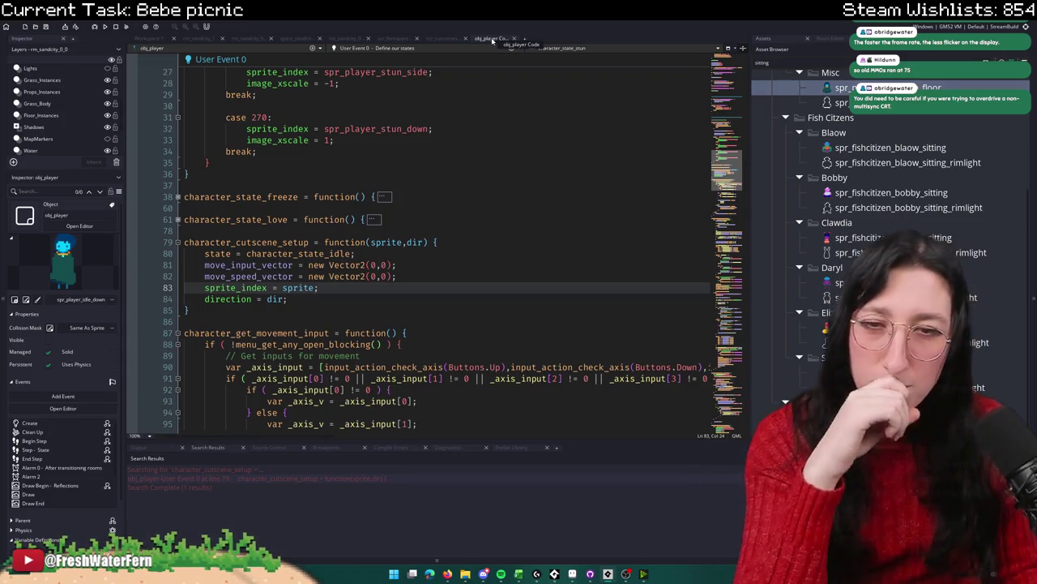
middle_click(302, 254)
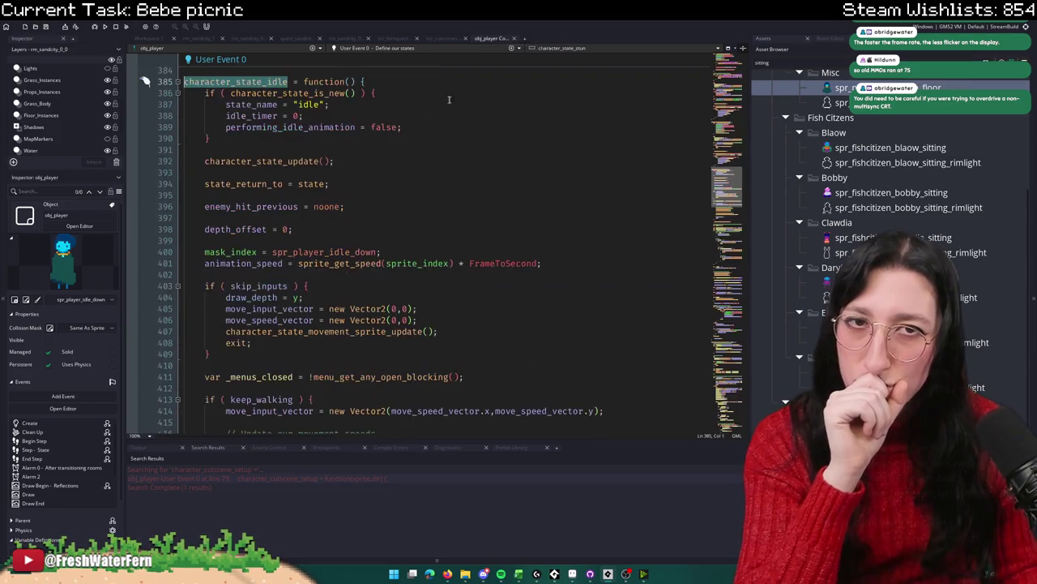
left_click(347, 181)
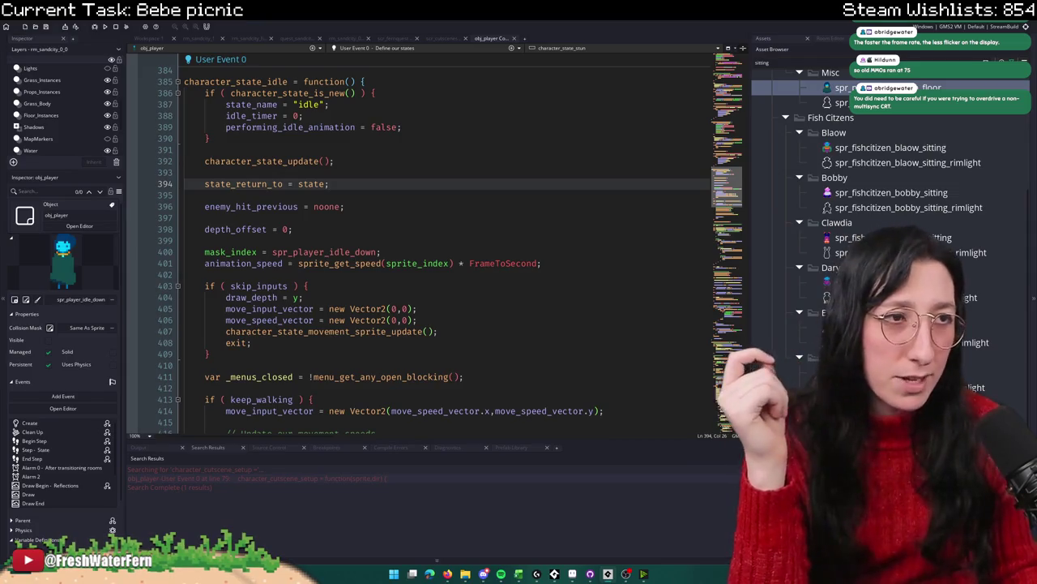
scroll(350, 280, "down", 2)
scroll(351, 274, "down", 20)
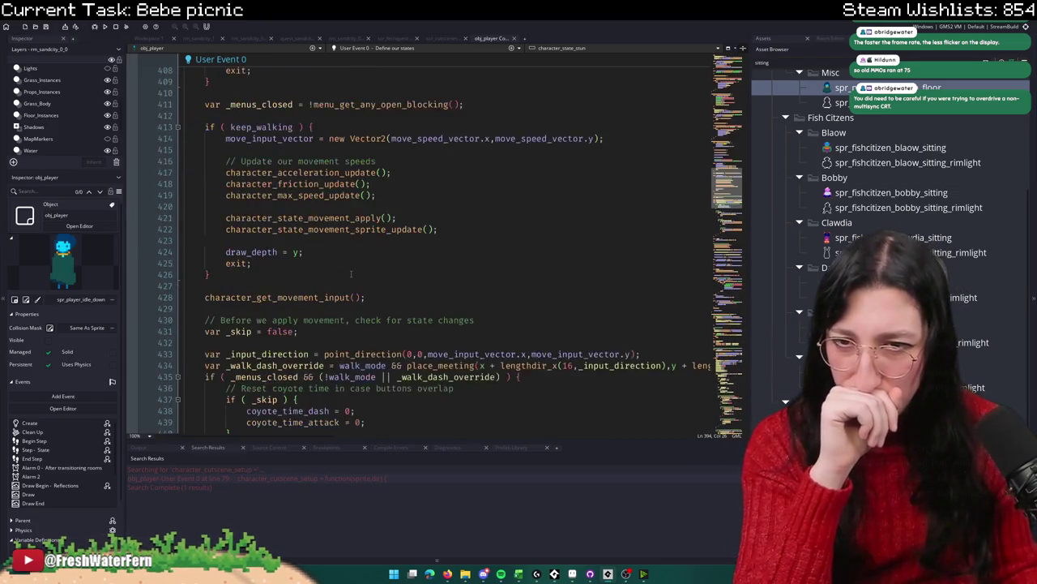
scroll(351, 264, "down", 20)
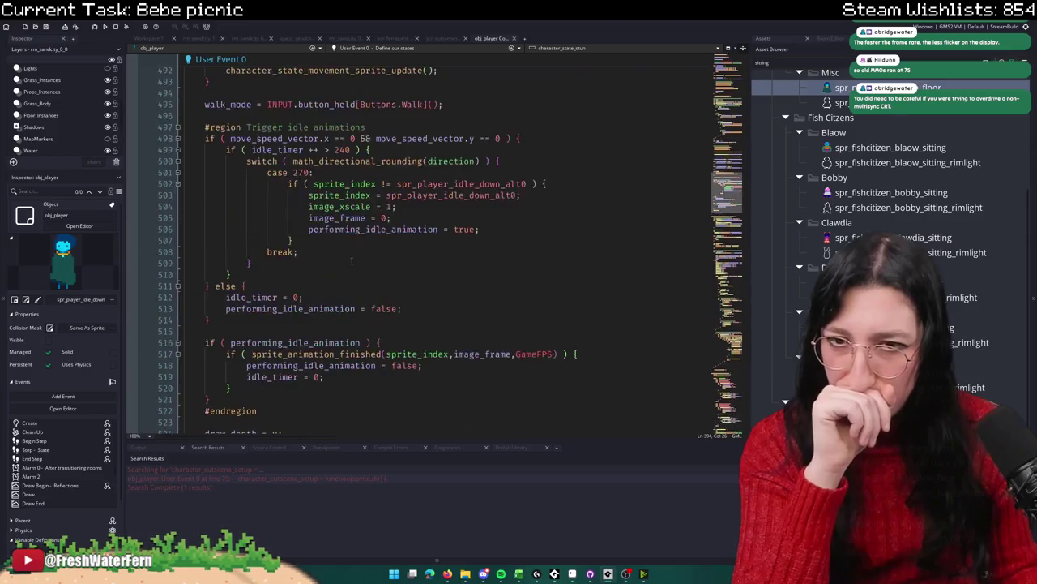
scroll(351, 260, "up", 20)
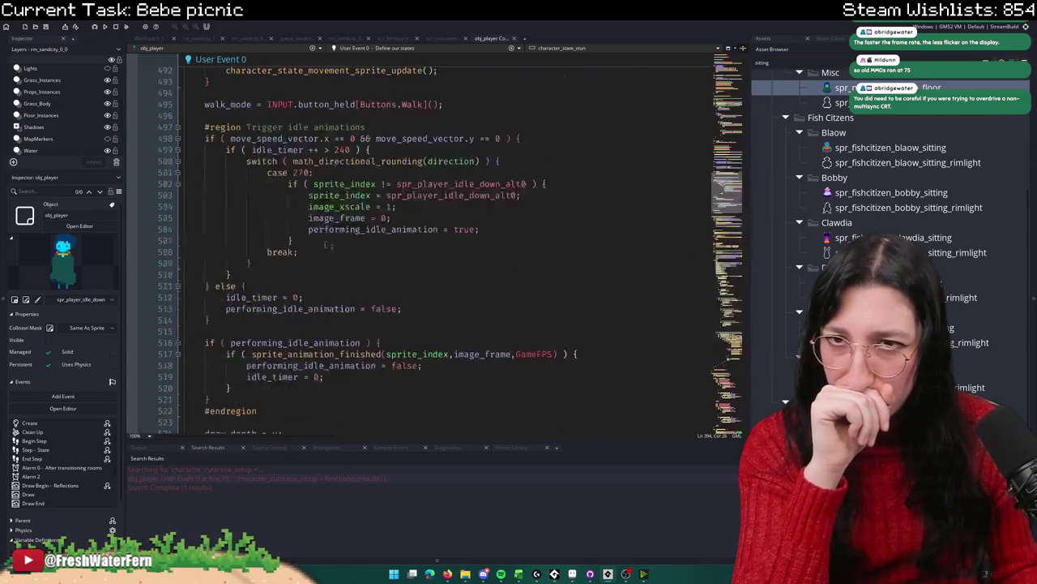
scroll(311, 238, "up", 4)
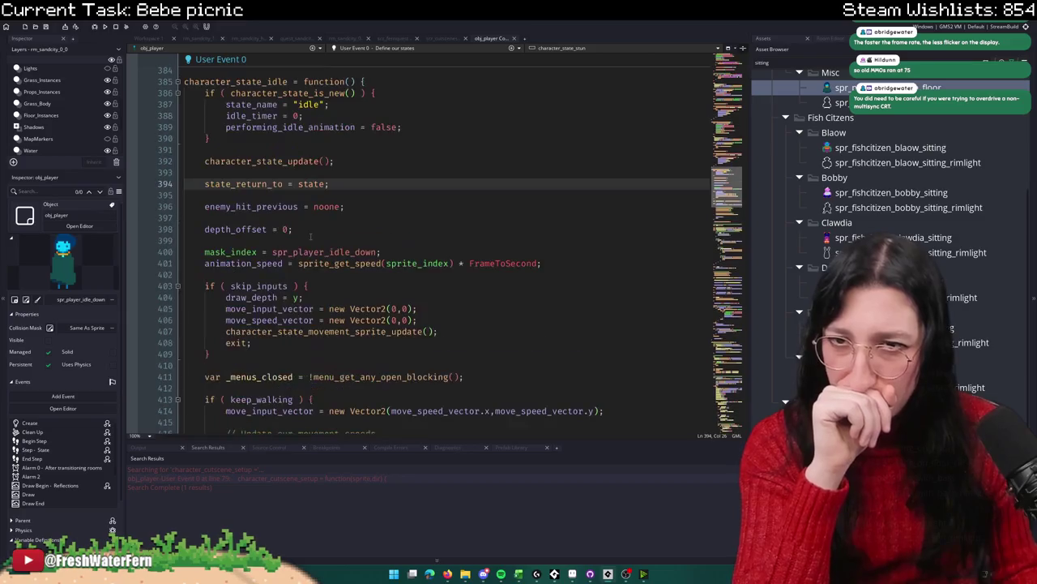
scroll(310, 237, "up", 2)
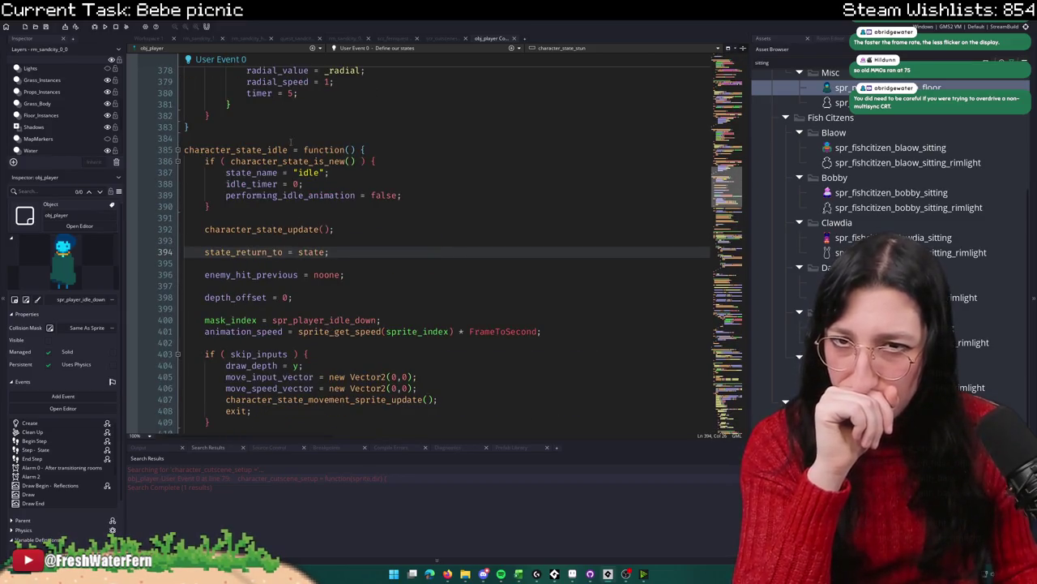
double_click(321, 196)
key("Up")
key("Up")
key("Up")
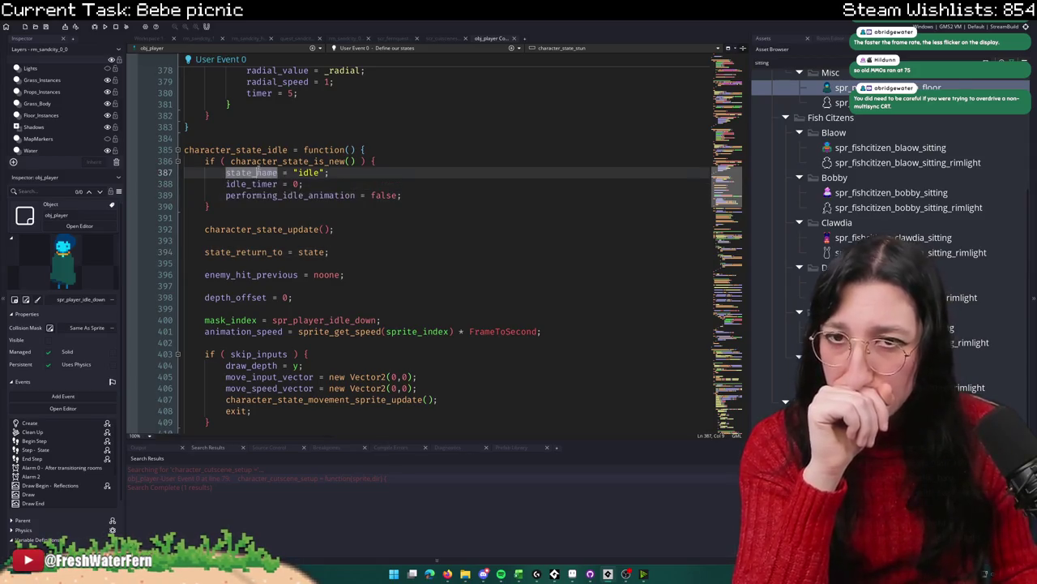
scroll(232, 162, "up", 4)
left_click(212, 263)
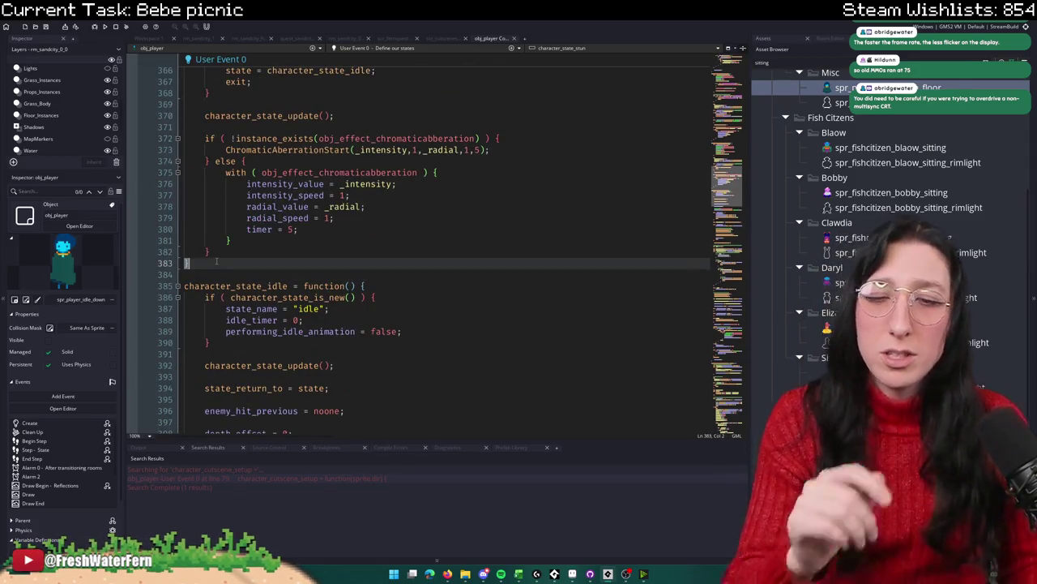
Step: Search the code for global.Cutscene_Moved_Player and open its line 88 match
key("ctrl+f")
type("global")
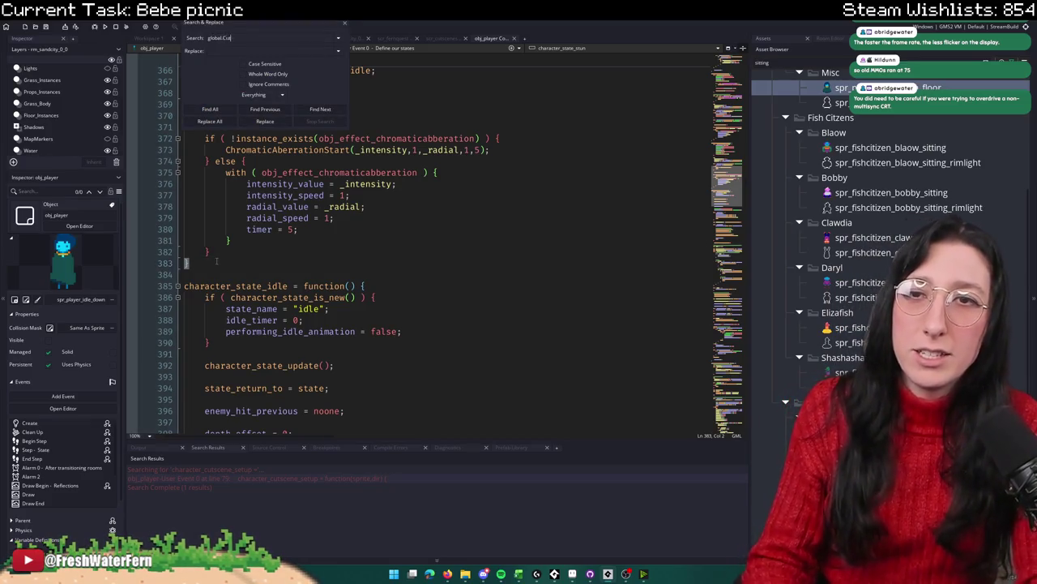
type(".Cutscene_moved")
key("BackSpace")
key("BackSpace")
key("BackSpace")
type("Moved_Player")
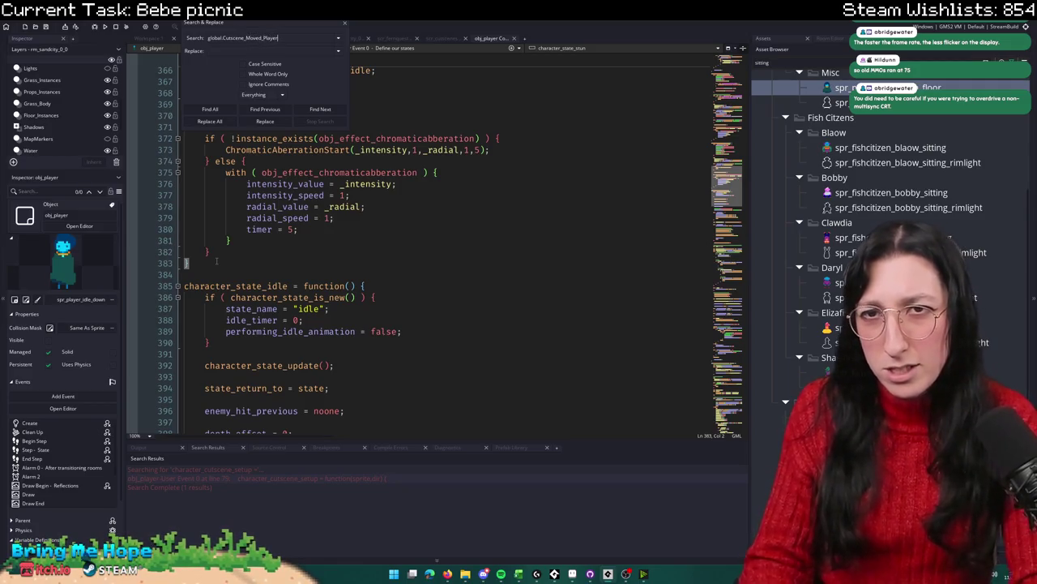
key("Return")
left_click(329, 480)
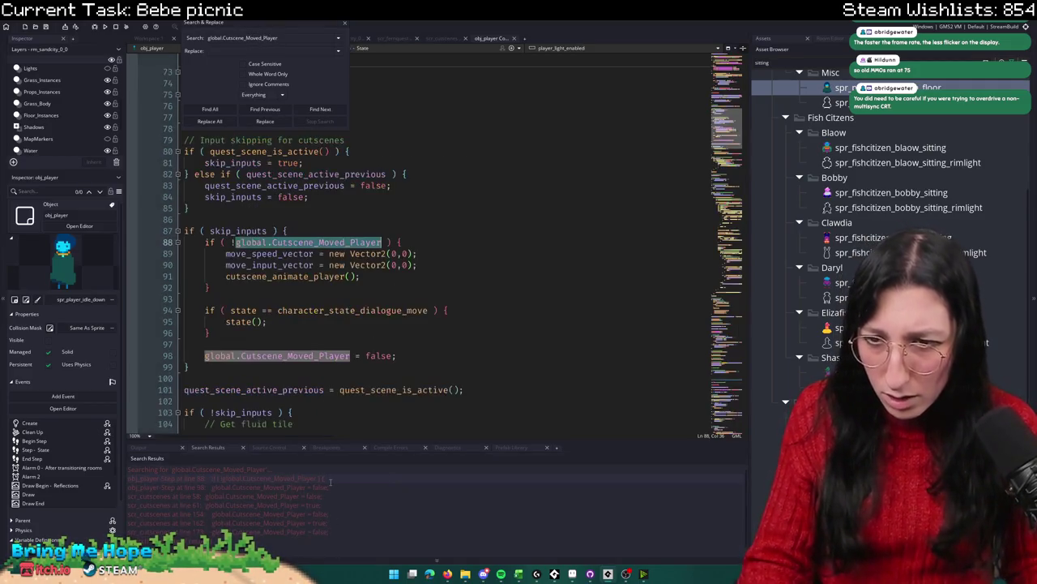
left_click(372, 254)
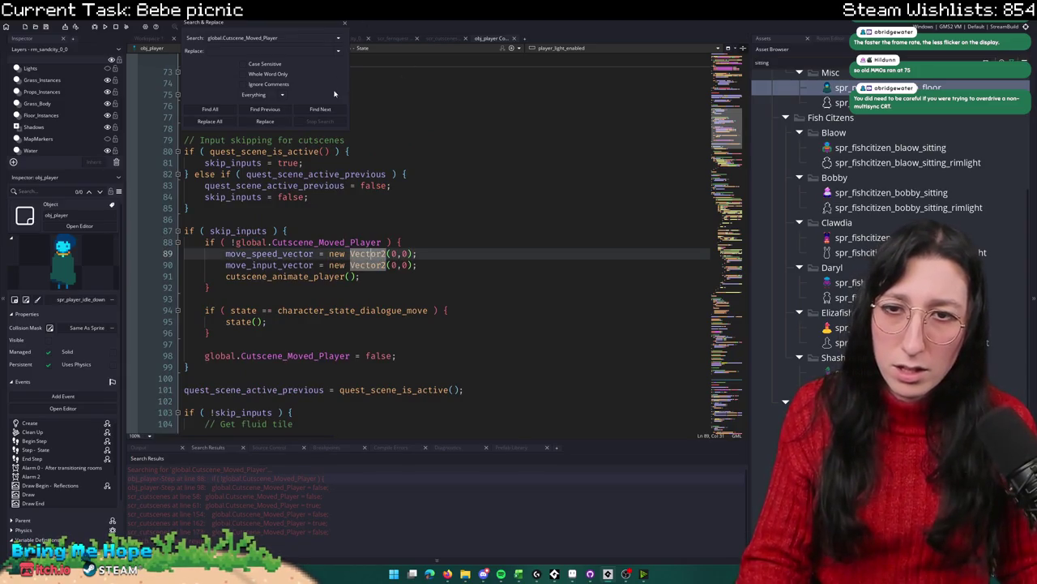
left_click(345, 22)
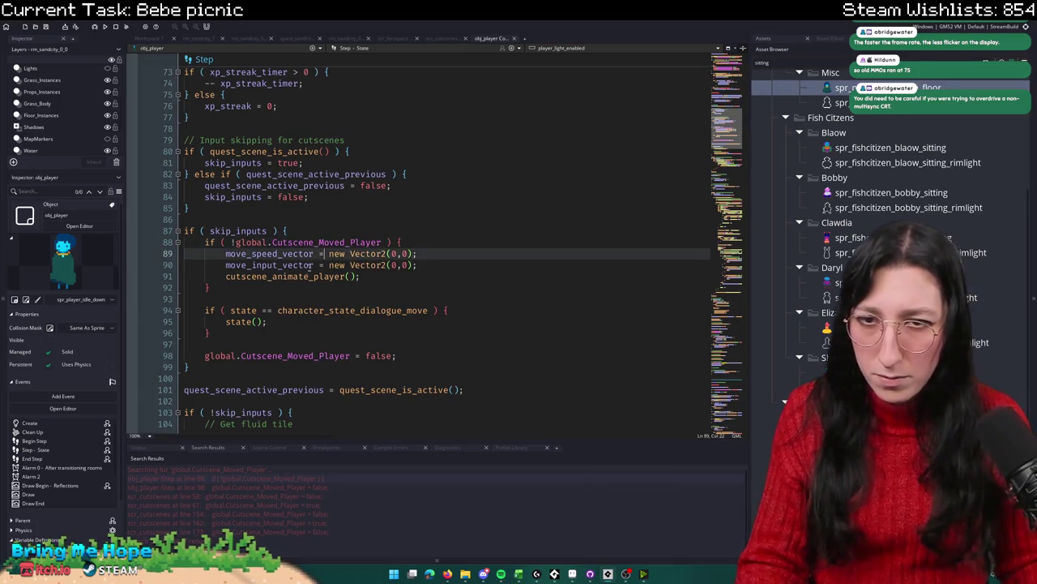
Step: Look up the cutscene_animate_player definition, then return to the Step event match
left_click(304, 265)
left_click(299, 277)
middle_click(295, 277)
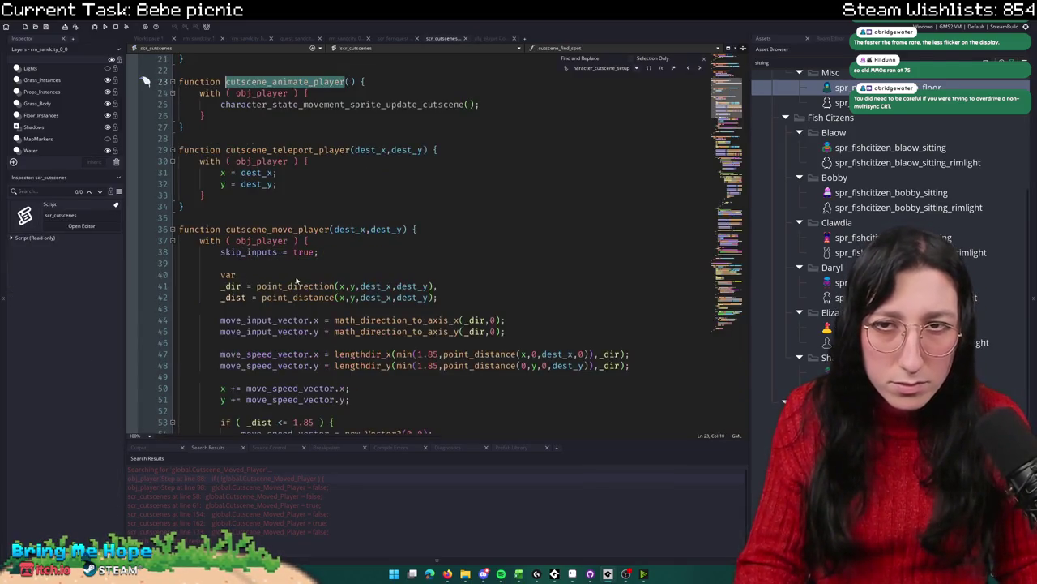
left_click(707, 63)
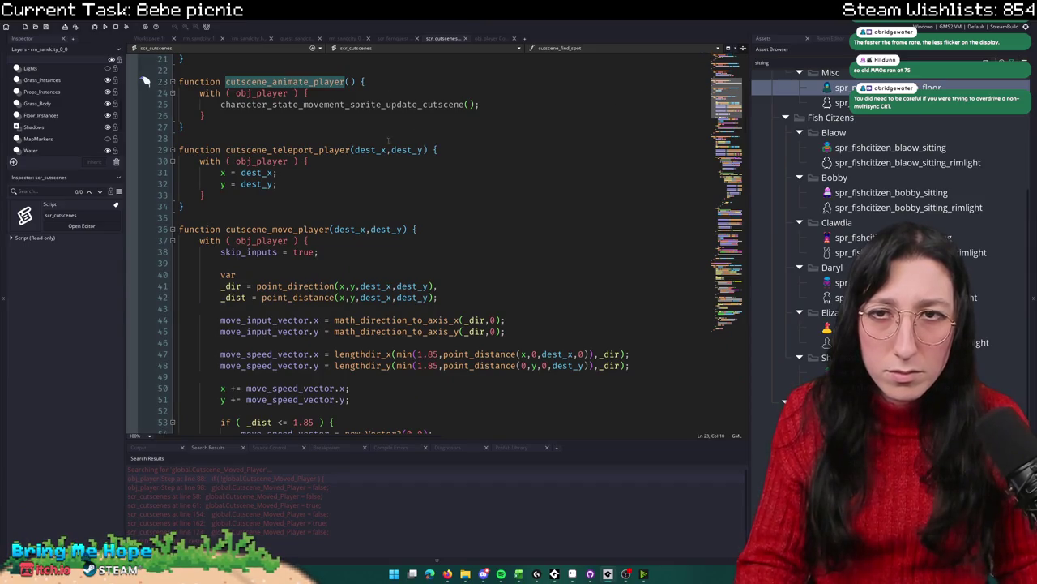
scroll(486, 267, "up", 4)
double_click(287, 478)
Step: Open the character_state_dialogue_move definition and place the caret after the function's end
scroll(254, 242, "up", 15)
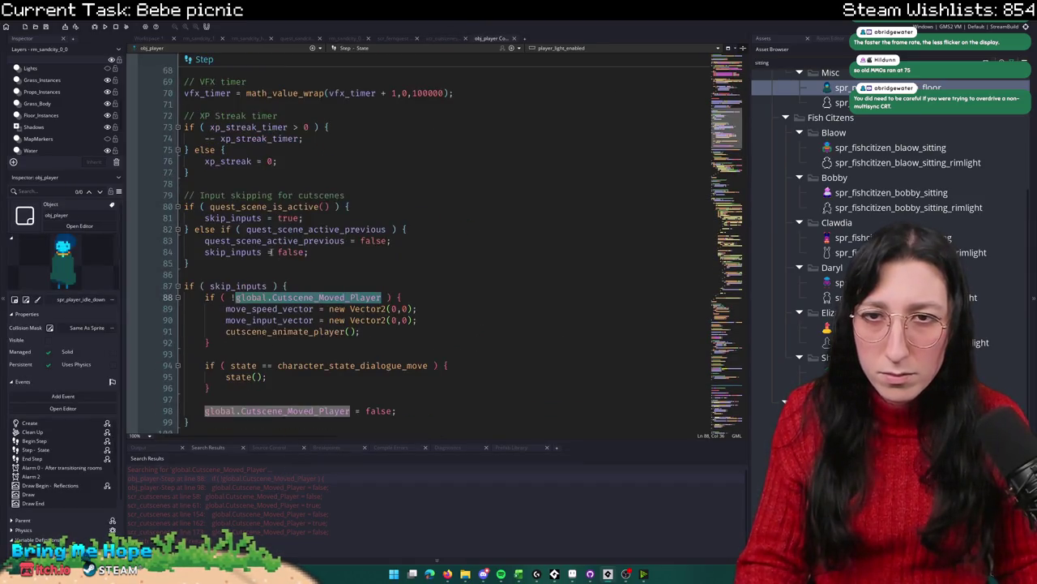
scroll(254, 242, "down", 12)
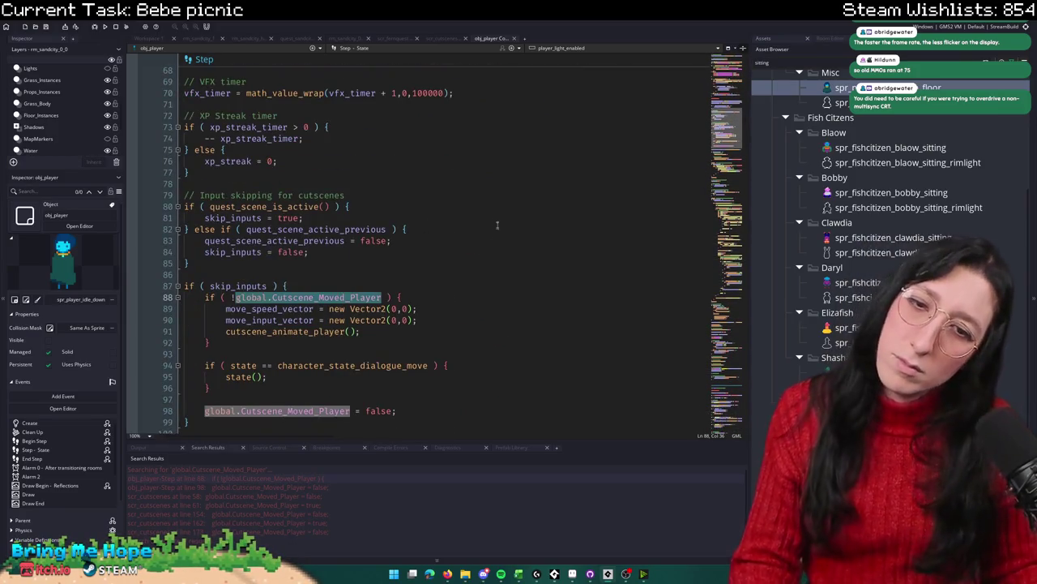
double_click(352, 366)
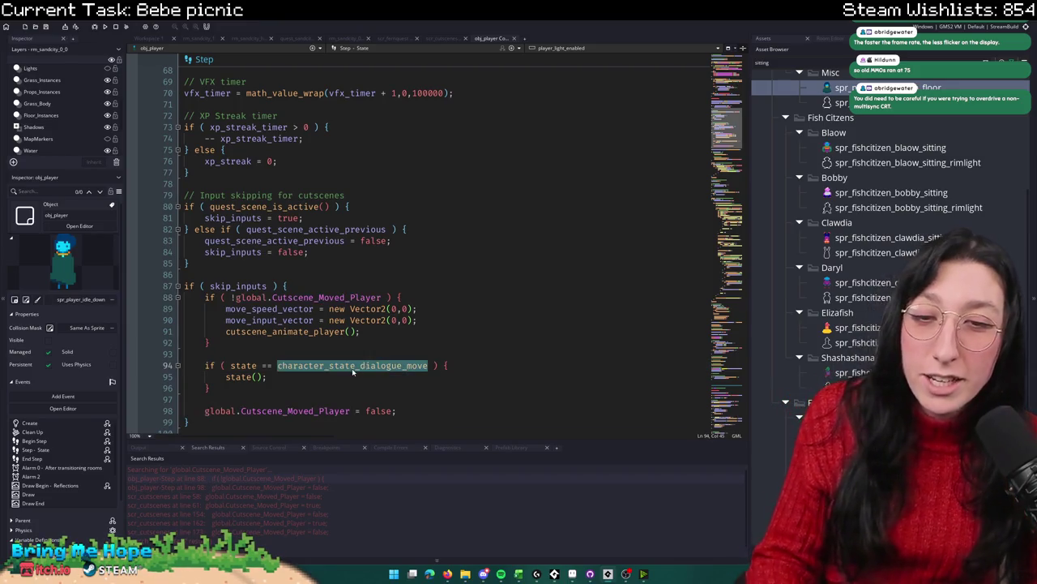
middle_click(352, 365)
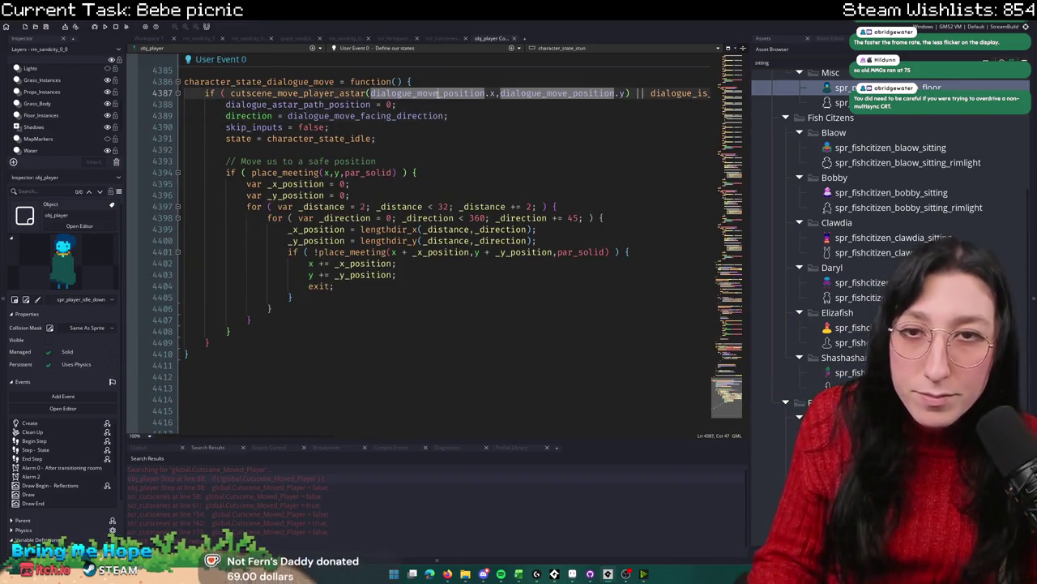
left_click(193, 344)
Step: Duplicate the whole character_state_dialogue_move function below itself with Ctrl+D and select the copy's name
mouse_move(195, 350)
left_mouse_down()
mouse_move(203, 361)
mouse_move(221, 140)
left_mouse_up()
key("ctrl+d")
scroll(260, 152, "down", 8)
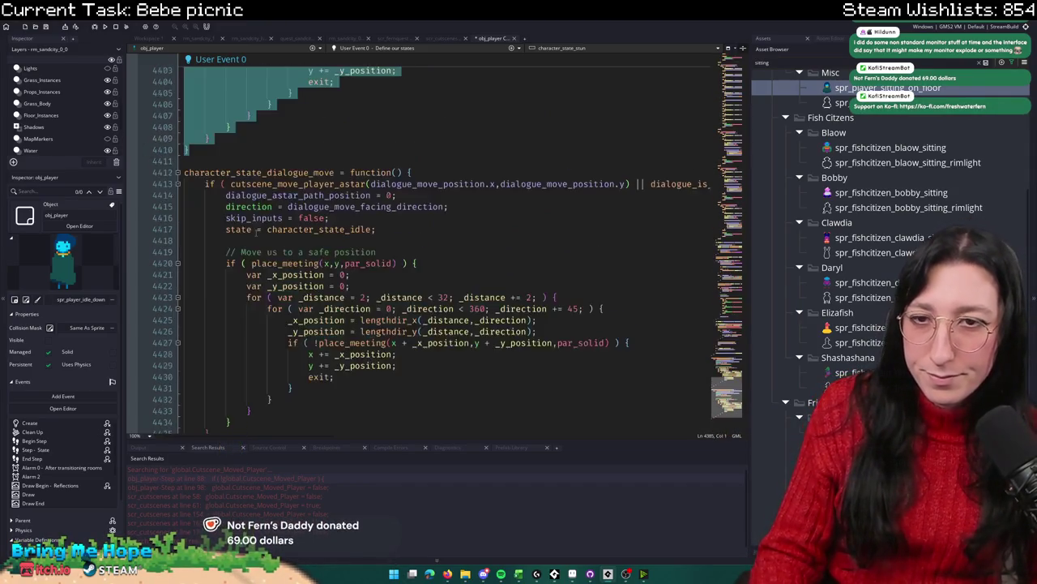
left_click(259, 152)
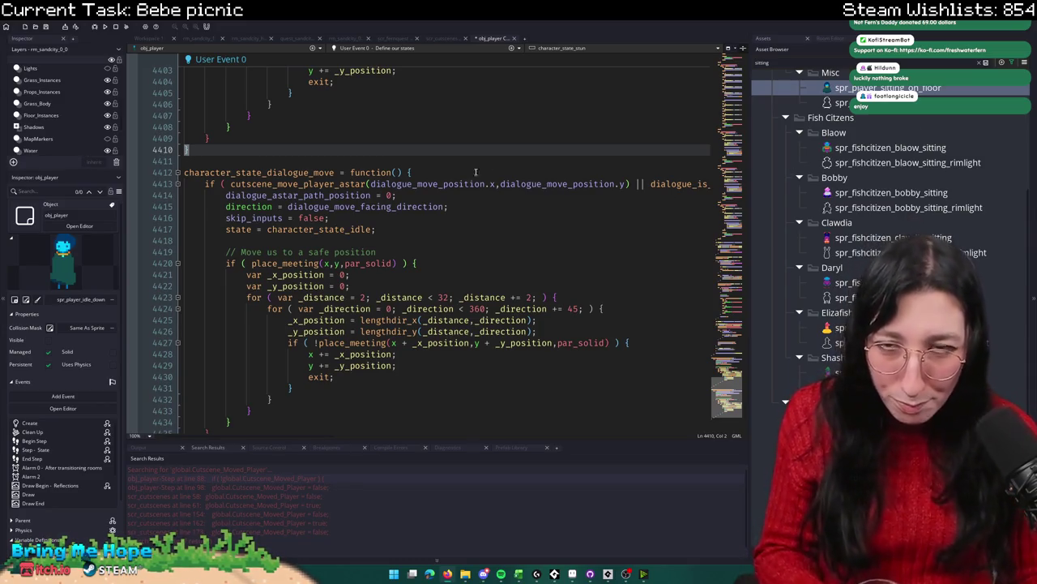
left_click(443, 172)
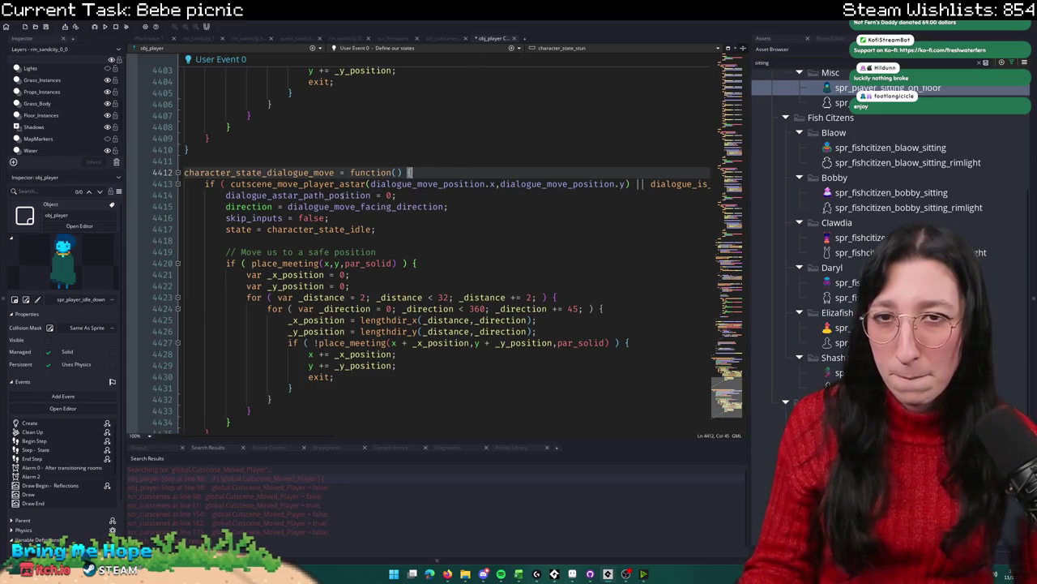
double_click(324, 172)
Step: Rename the copied function to character_state_sprite_animation
left_click_drag(260, 172, 334, 171)
type("jkd")
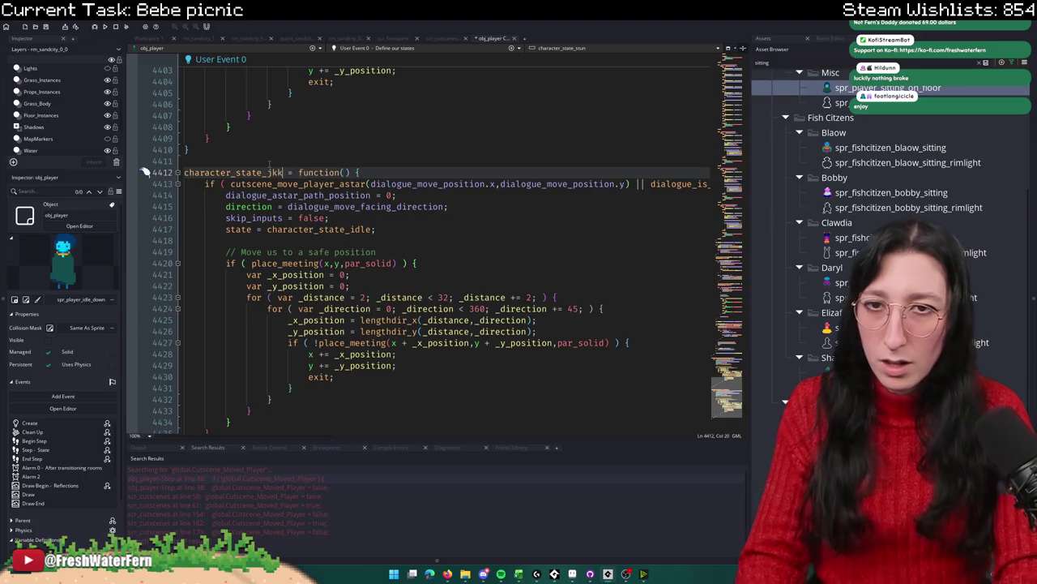
key("BackSpace")
key("BackSpace")
key("BackSpace")
type("sprite")
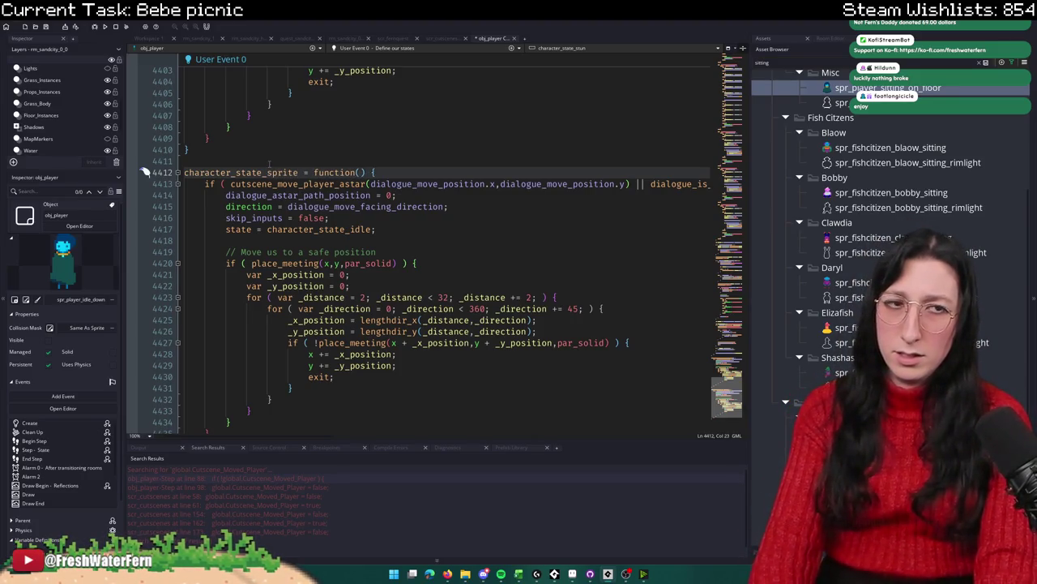
type("_animation")
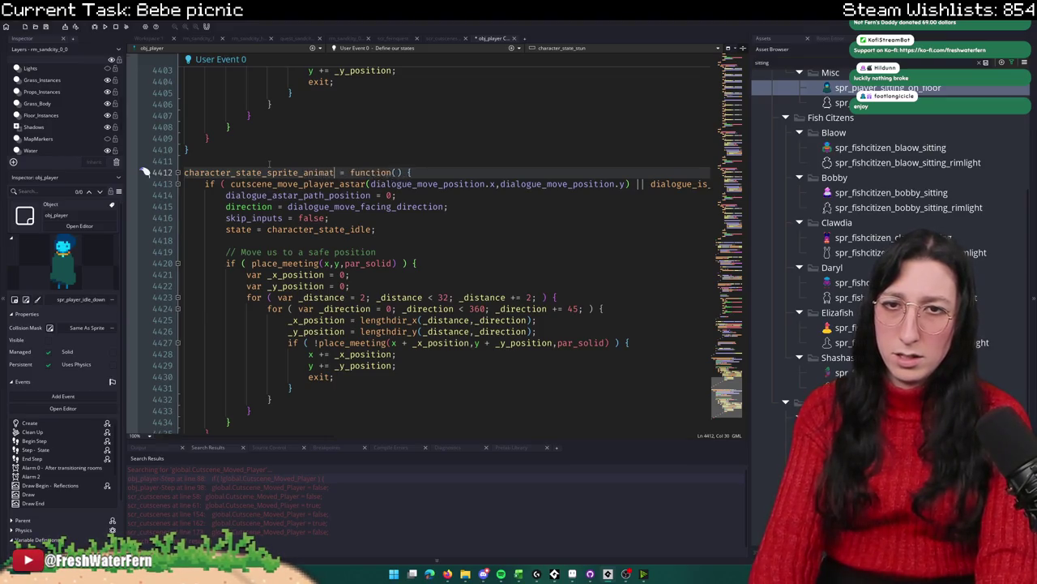
key("Escape")
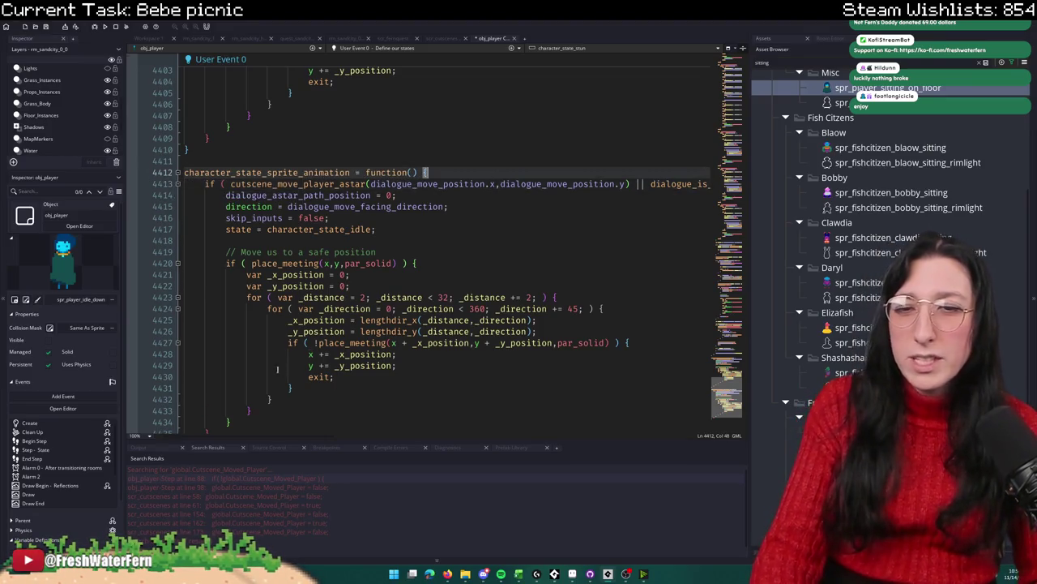
Step: Delete the copied body, lines 4413–4435, leaving character_state_sprite_animation empty
scroll(258, 366, "down", 2)
mouse_move(257, 366)
left_mouse_down()
mouse_move(244, 365)
mouse_move(227, 160)
left_mouse_up()
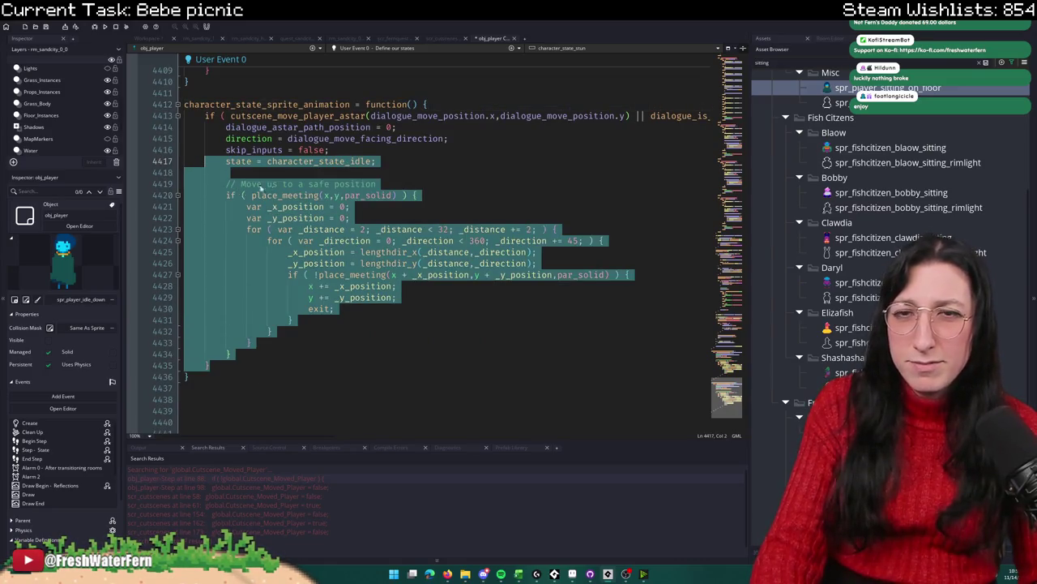
left_click(266, 183)
left_click(383, 161)
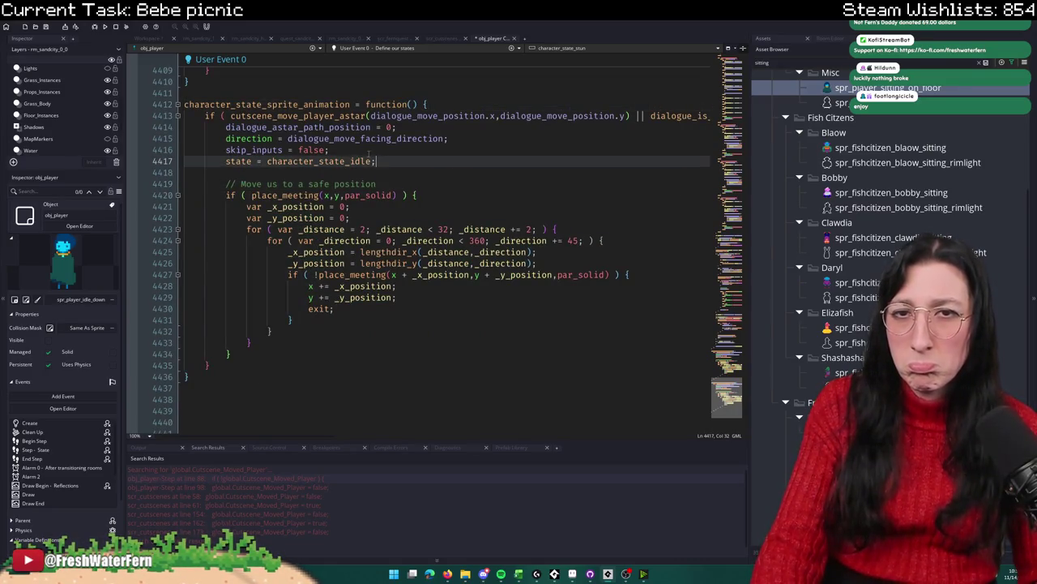
key("shift+Home")
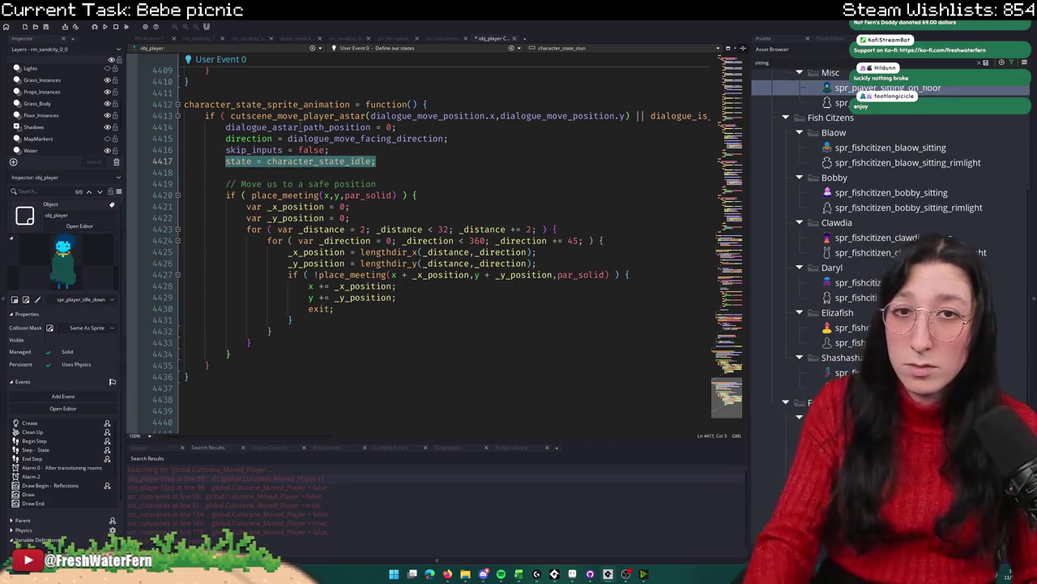
left_click_drag(231, 365, 185, 116)
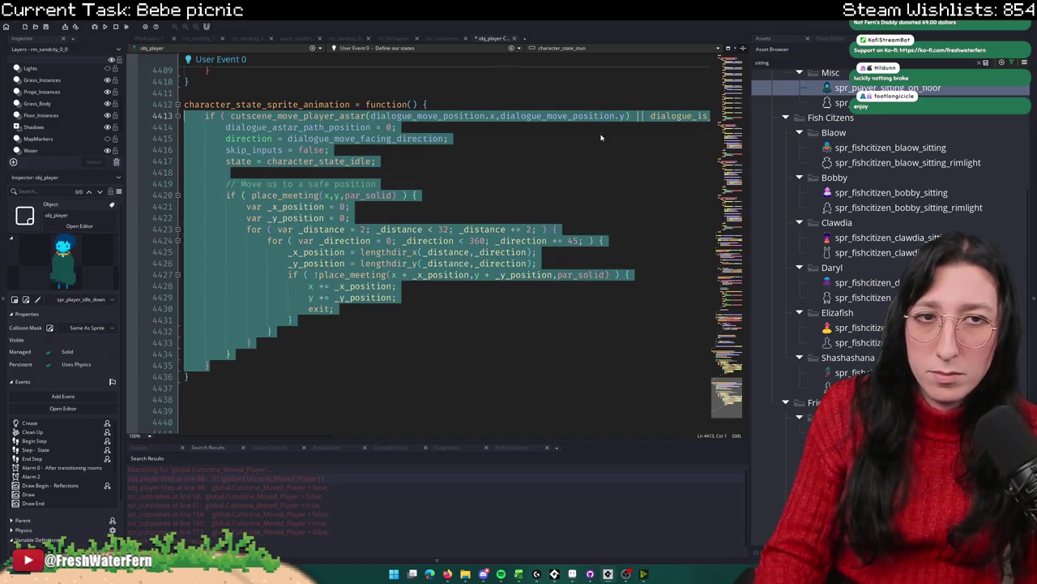
scroll(637, 297, "up", 4)
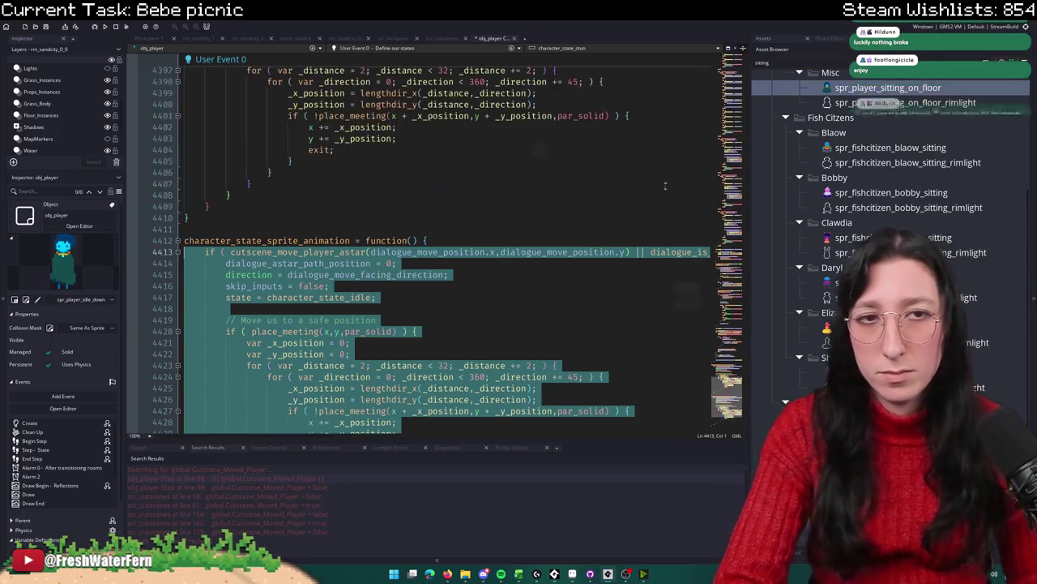
scroll(637, 297, "down", 2)
key("Delete")
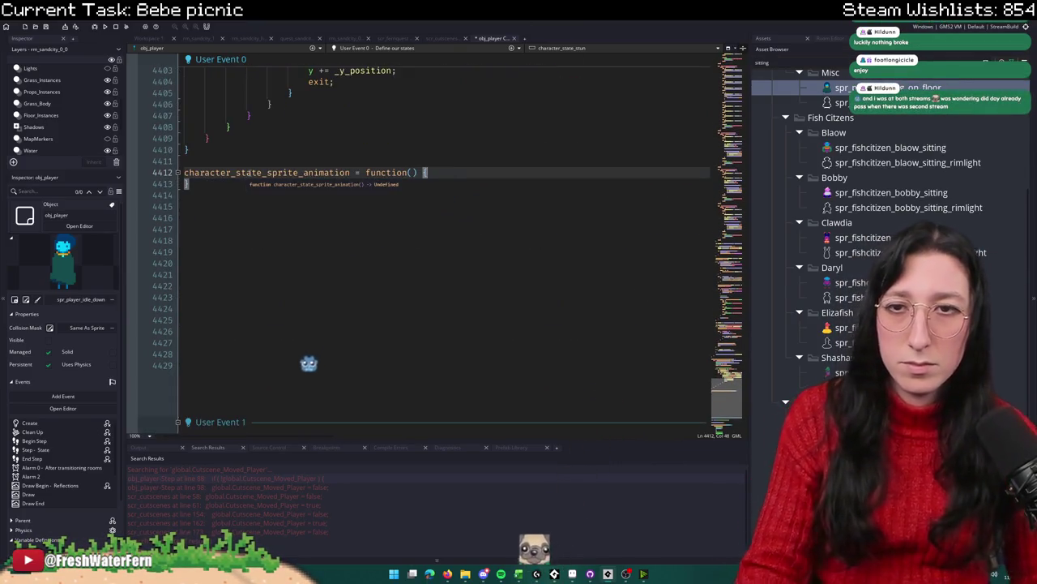
double_click(250, 173)
key("ctrl+c")
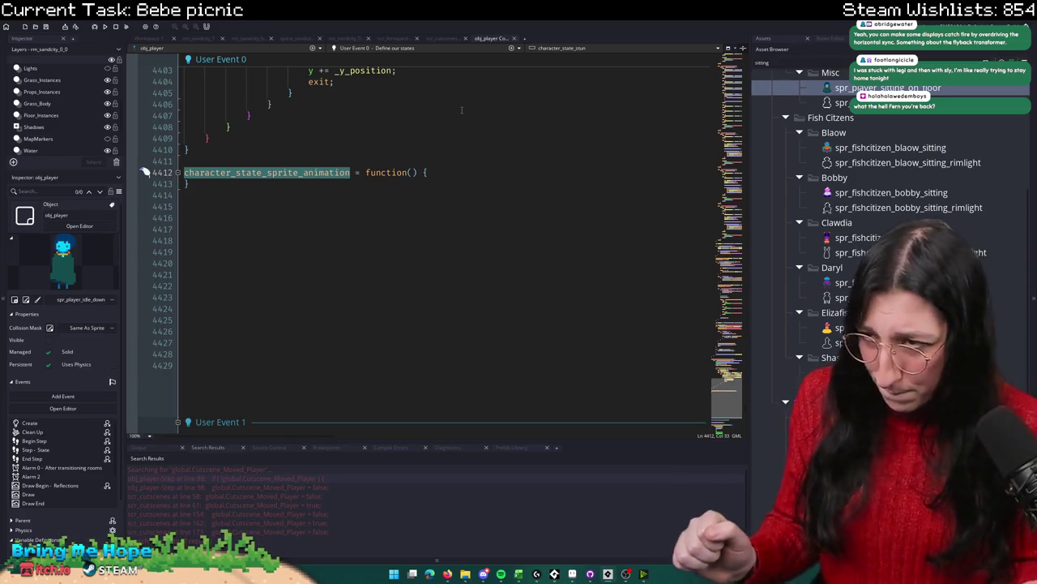
scroll(477, 106, "up", 8)
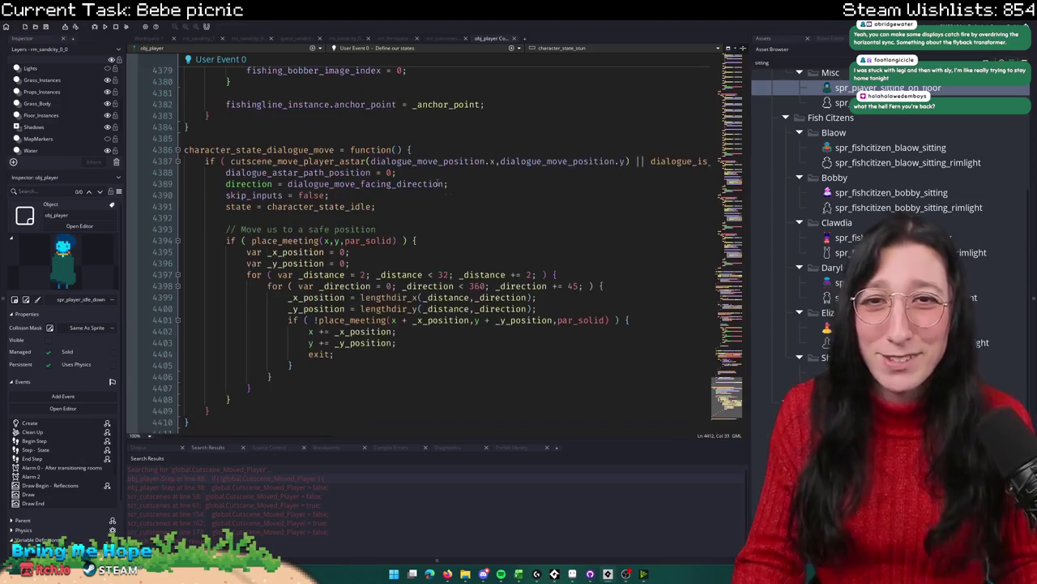
Step: Duplicate cutscene_setup_player in scr_cutscenes and rename the copy cutscene_setup_player_sprite
scroll(431, 116, "down", 8)
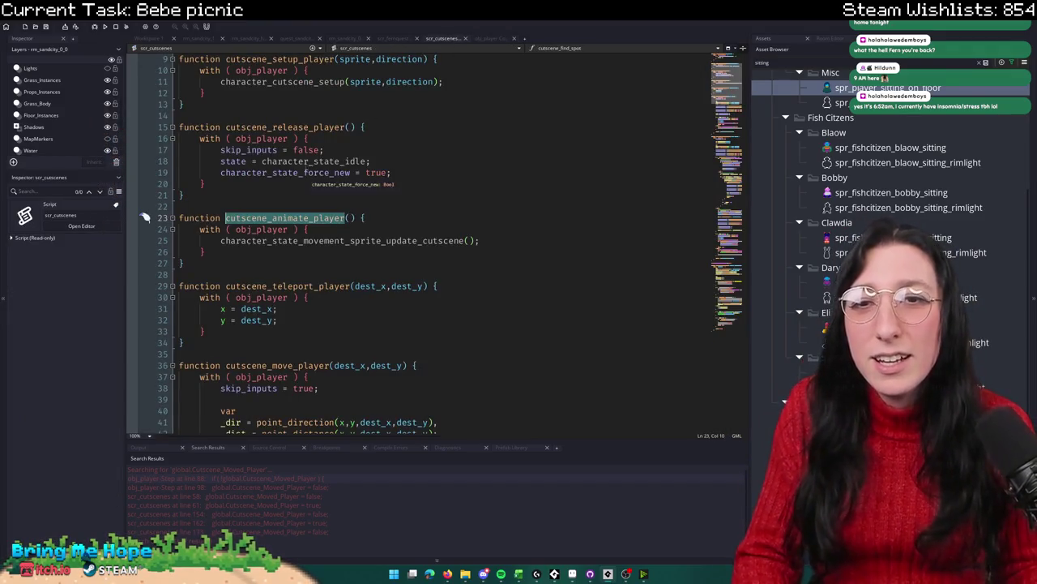
scroll(243, 211, "up", 3)
left_click_drag(236, 196, 246, 142)
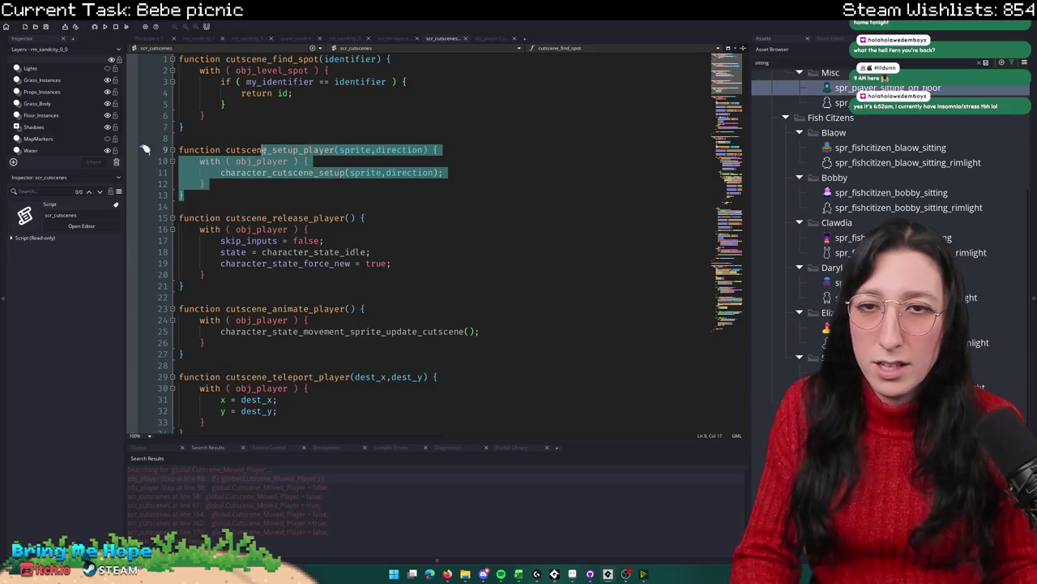
key("ctrl+d")
key("Right")
left_click_drag(334, 220, 305, 223)
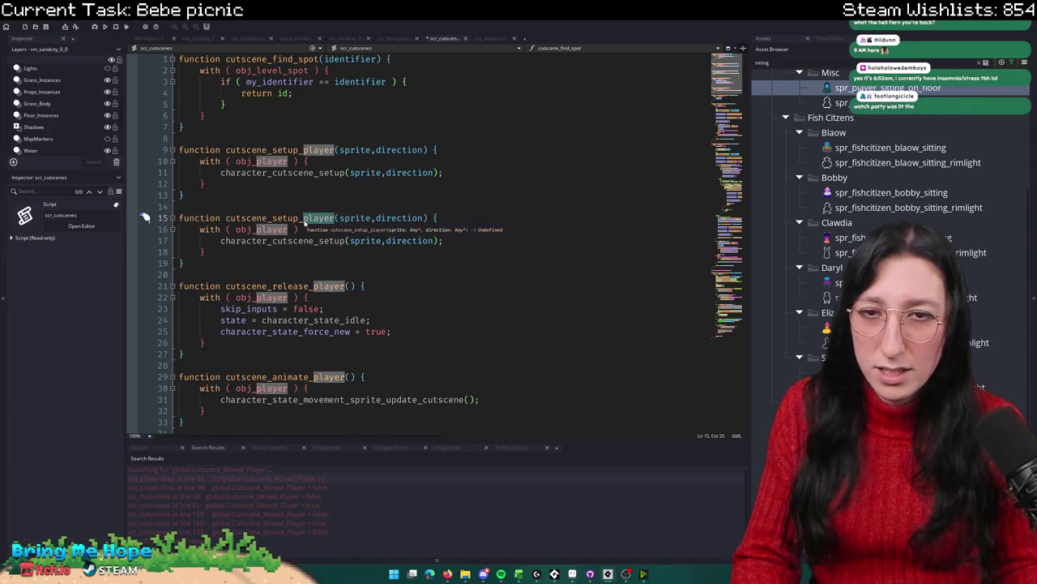
type("player_sprite")
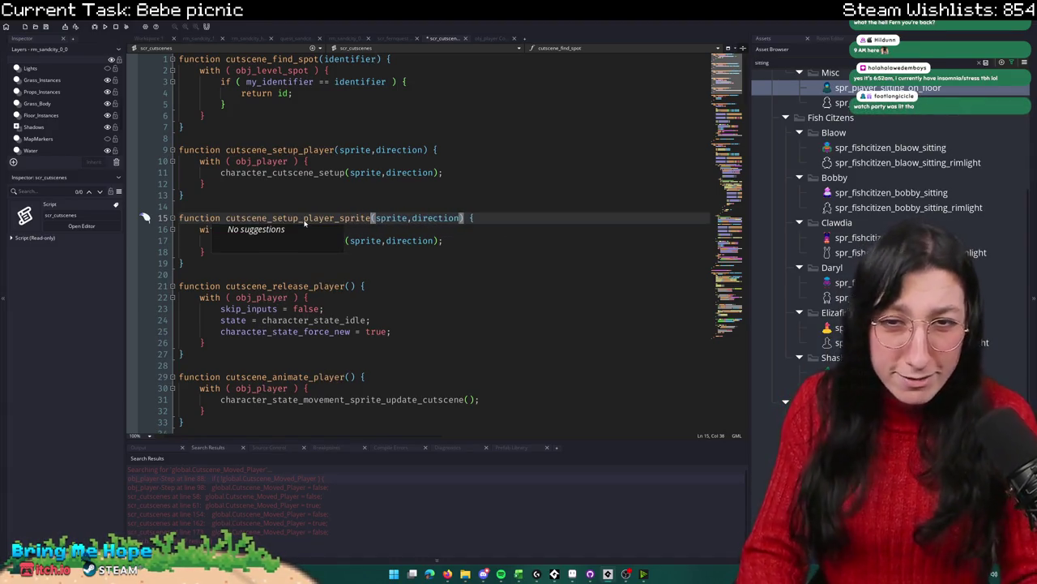
Step: Remove the direction parameter and add sprite_index = sprite; inside the with block
double_click(436, 218)
key("BackSpace")
key("BackSpace")
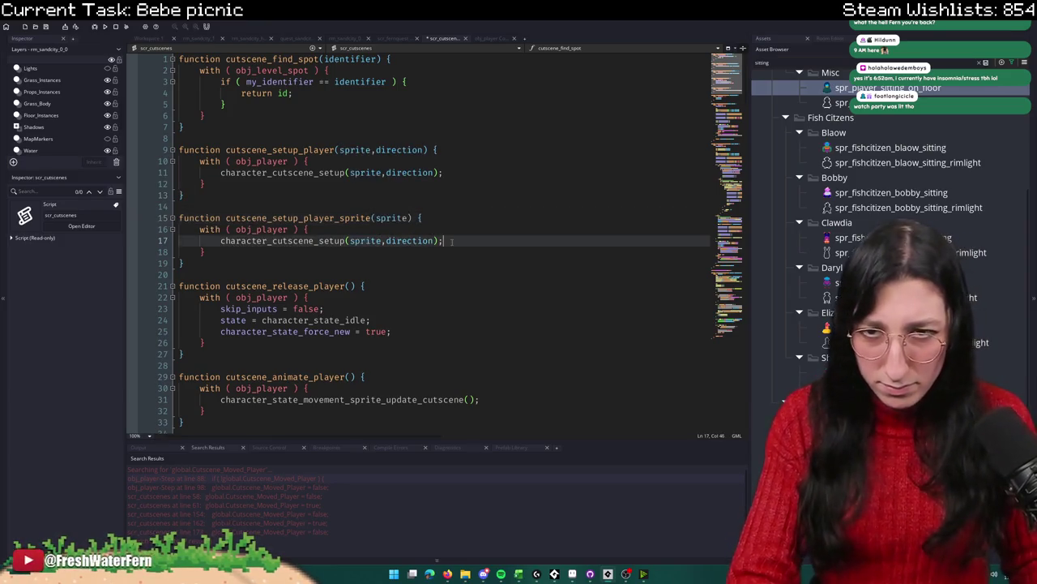
left_click(466, 230)
key("Return")
type("sprite_ind")
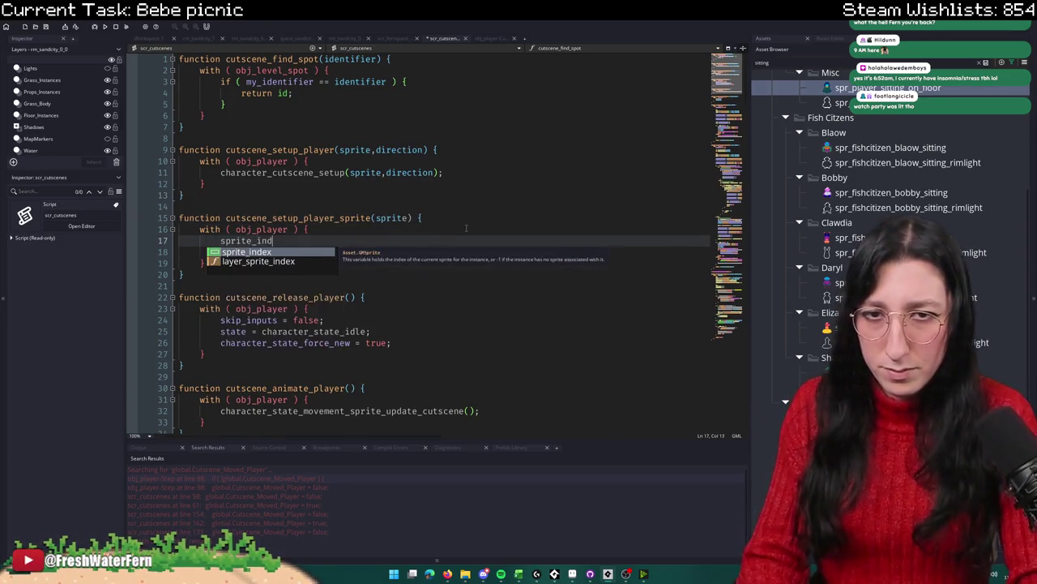
type("ex = sprite;")
key("Return")
Step: Add state = character_state_sprite_animation; and delete the old character_cutscene_setup call
type("character_state_sprite_animation")
key("Home")
type("state =")
key("End")
key("BackSpace")
type(";")
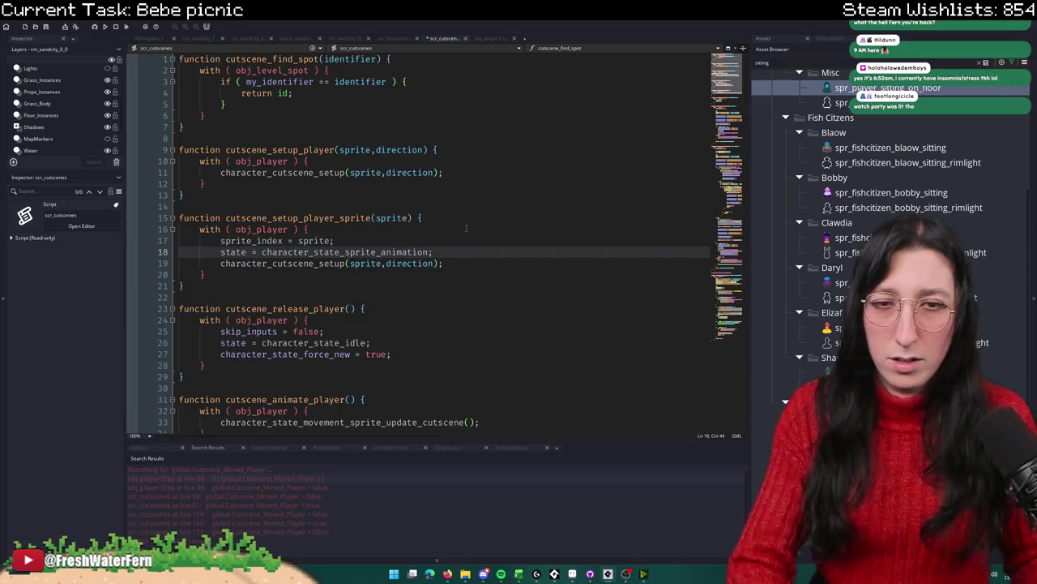
left_click(455, 260, "shift")
key("BackSpace")
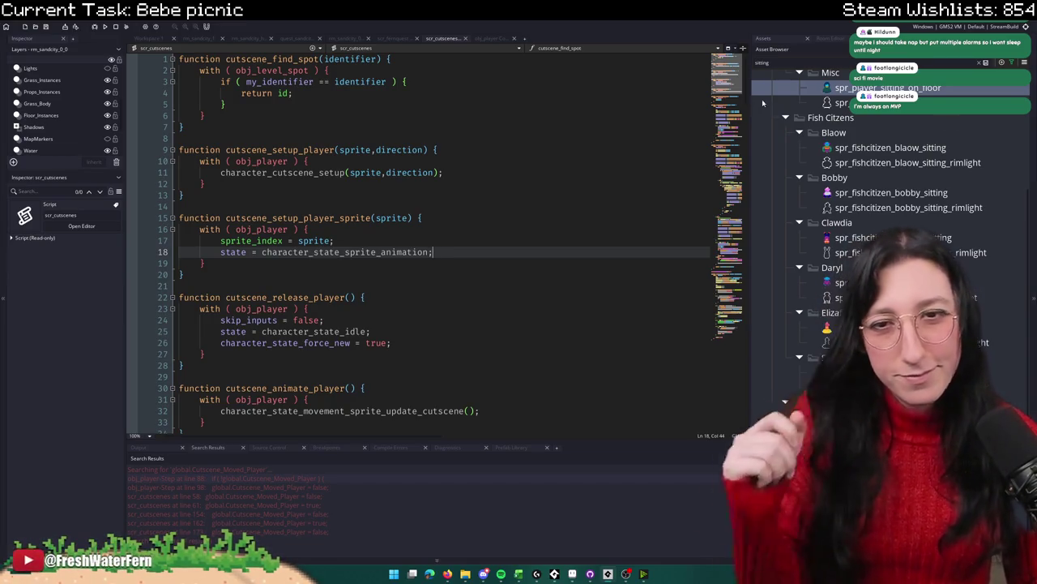
Step: Undo an accidental paste, review the new function, and select its cutscene_setup_player_sprite name
key("ctrl+v")
key("ctrl+z")
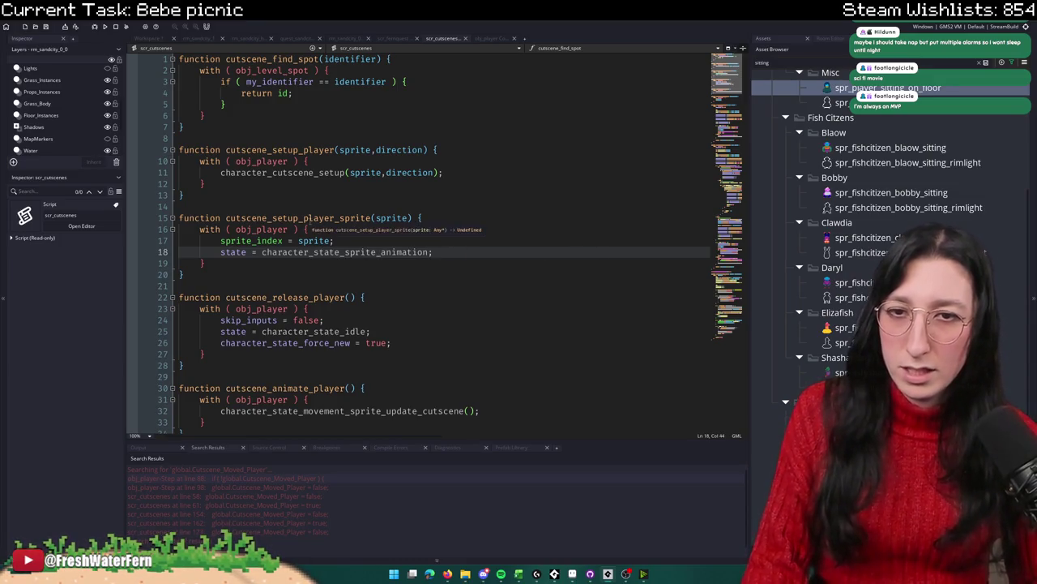
left_click(311, 220)
key("Down")
left_click(421, 218)
left_click(434, 252)
key("Down")
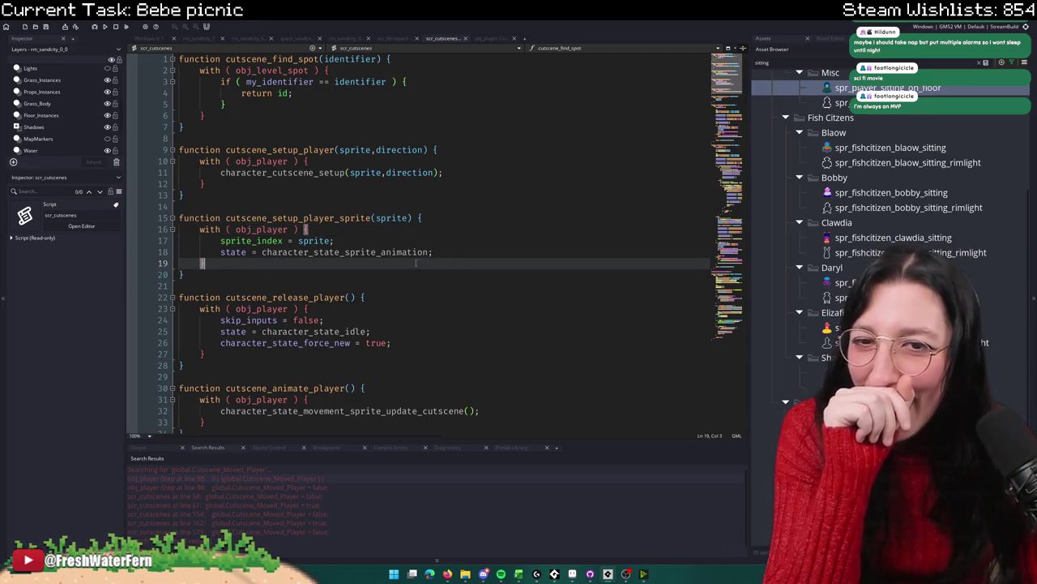
left_click(443, 253)
double_click(300, 218)
key("ctrl+c")
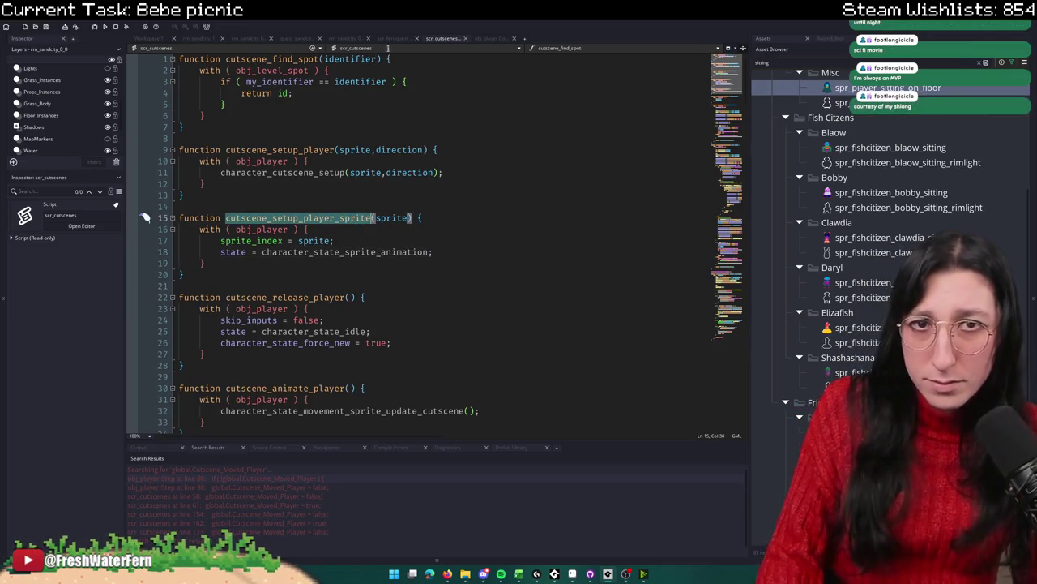
Step: Change quest_sandcity line 208 to call cutscene_setup_player_sprite and drop the ,270 argument
left_click(396, 40)
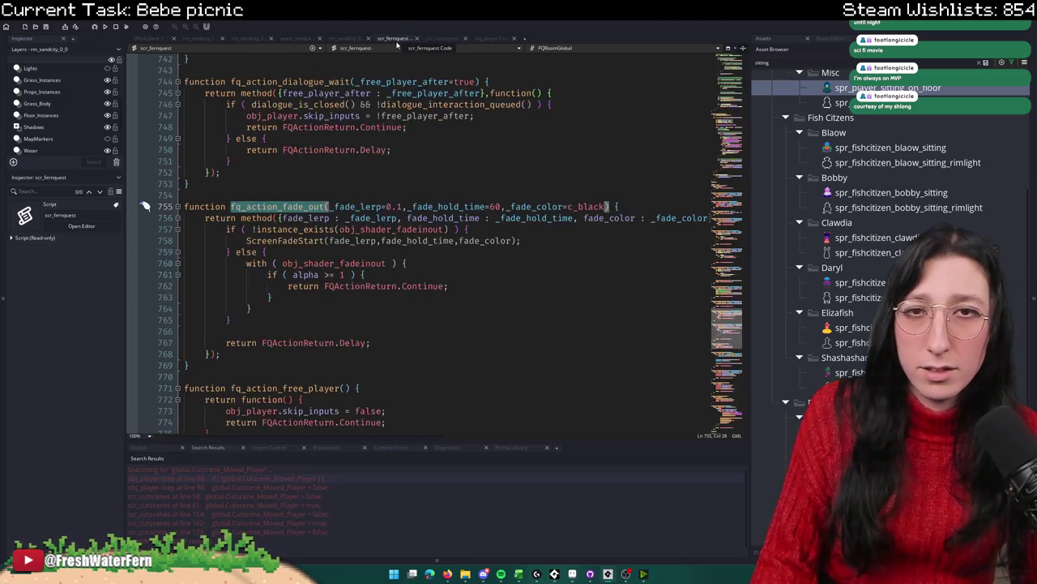
left_click(479, 39)
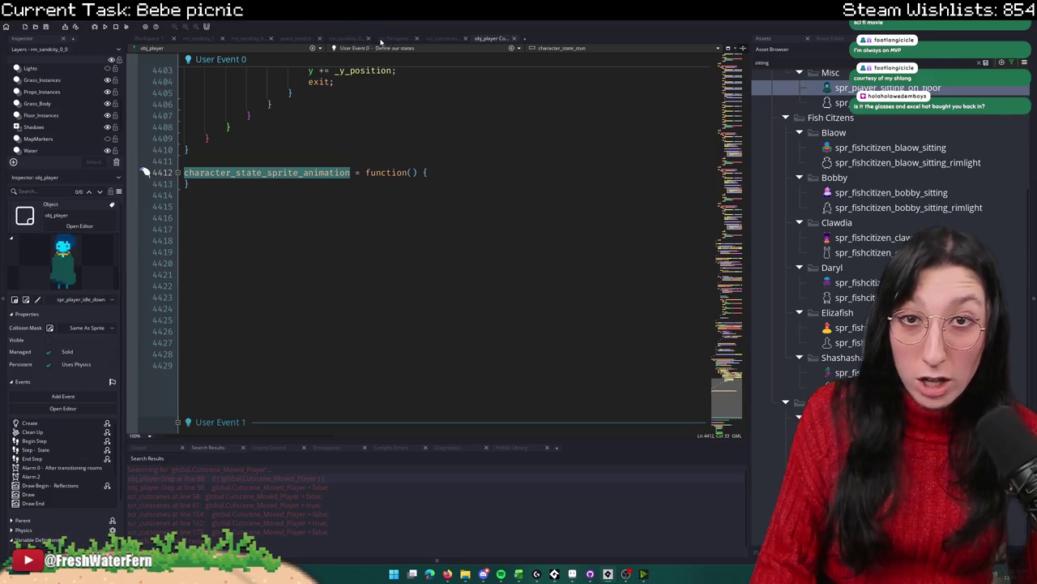
left_click(315, 39)
left_click(415, 336)
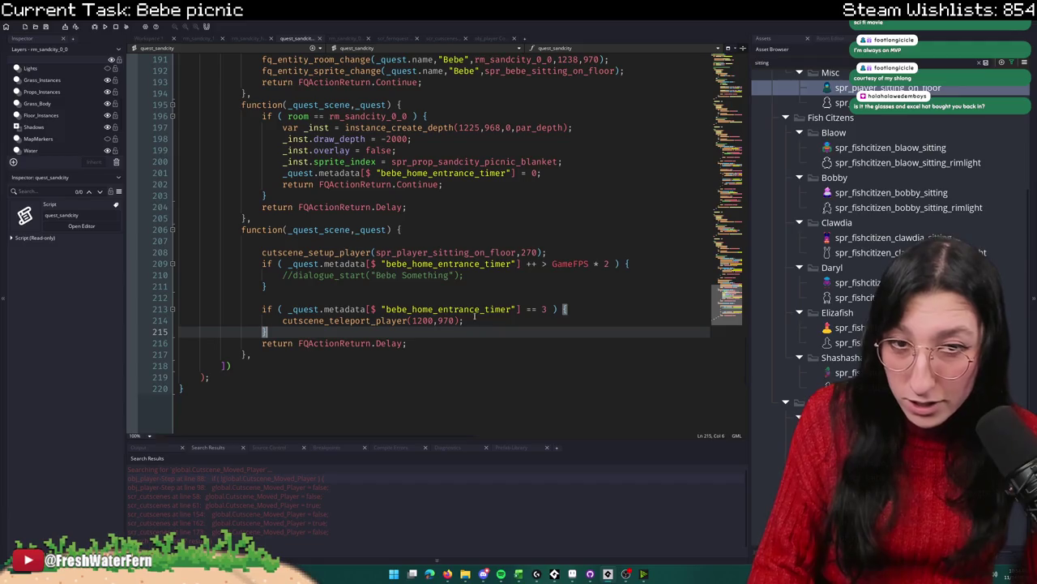
double_click(324, 252)
key("ctrl+v")
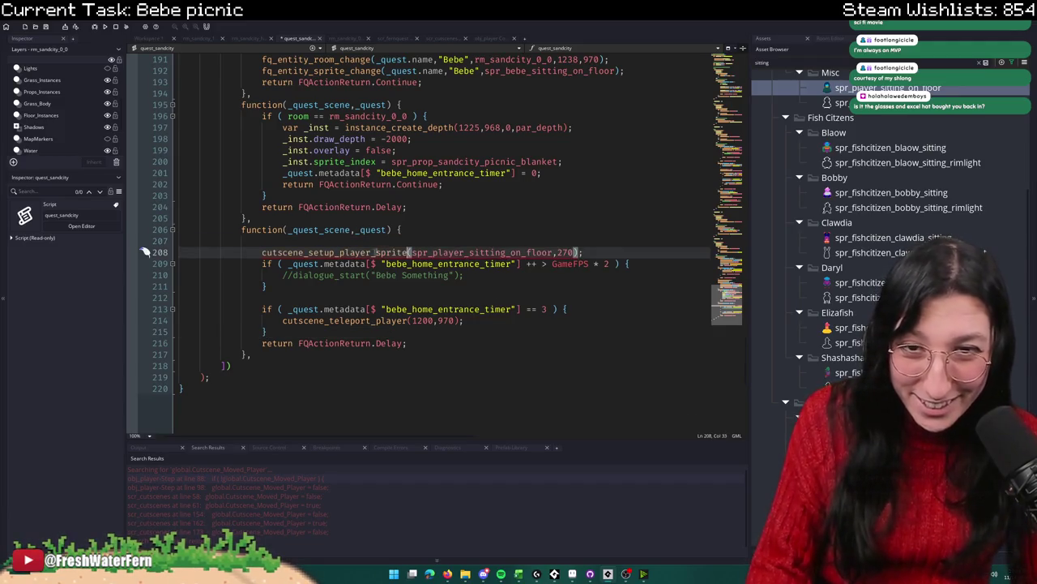
left_click_drag(573, 252, 556, 252)
key("BackSpace")
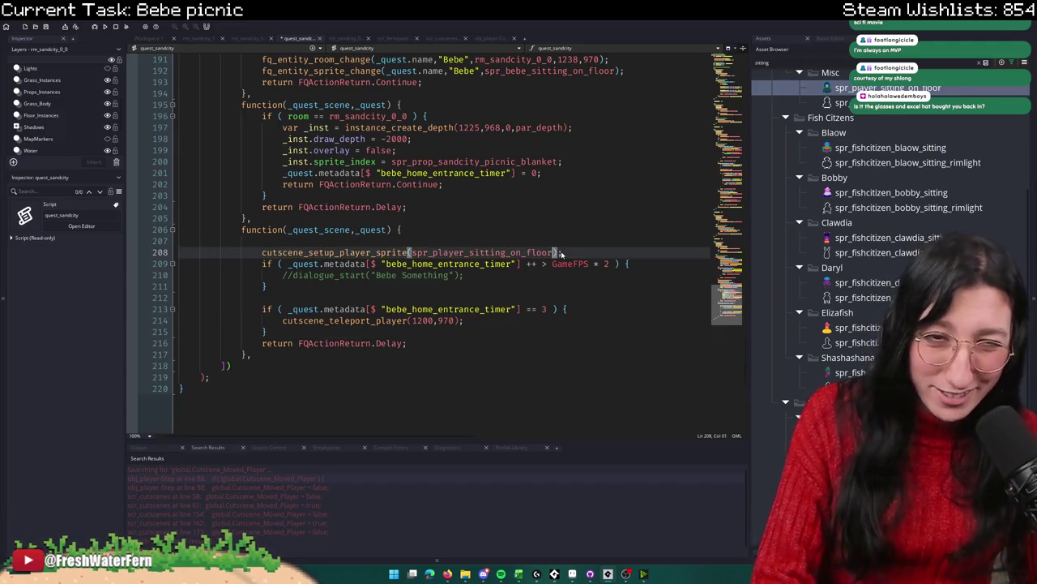
Step: Add an fq_action_free_player() step after the seating scene and jump to its definition
left_click(324, 297)
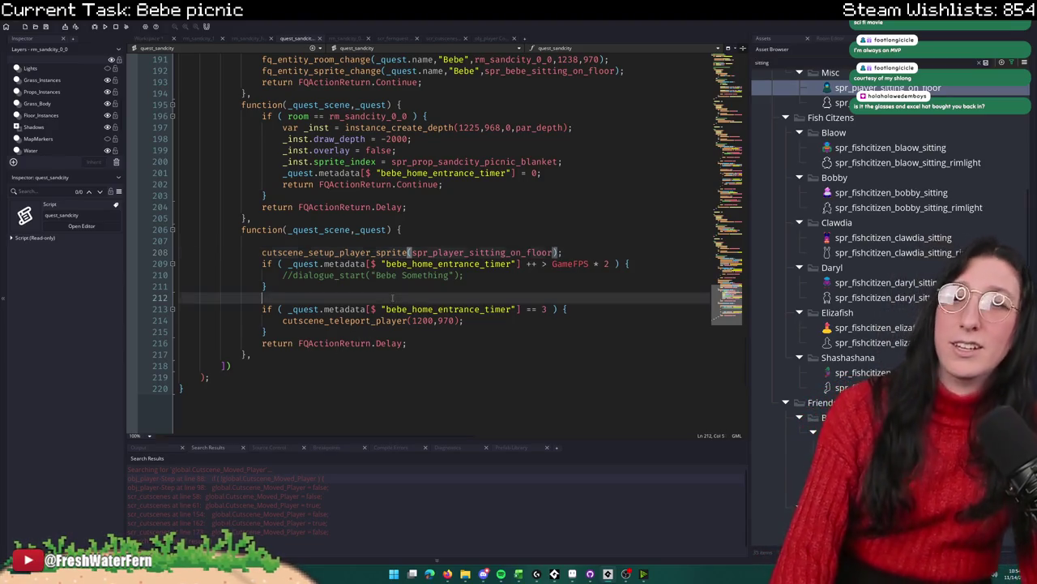
left_click(318, 363)
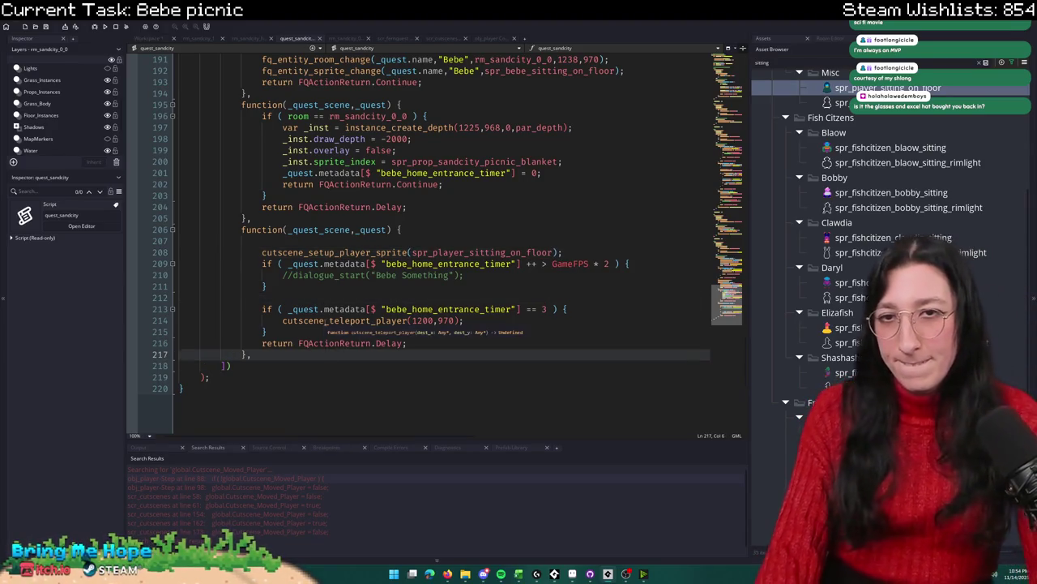
key("Return")
type("functio")
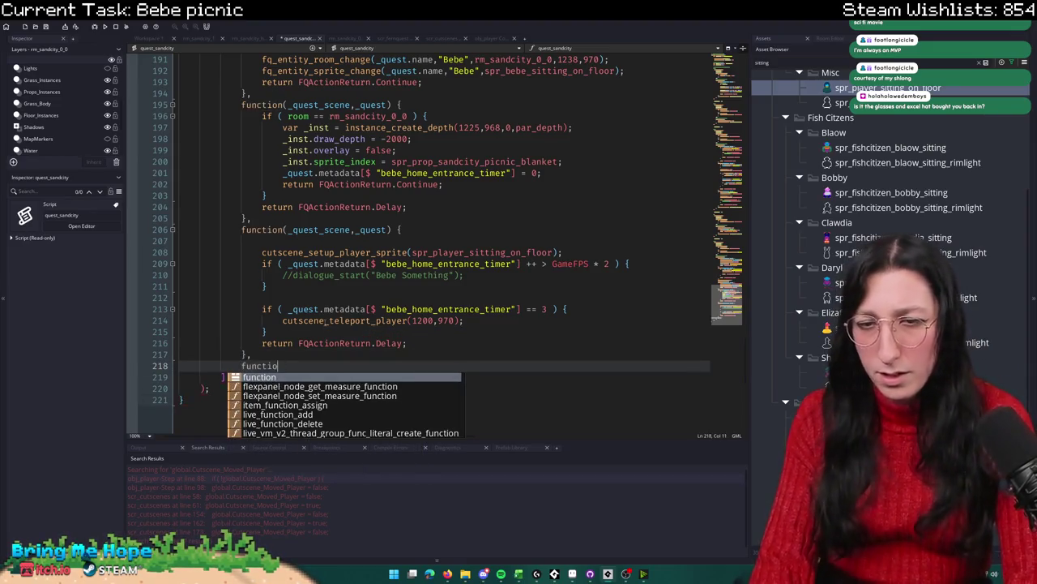
key("BackSpace")
key("BackSpace")
key("BackSpace")
type("q_action_fre")
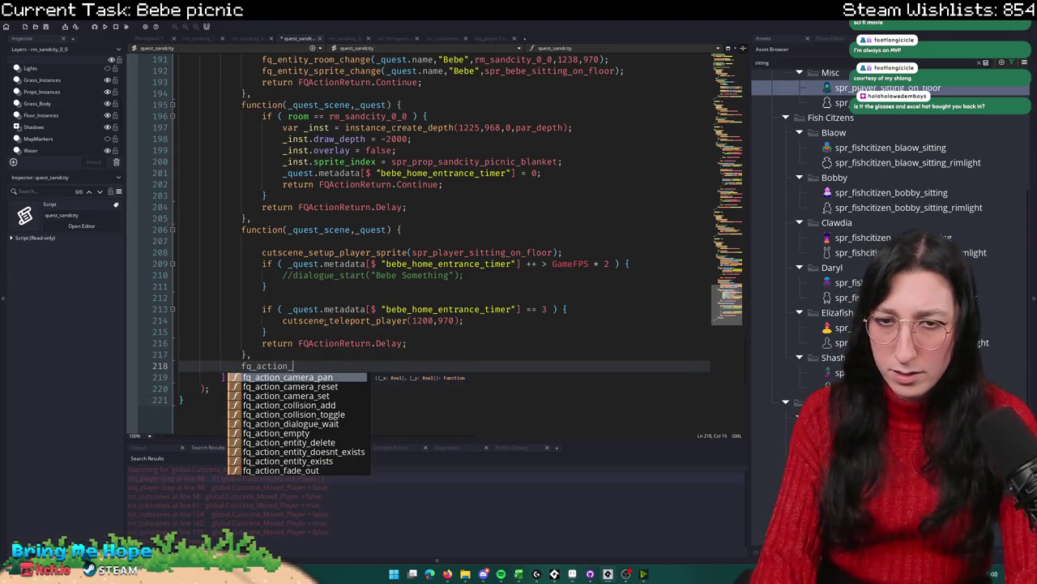
key("Return")
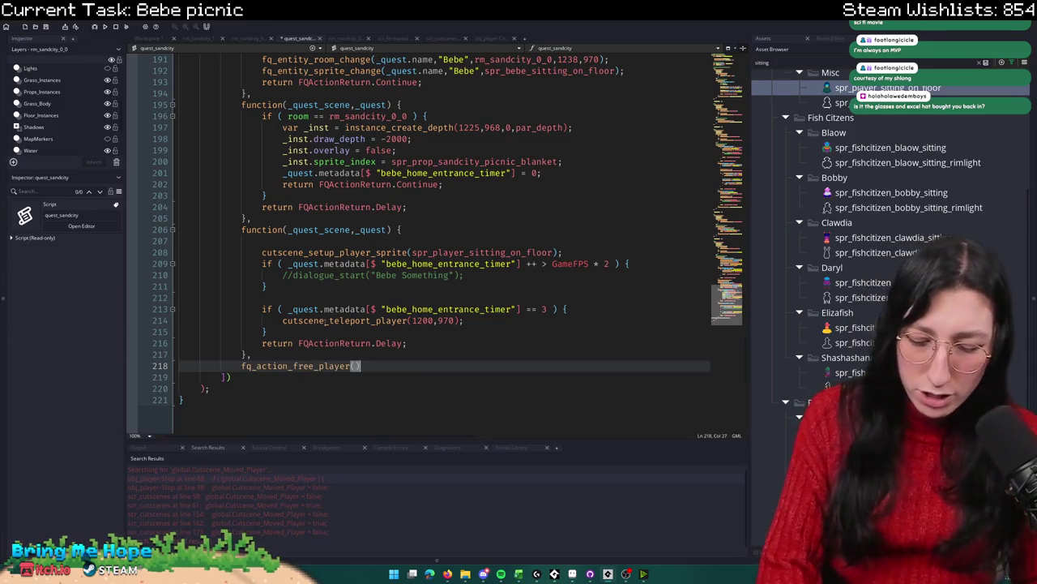
type(",")
middle_click(295, 367)
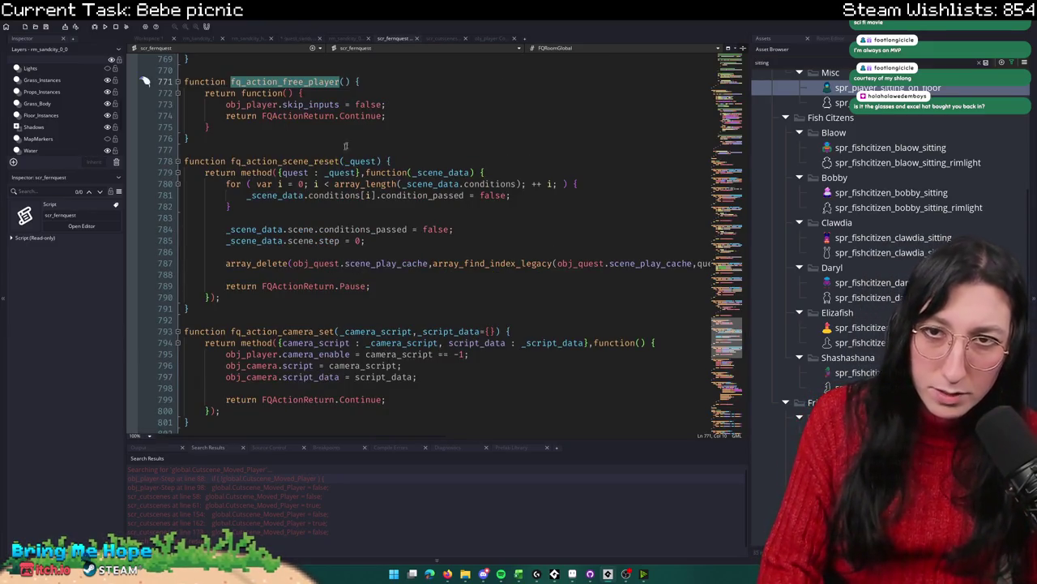
Step: Add obj_player.state = character_state_idle; to fq_action_free_player, then return to scr_cutscenes
left_click(394, 105)
key("Return")
type("ob")
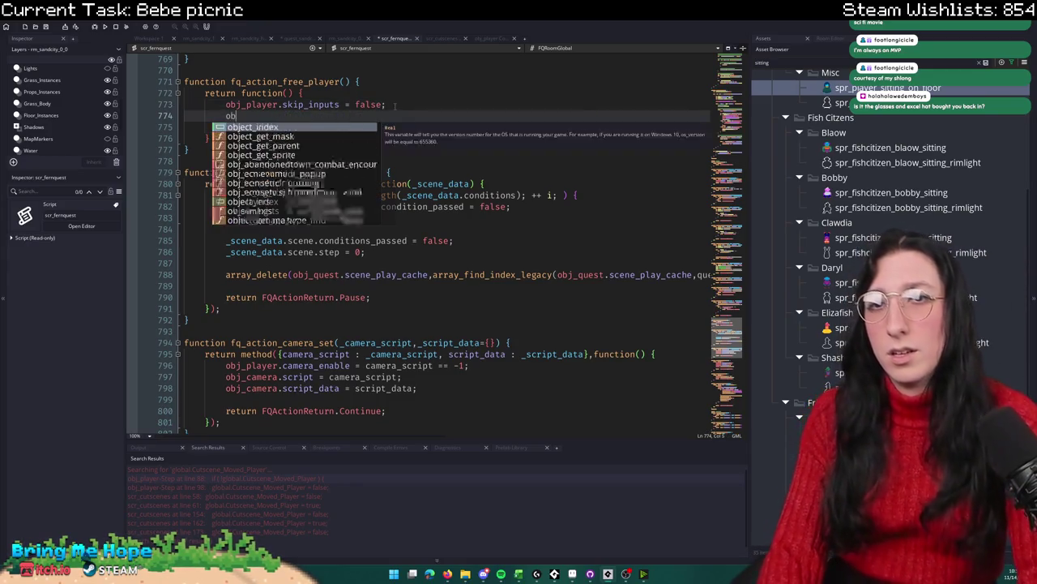
type("j_player.state")
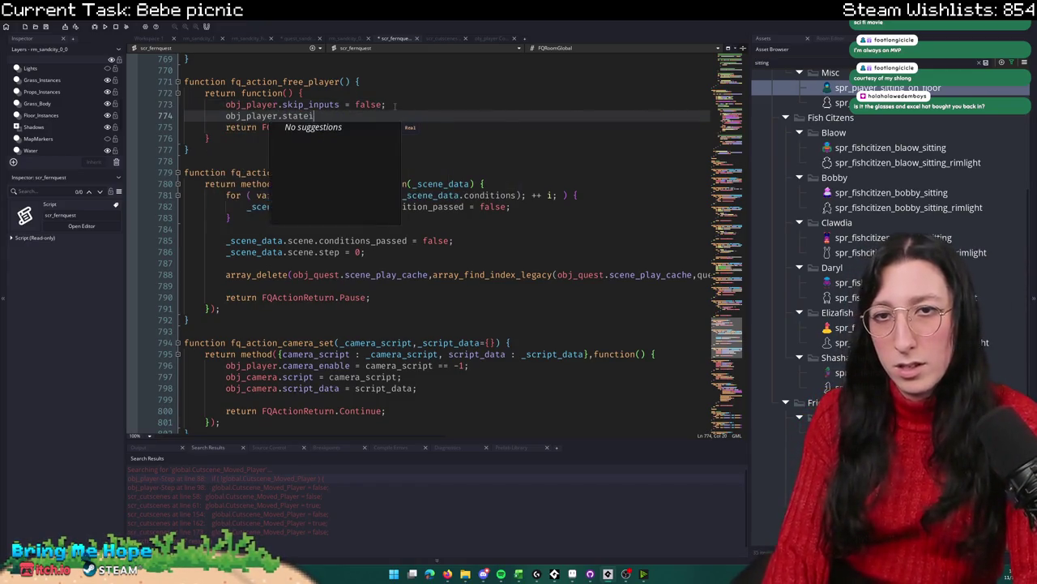
type(" = ob")
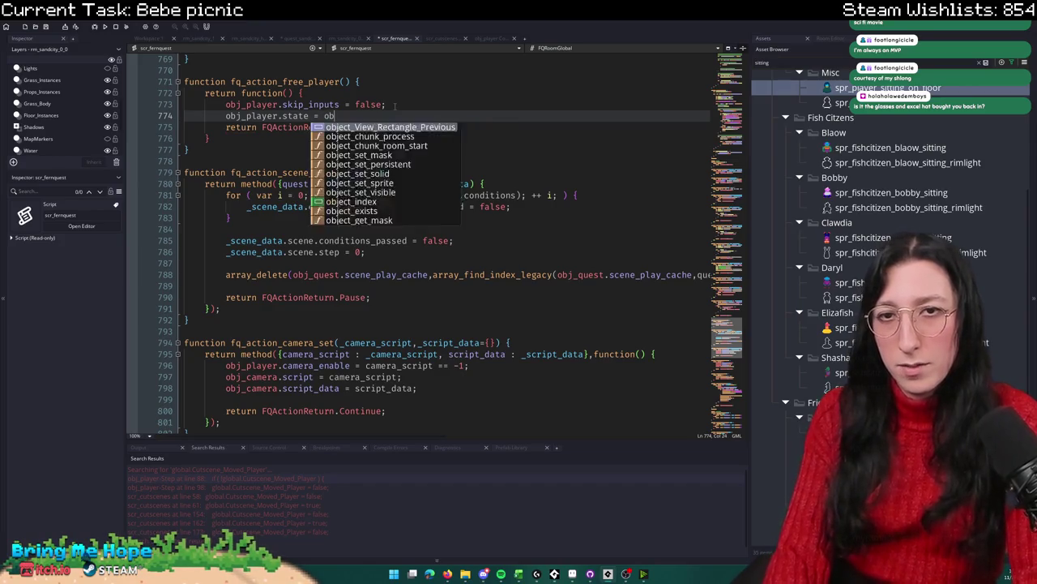
type("j_player.stat")
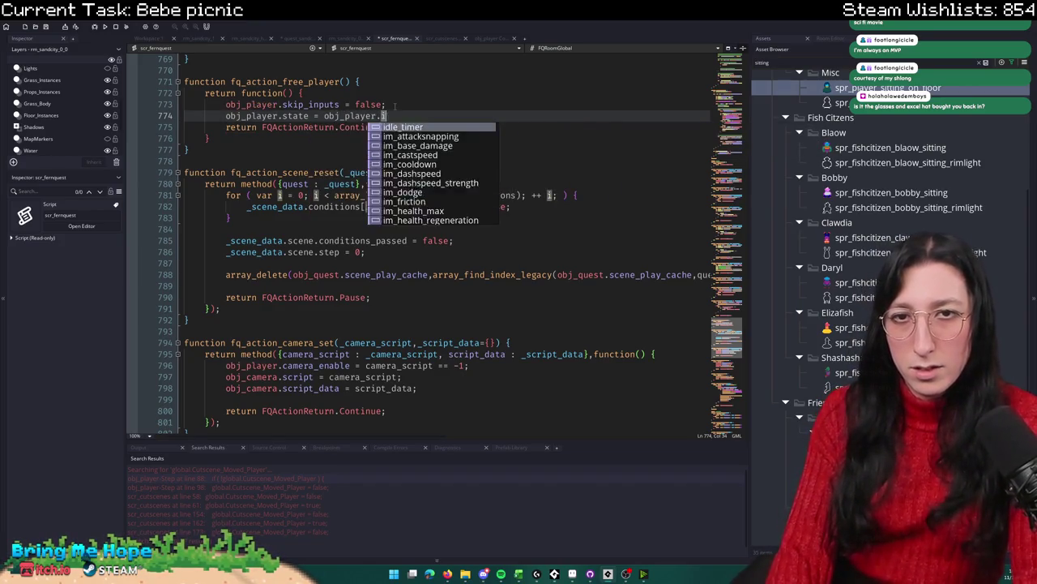
key("BackSpace")
key("BackSpace")
key("BackSpace")
type("chara")
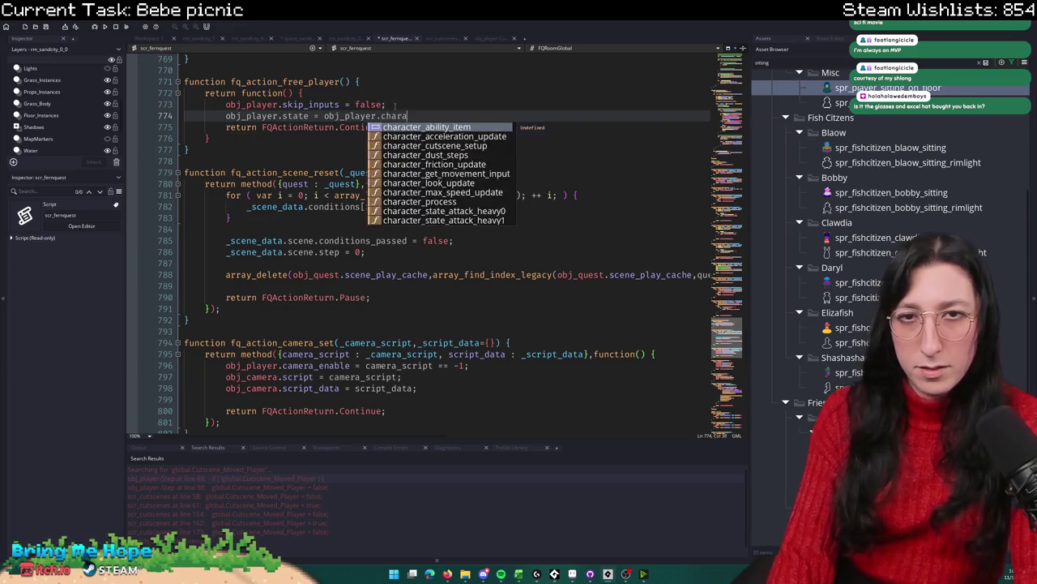
type("cter_state_idle;")
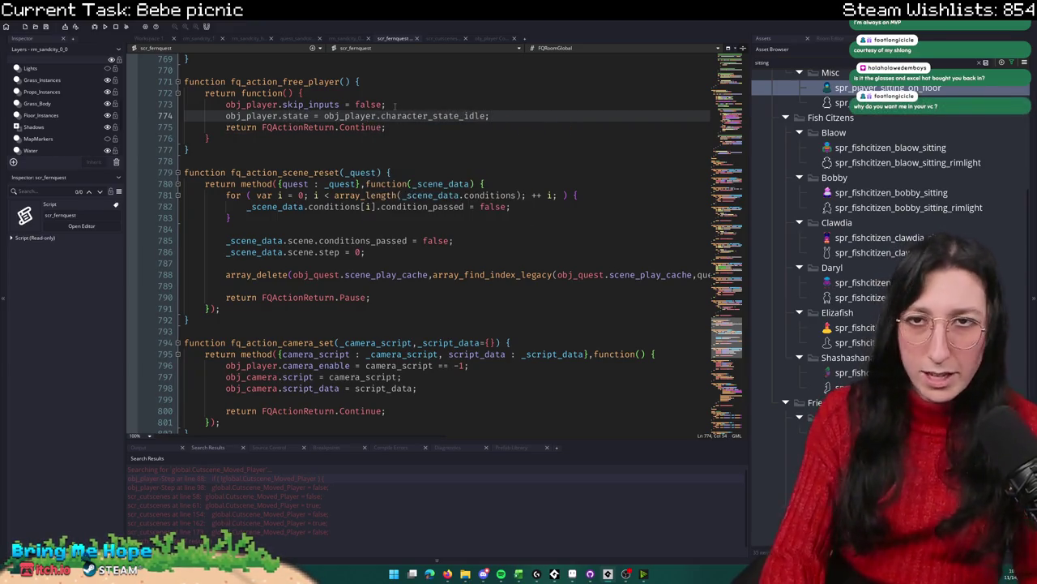
left_click(490, 39)
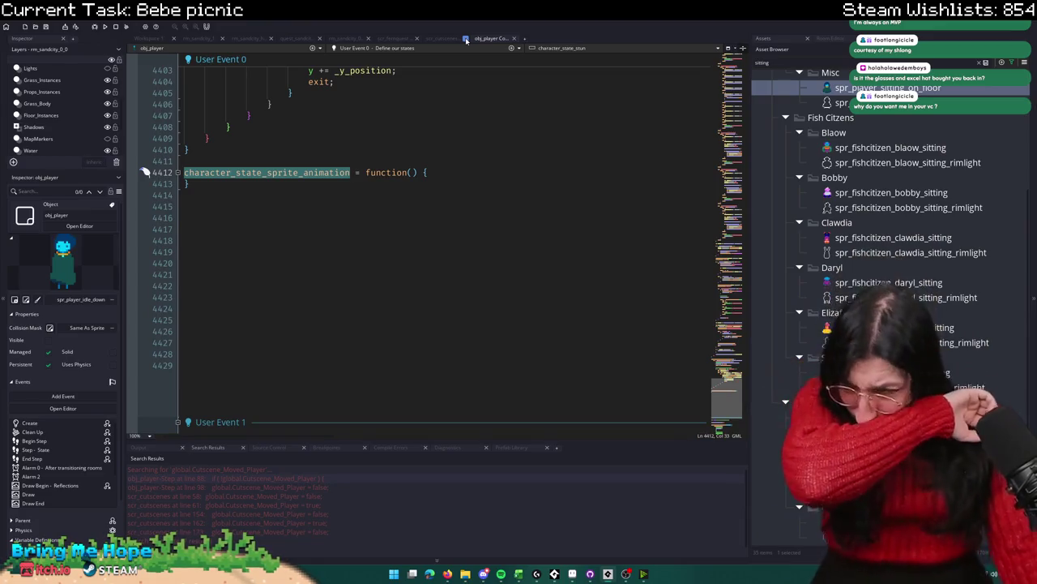
left_click(445, 38)
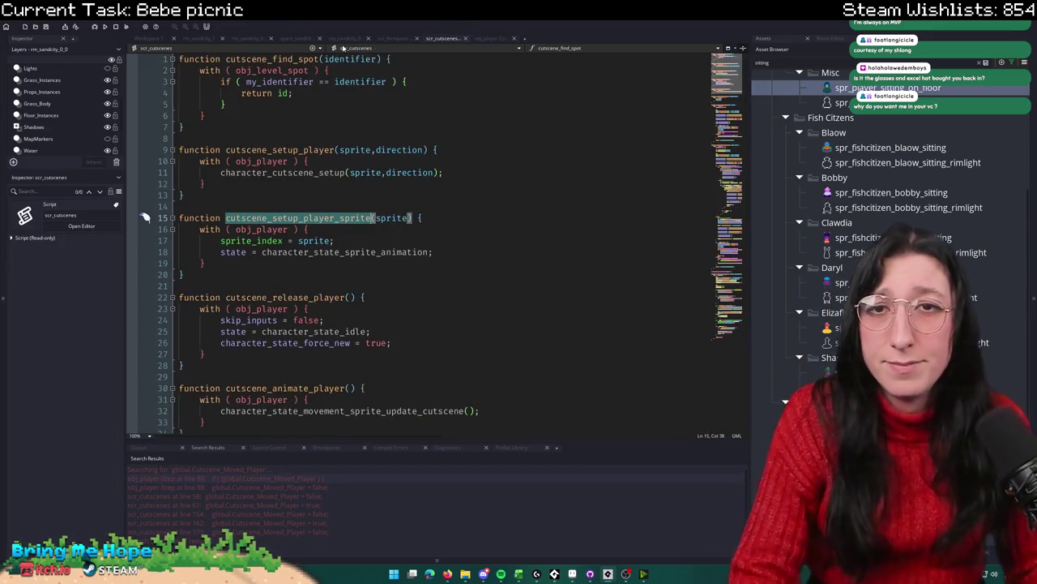
Step: Go to the par_depth reference on quest_sandcity line 197 and open par_depth's code
left_click(312, 39)
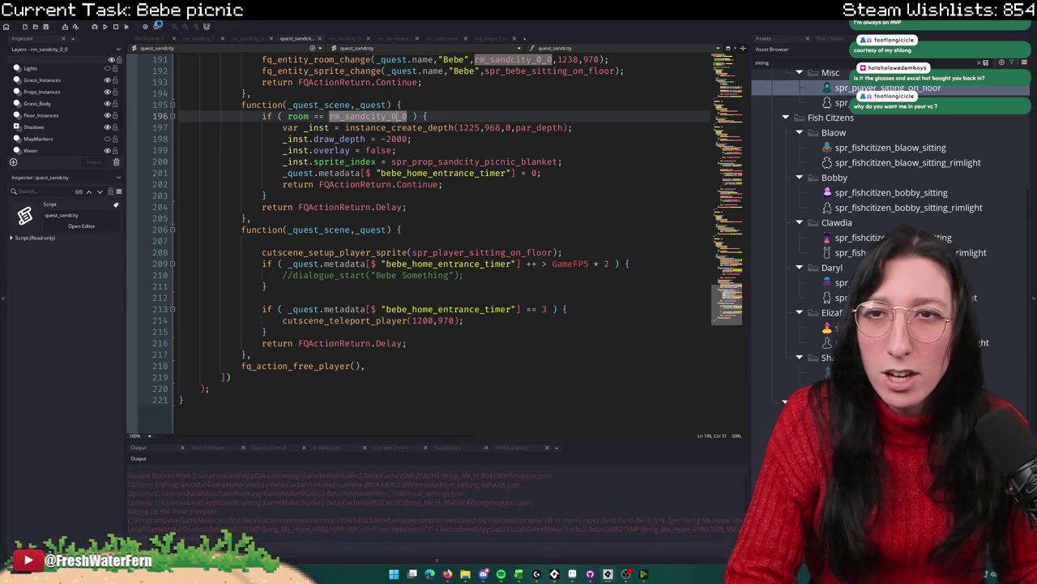
left_click(572, 127)
scroll(446, 243, "up", 4)
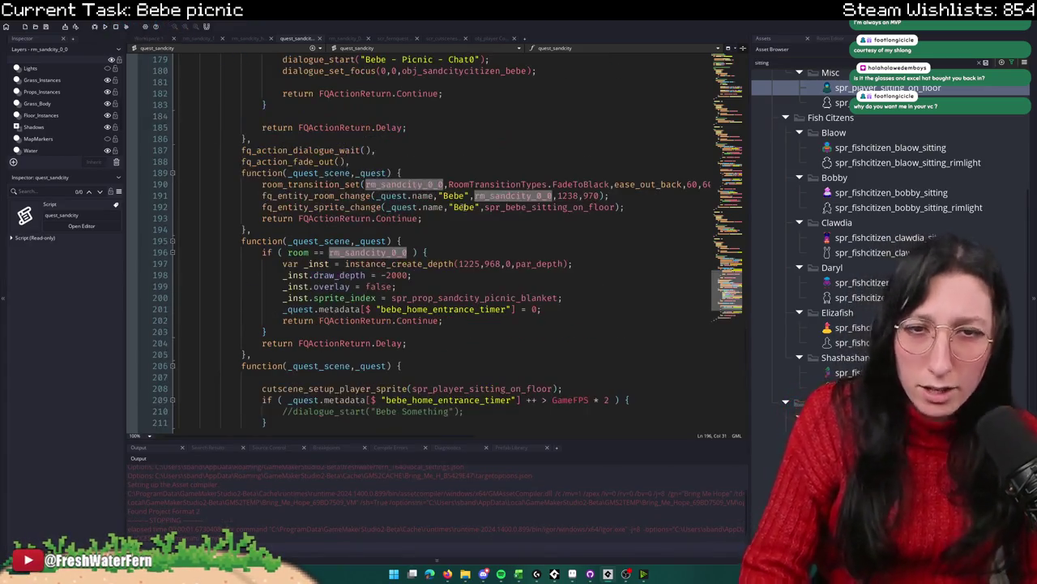
left_click(541, 263)
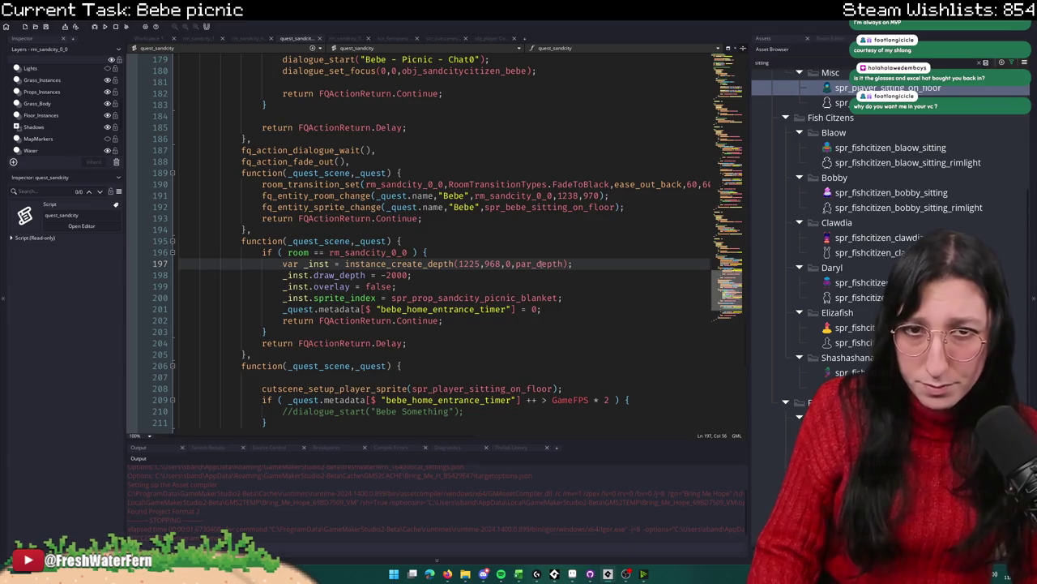
middle_click(542, 263)
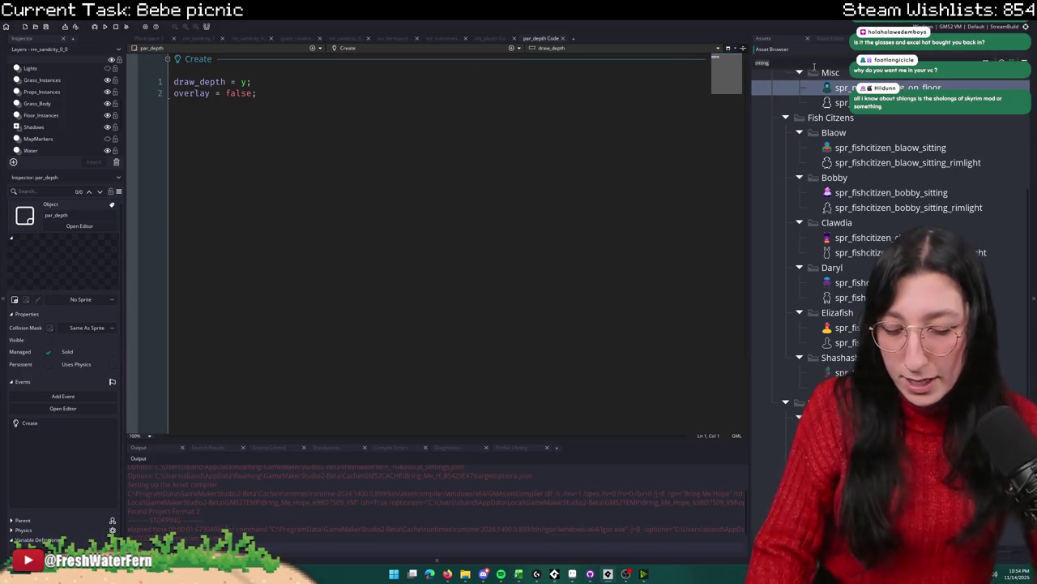
Step: Search the Asset Browser for par_depth and locate it among the parent objects
type("par_depth")
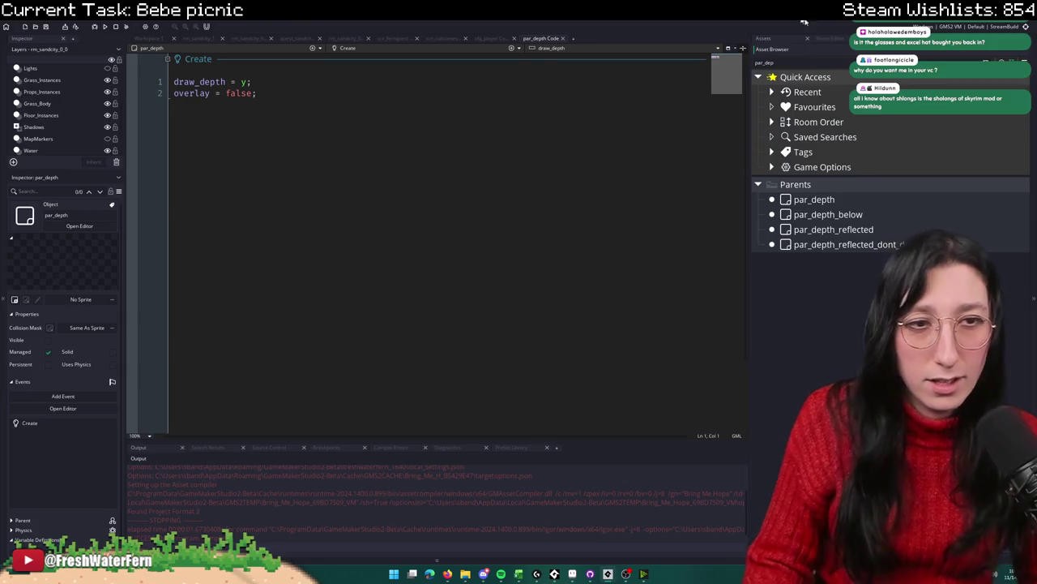
key("Escape")
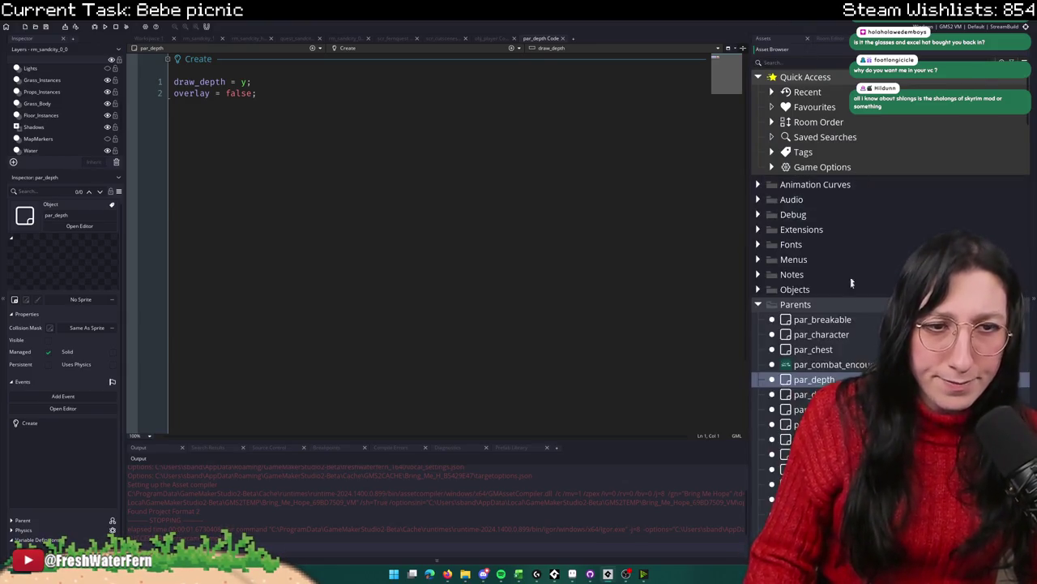
scroll(860, 215, "down", 1)
scroll(861, 215, "down", 2)
scroll(861, 215, "up", 1)
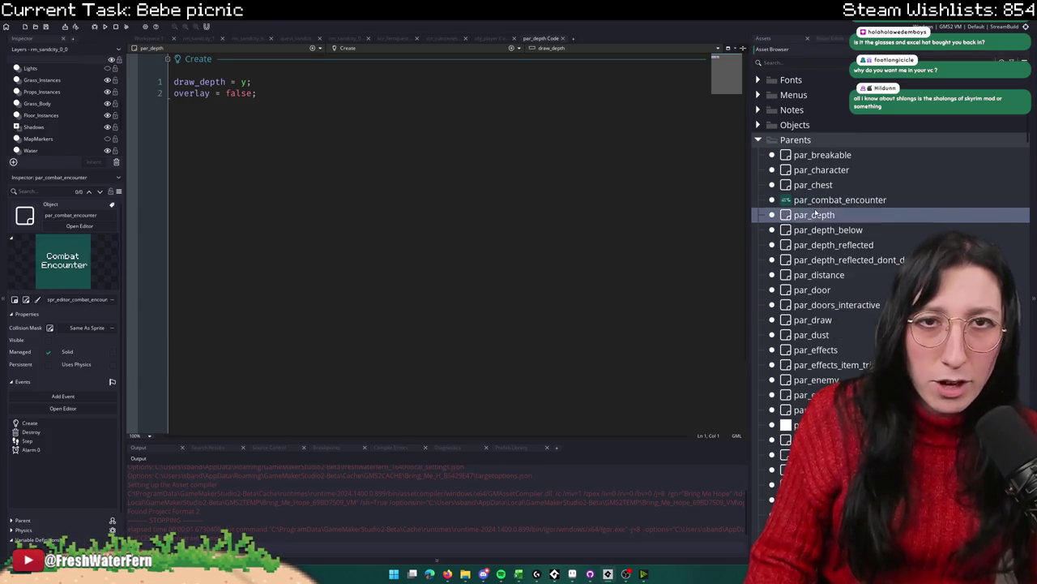
right_click(791, 200)
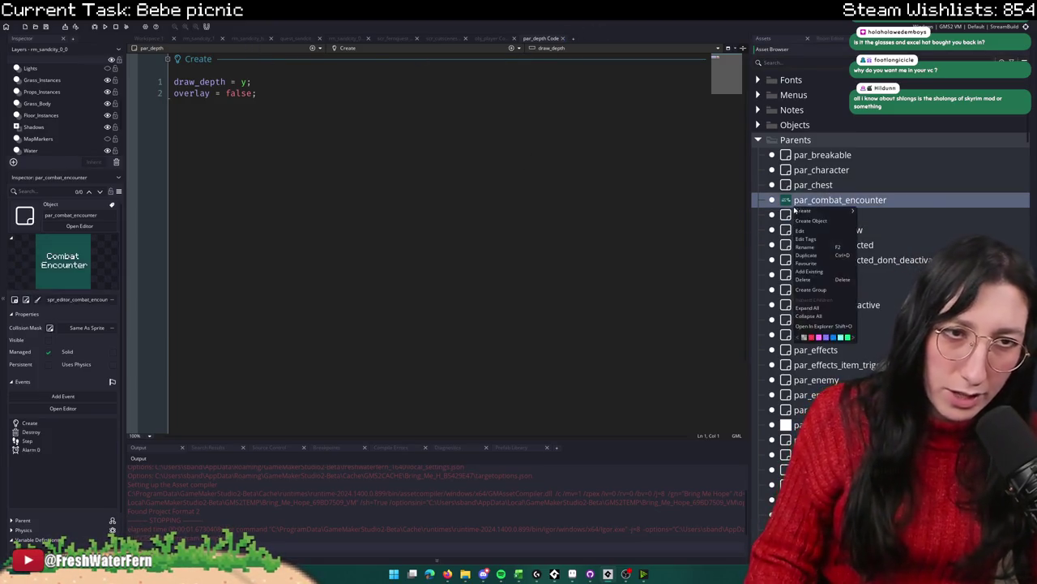
left_click(778, 219)
right_click(778, 217)
left_click(778, 218)
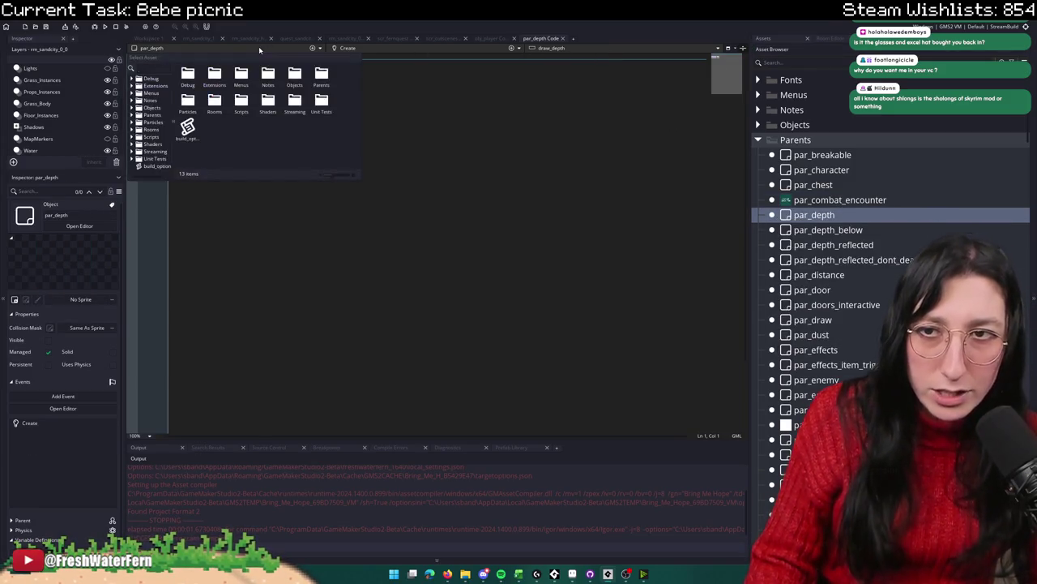
Step: Review par_depth's Create code setting draw_depth = y and overlay = false
left_click(560, 69)
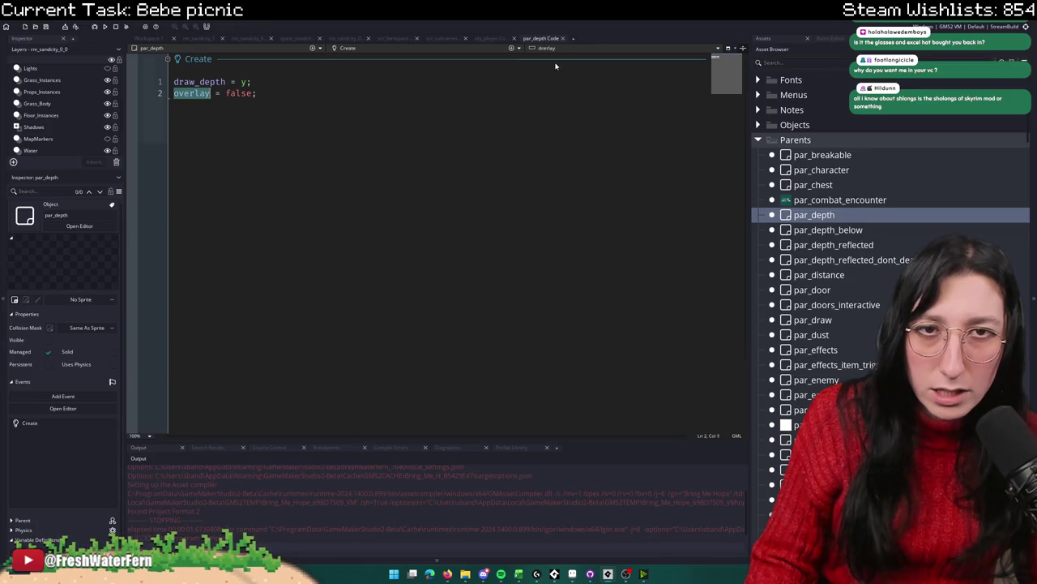
left_click(567, 49)
left_click(556, 59)
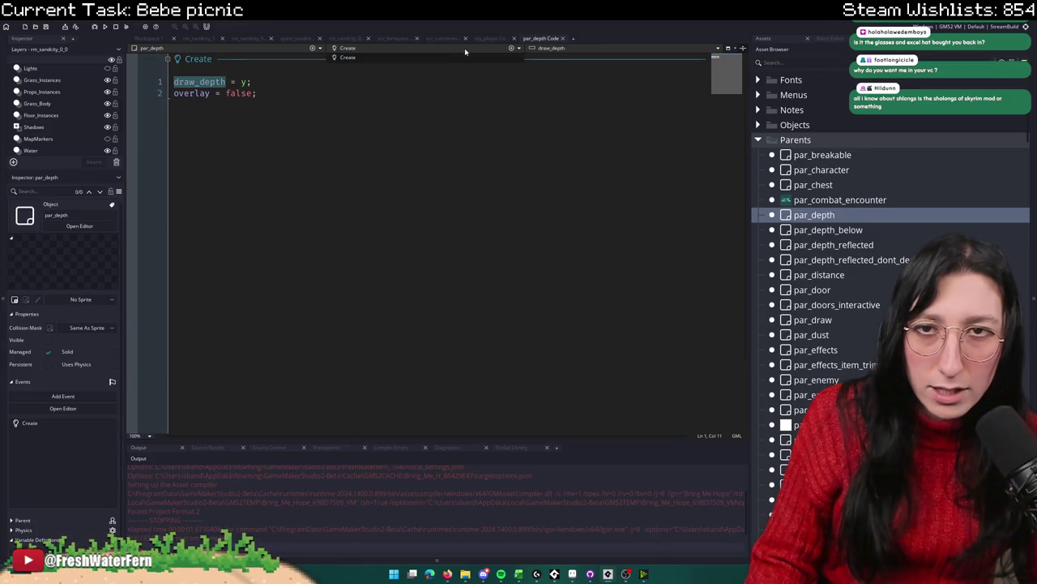
left_click(148, 38)
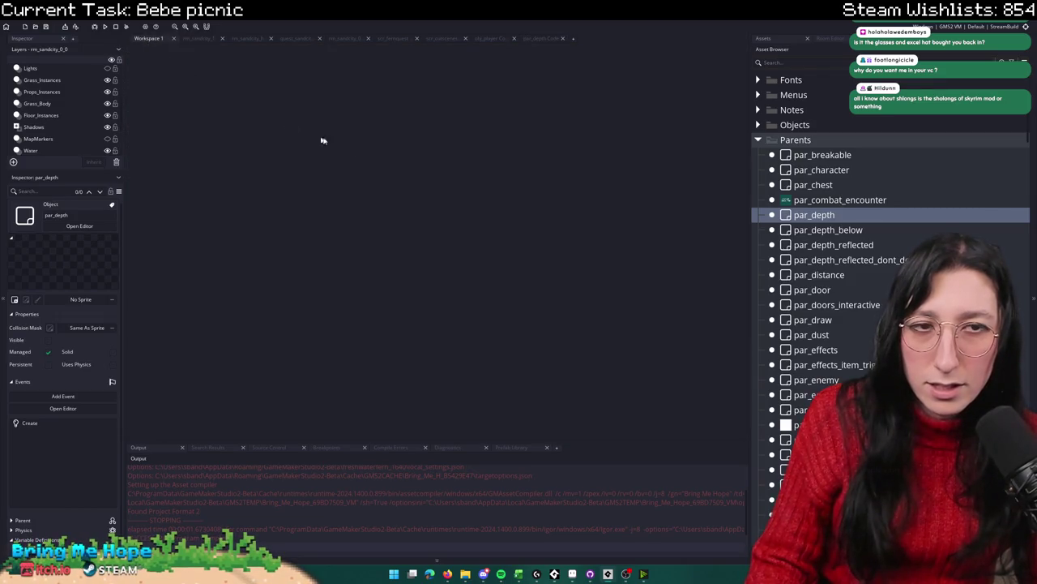
right_click(865, 201)
right_click(853, 215)
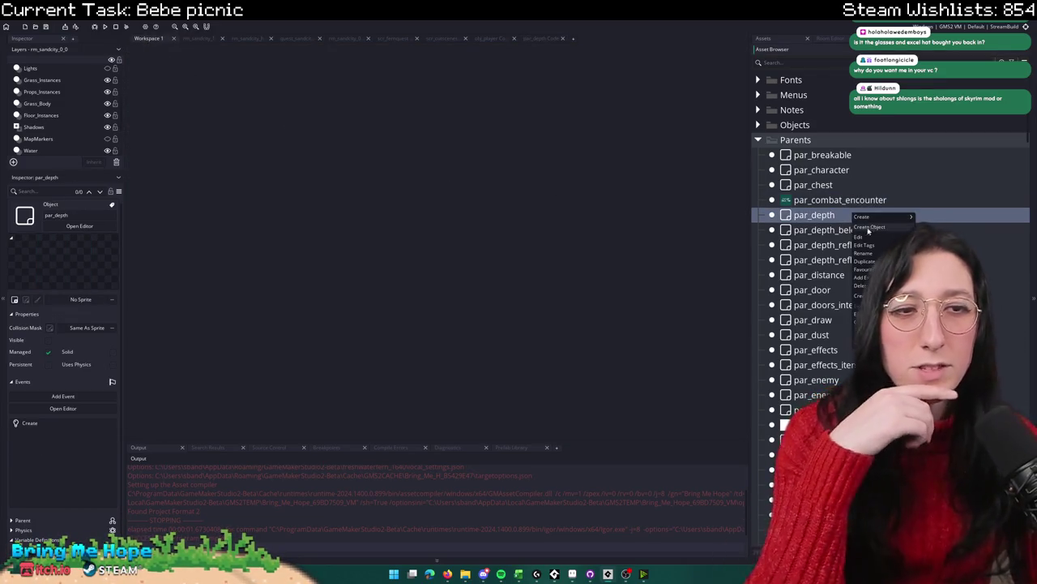
left_click(551, 41)
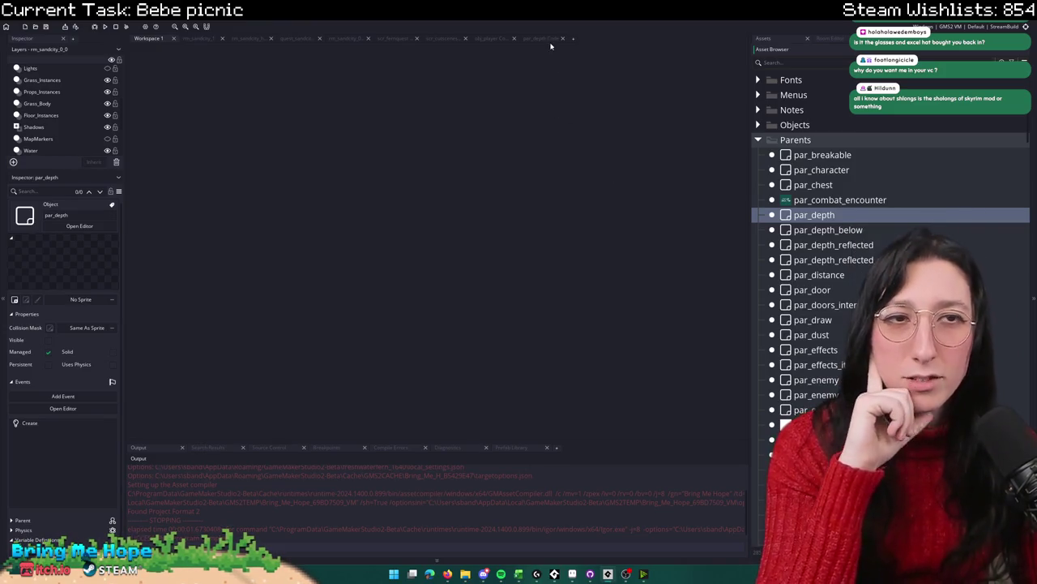
left_click(546, 40)
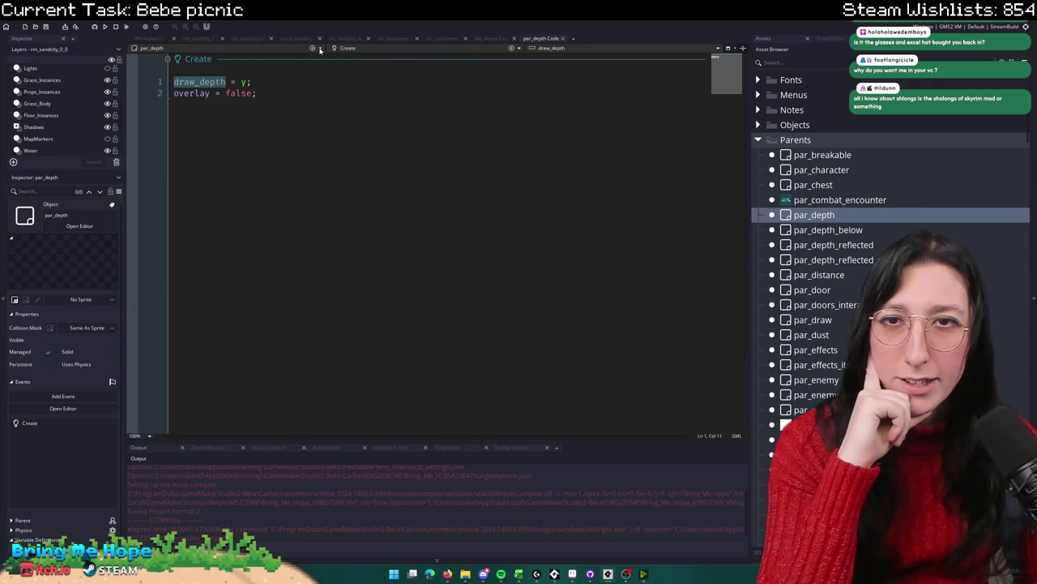
Step: Expand par_depth's Parent/Children in the Inspector to list the objects inheriting from it
left_click(140, 52)
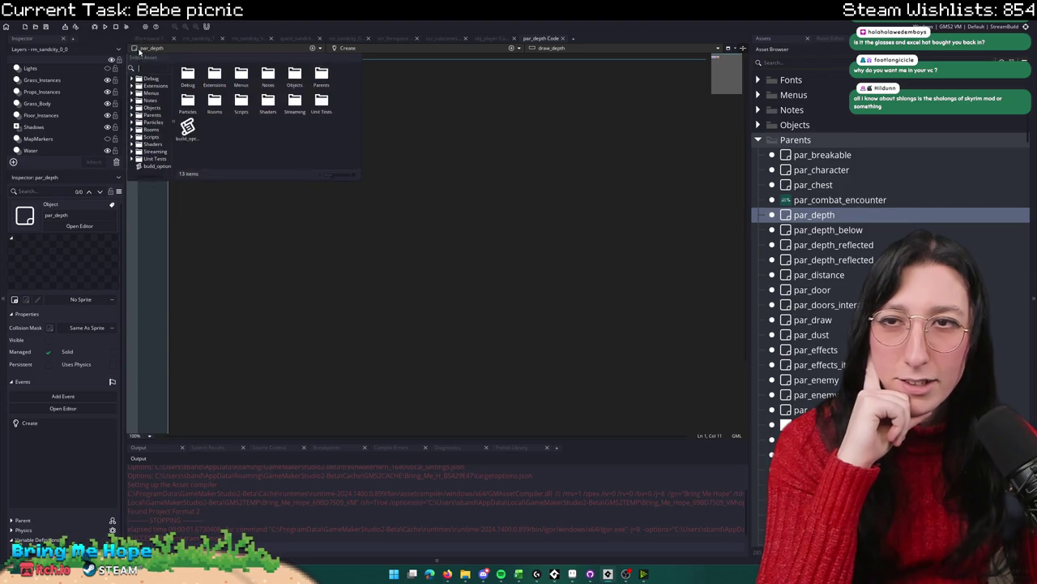
left_click(253, 286)
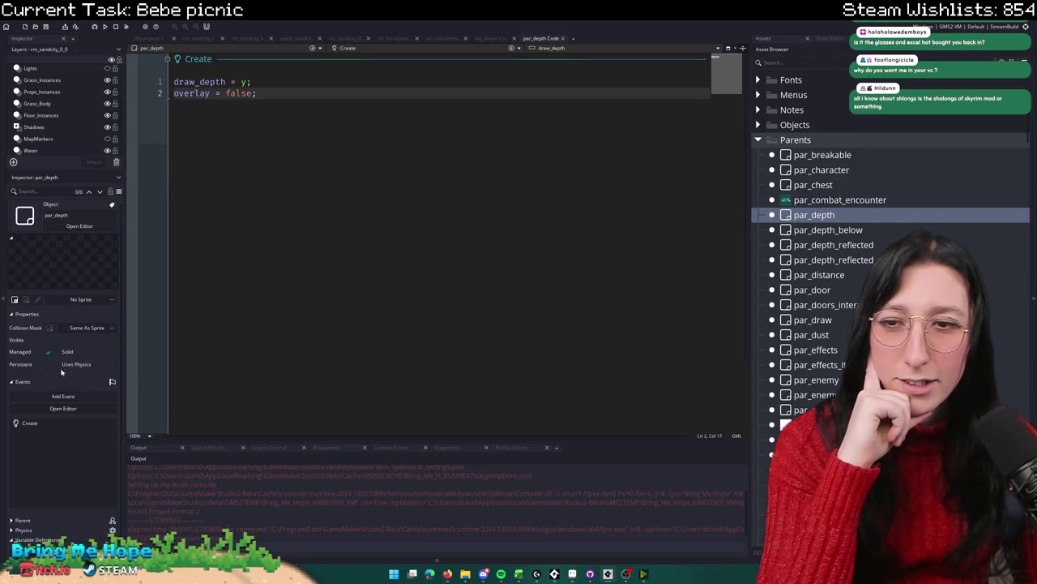
scroll(28, 462, "down", 1)
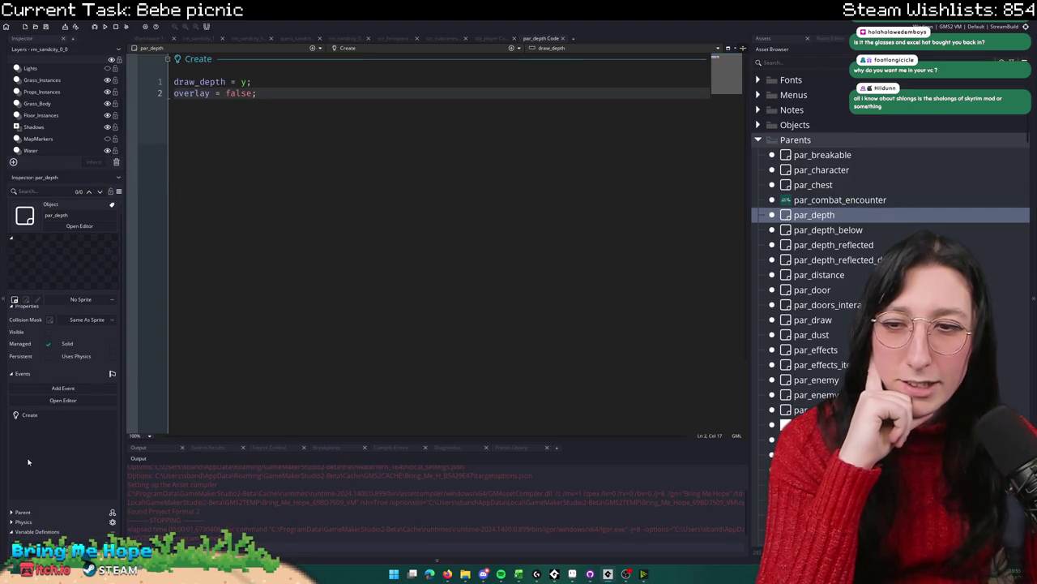
left_click(12, 511)
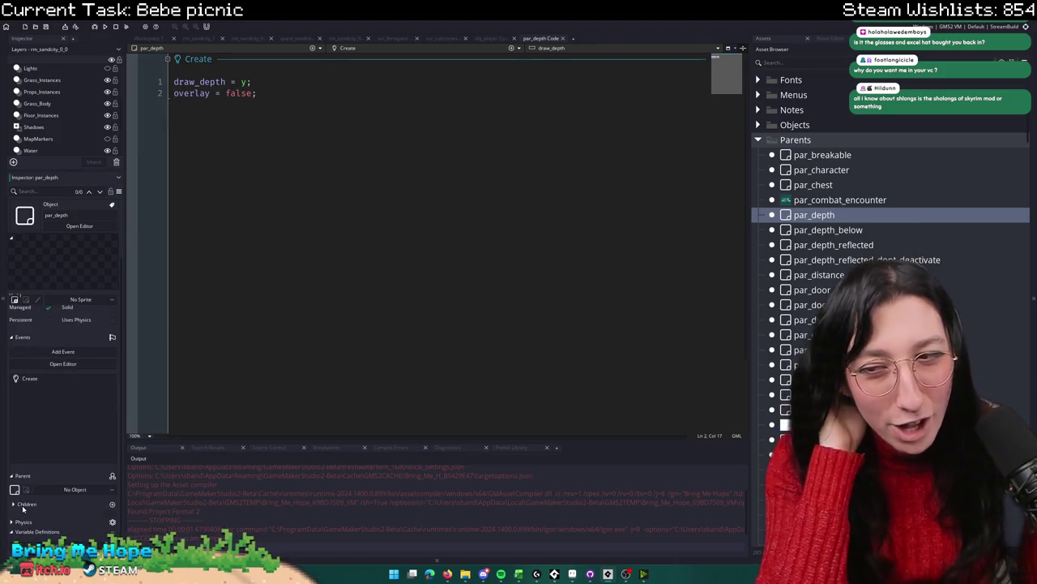
left_click(13, 504)
scroll(34, 486, "down", 3)
scroll(34, 490, "down", 5)
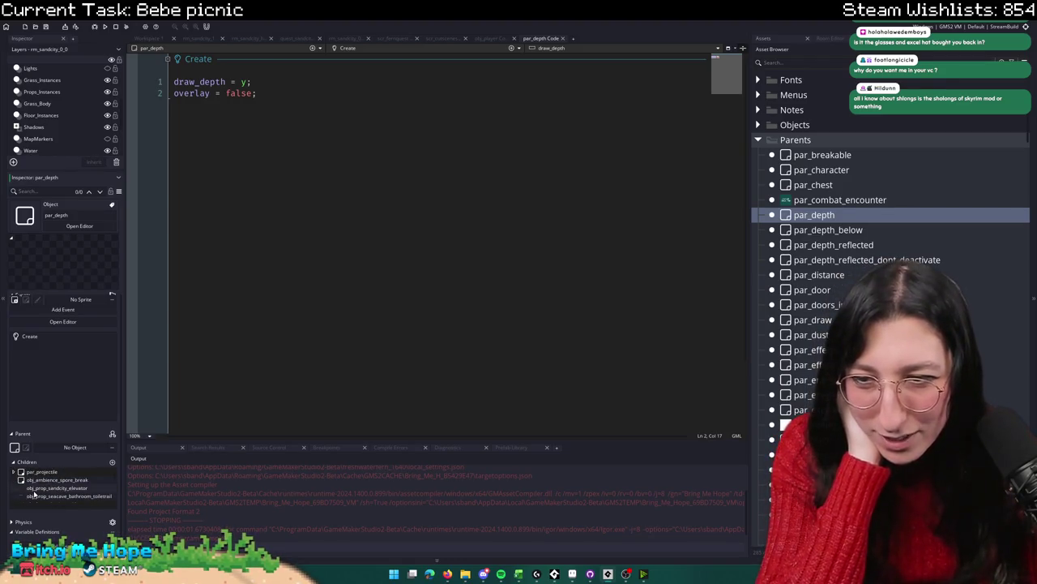
scroll(34, 486, "down", 4)
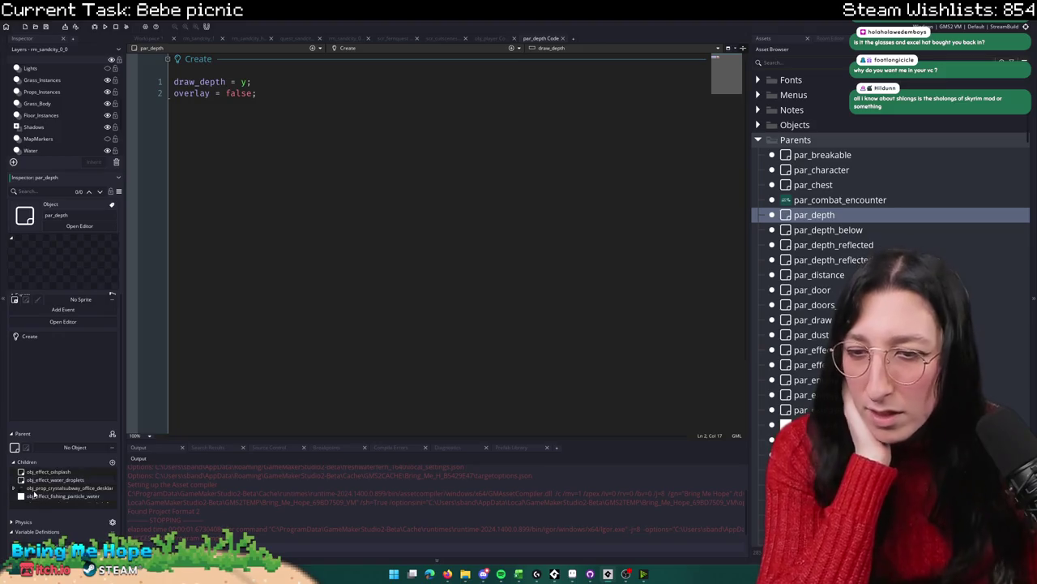
scroll(40, 487, "down", 3)
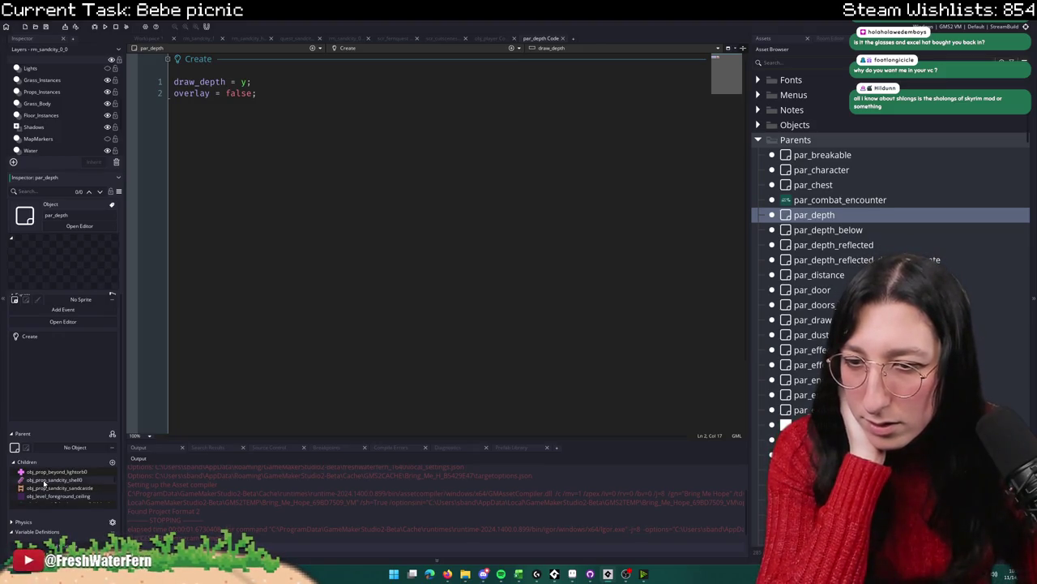
Step: Inspect obj_prop_sandcity_shell0's Draw code, then close both the shell and par_depth code editors
double_click(45, 480)
left_click(243, 172)
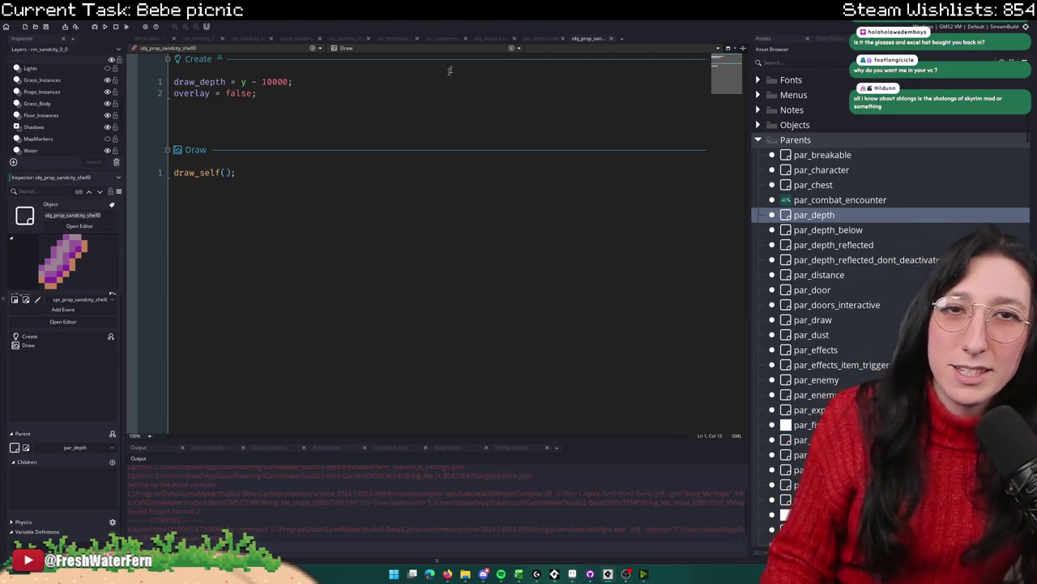
middle_click(581, 41)
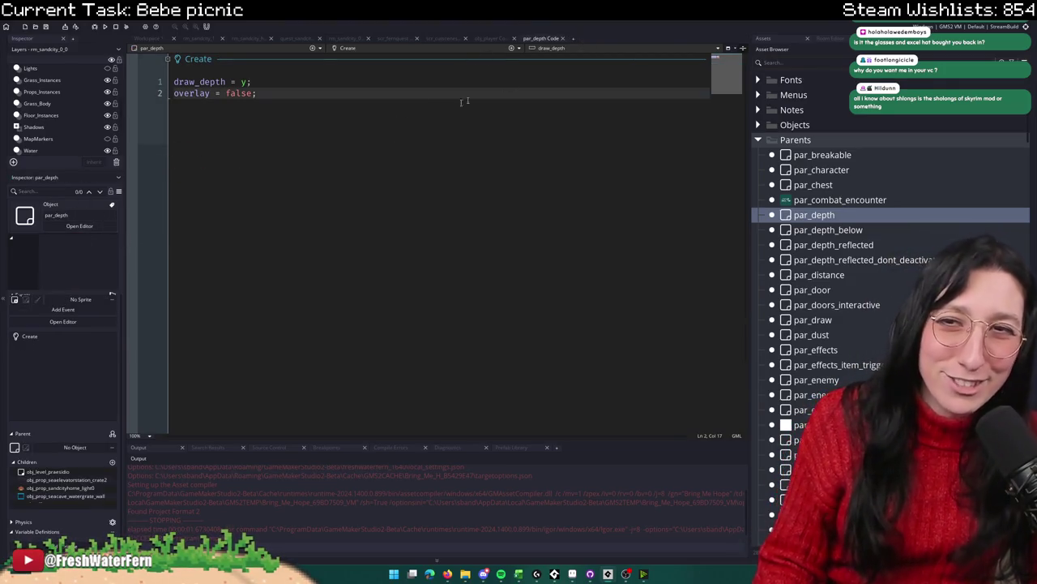
middle_click(544, 43)
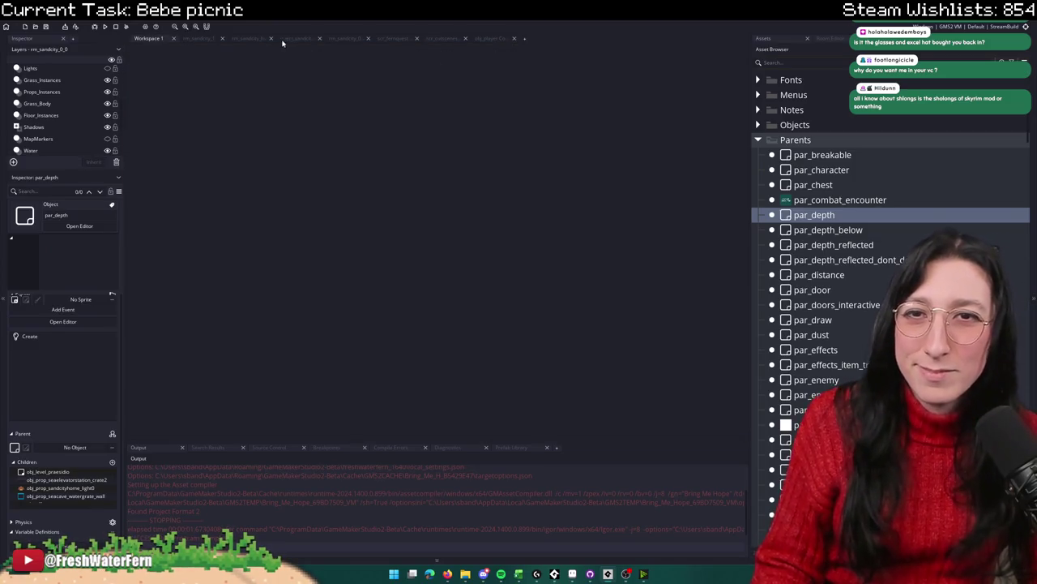
left_click(282, 41)
double_click(541, 264)
type("obj_prop_sandcity_shell0")
left_click(430, 276)
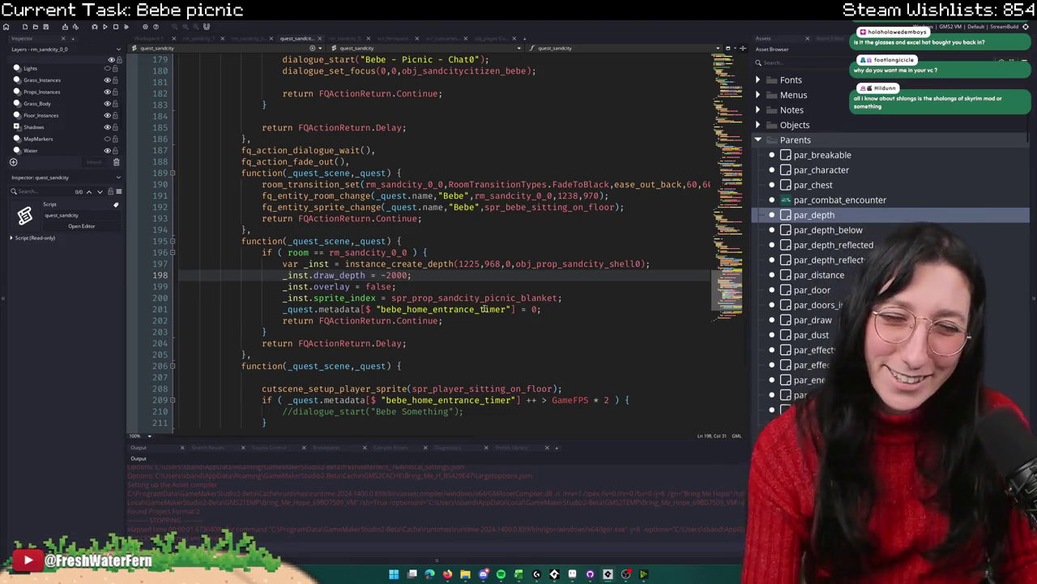
mouse_move(428, 283)
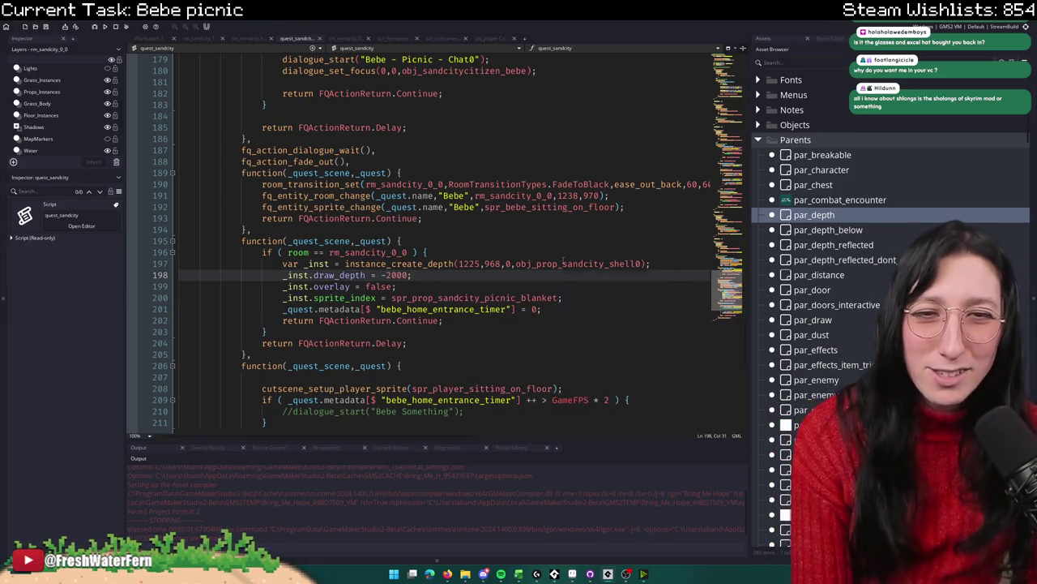
scroll(487, 292, "down", 6)
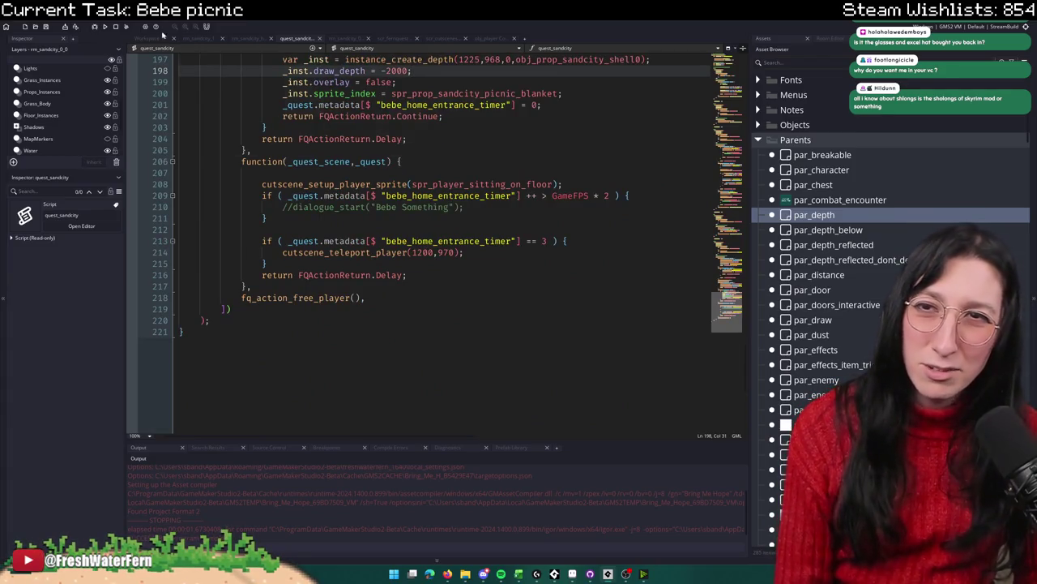
left_click(106, 27)
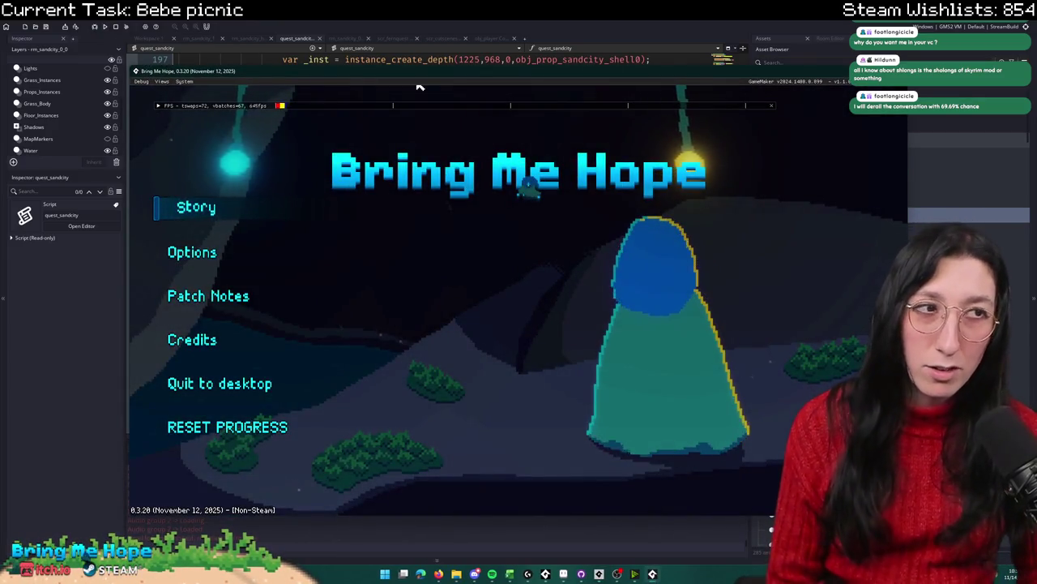
Step: Play Story mode through Sand City into the brick house and talk to the guitarist to trigger the picnic, then quit
left_click(193, 212)
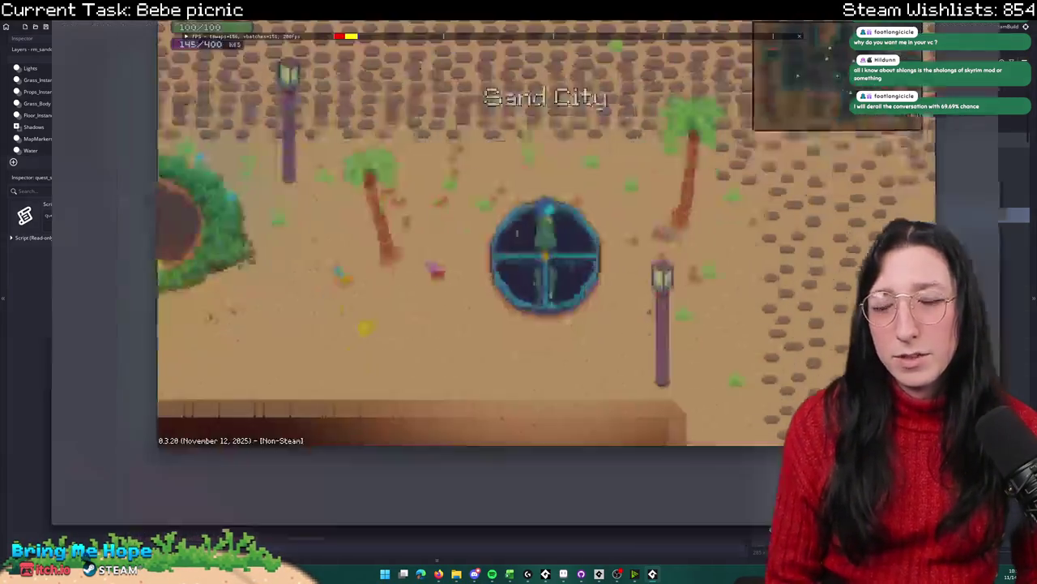
key("w")
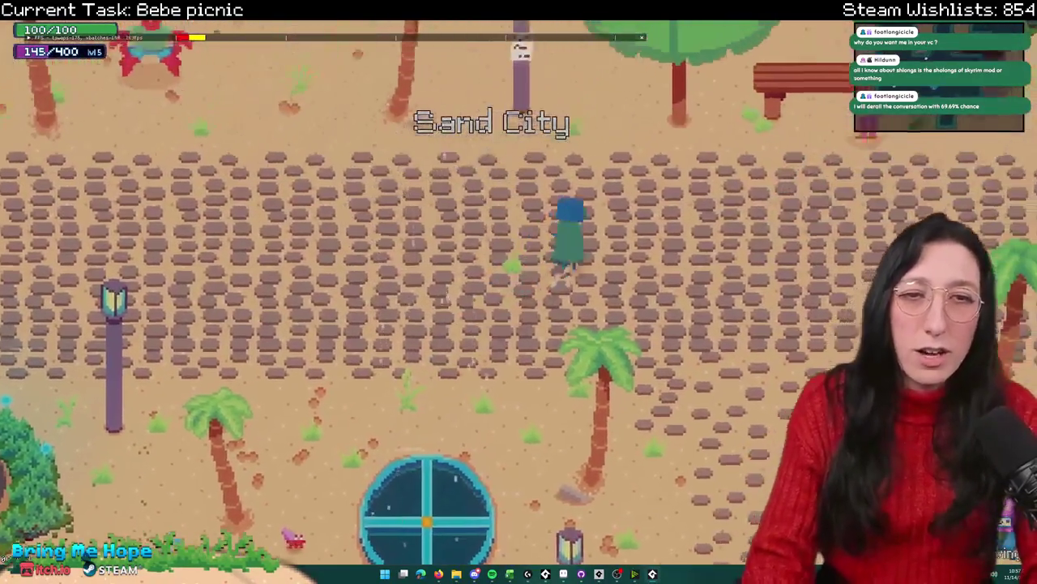
key("s")
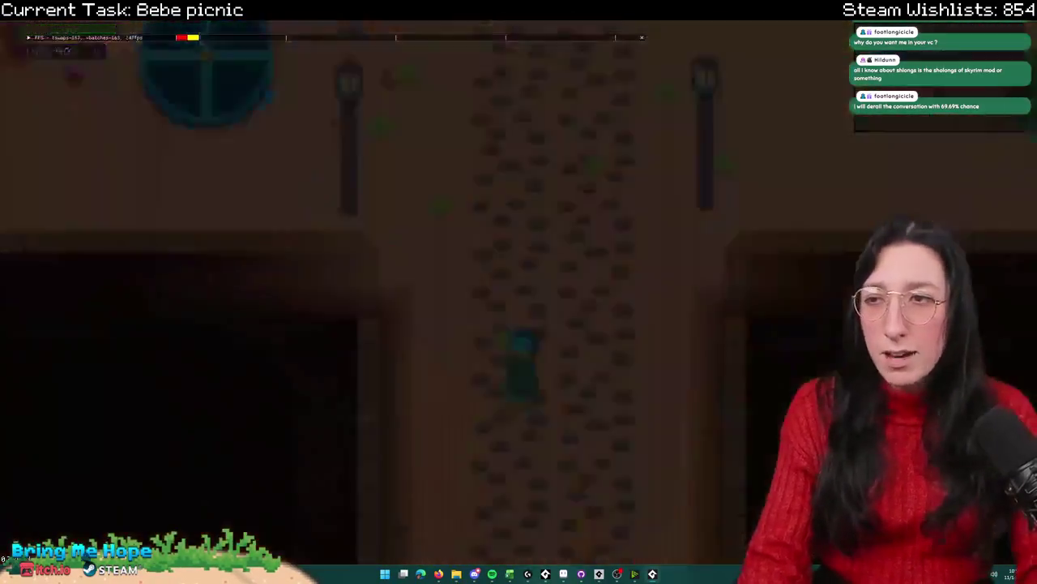
key("w")
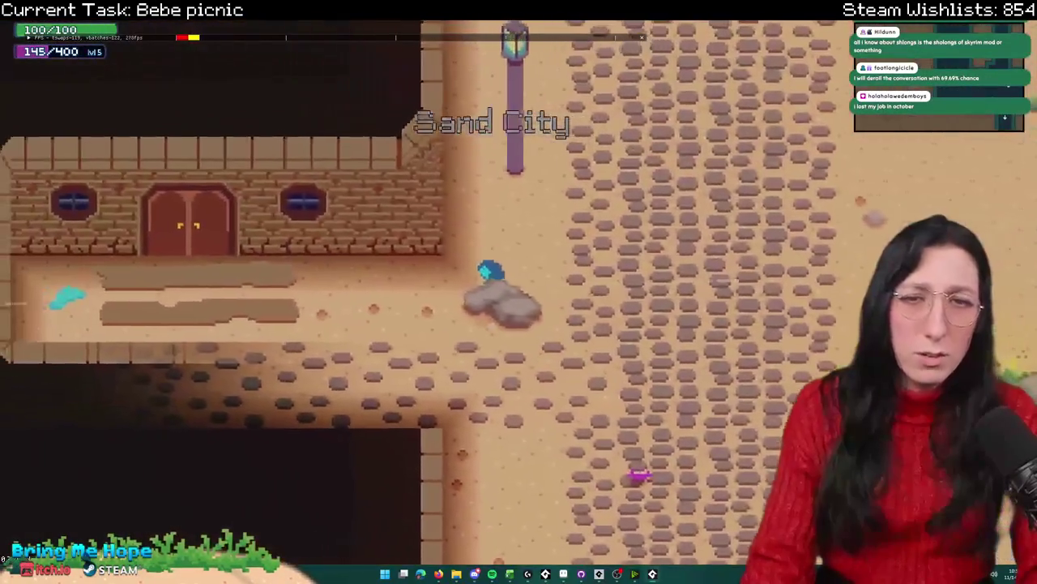
key("e")
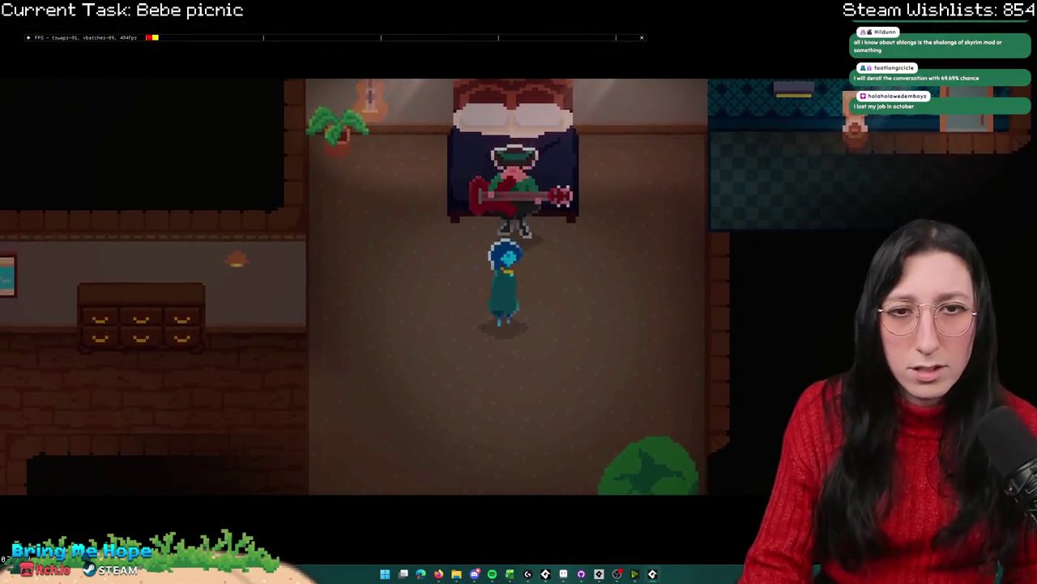
key("e")
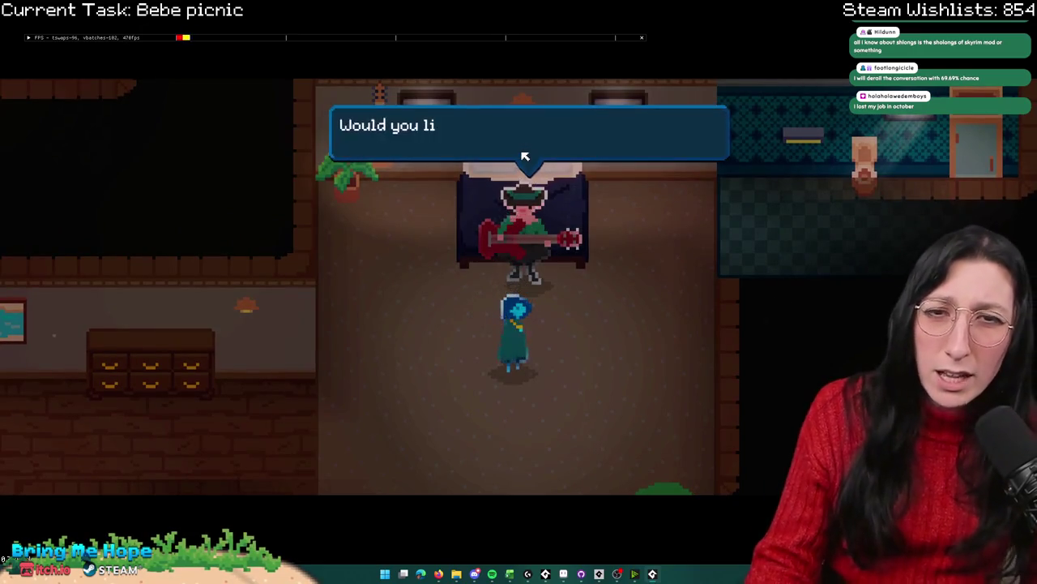
key("e")
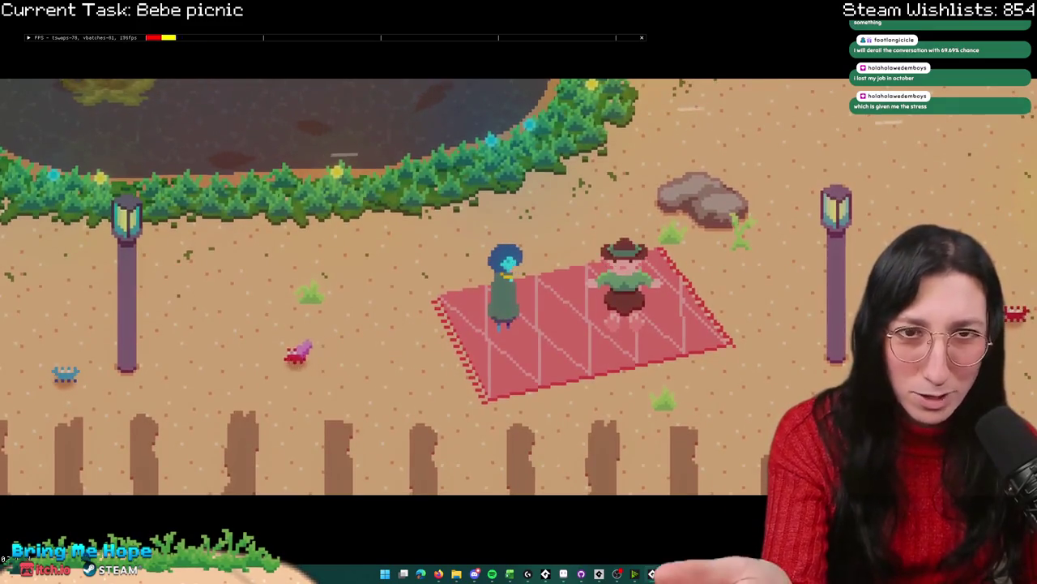
key("Escape")
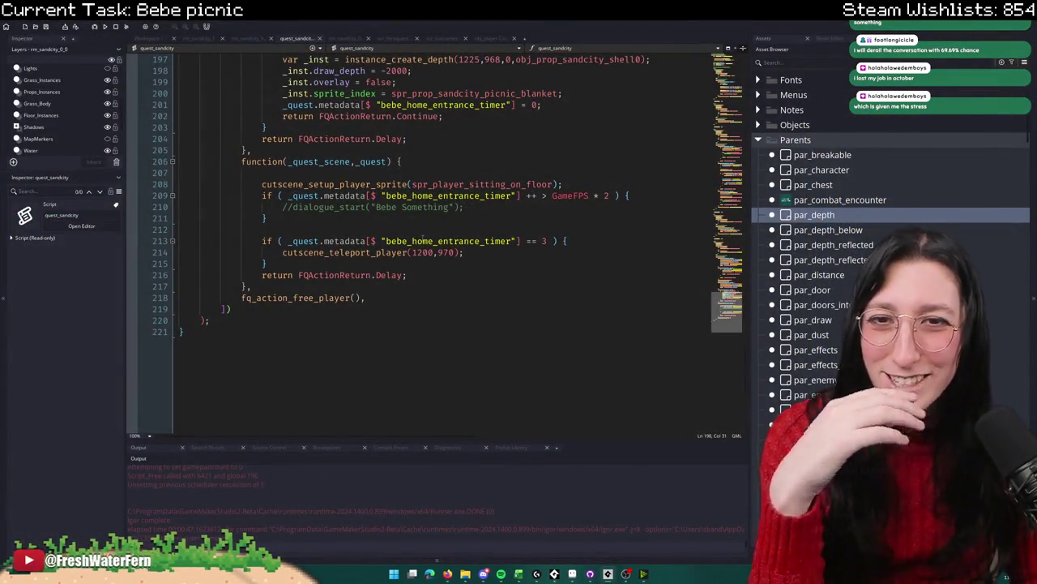
left_click(512, 184)
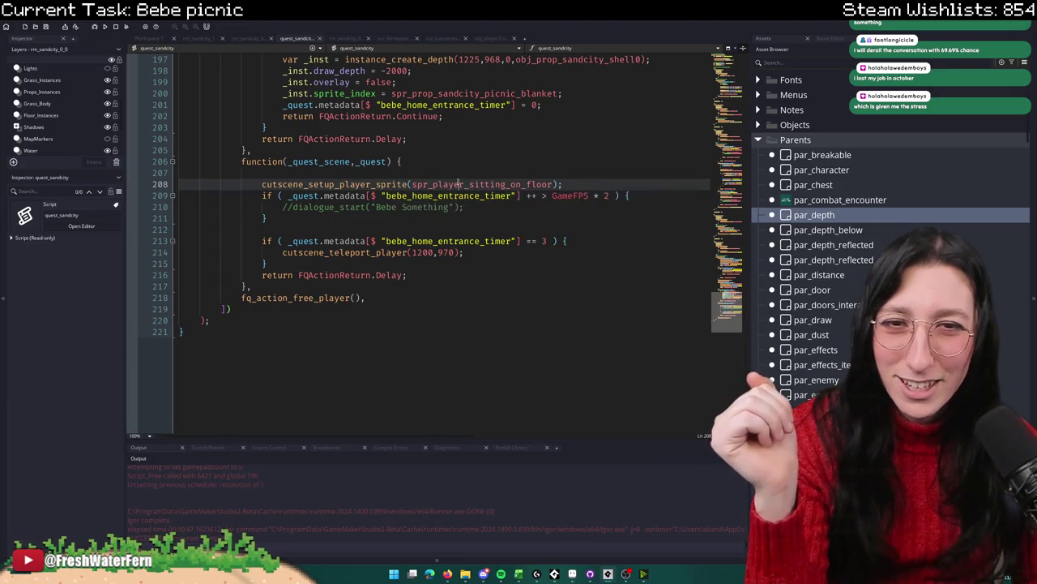
left_click(461, 184)
scroll(332, 243, "up", 6)
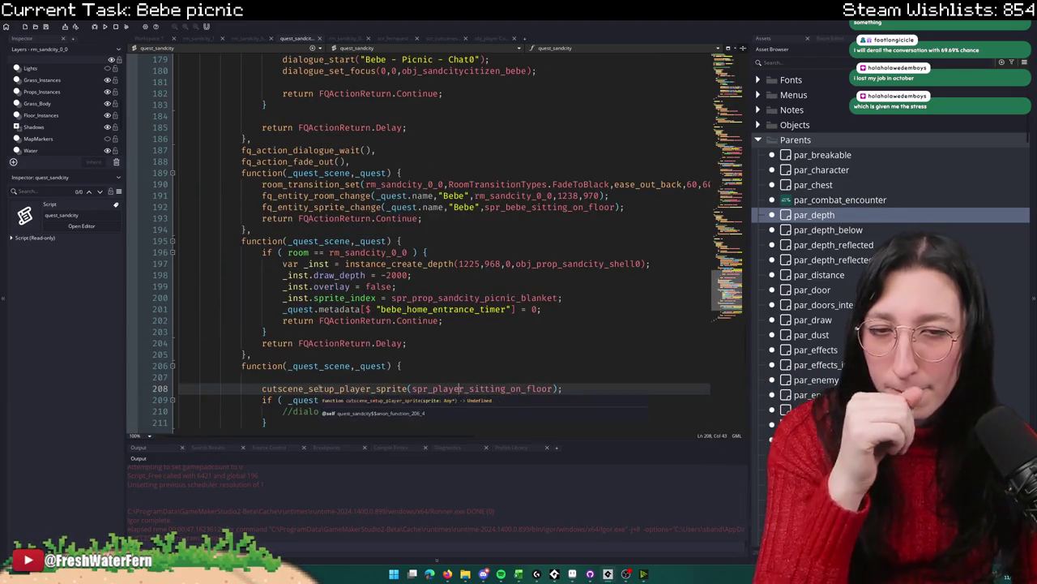
scroll(320, 384, "down", 4)
left_click(362, 252)
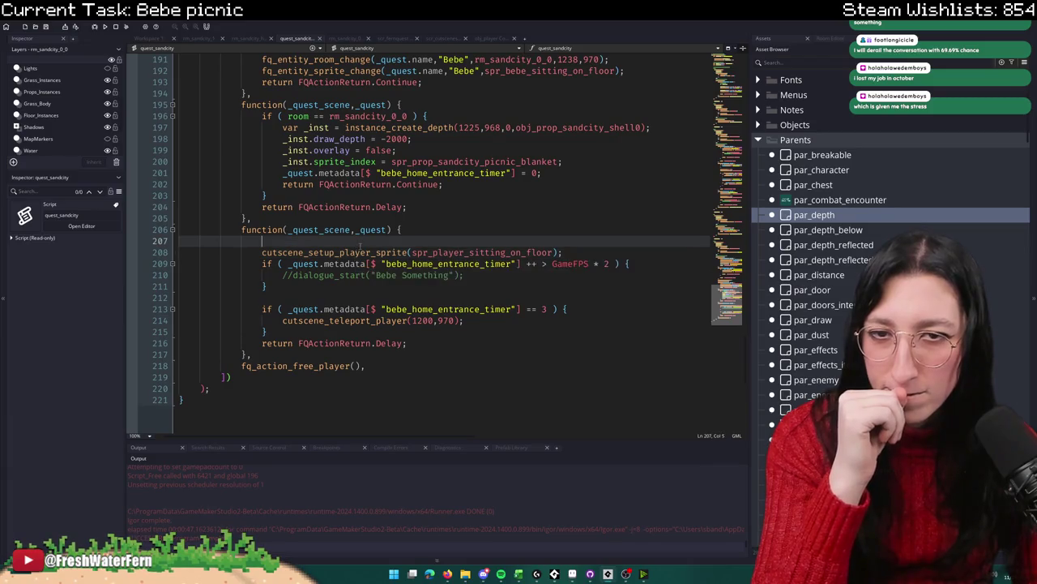
scroll(359, 250, "up", 6)
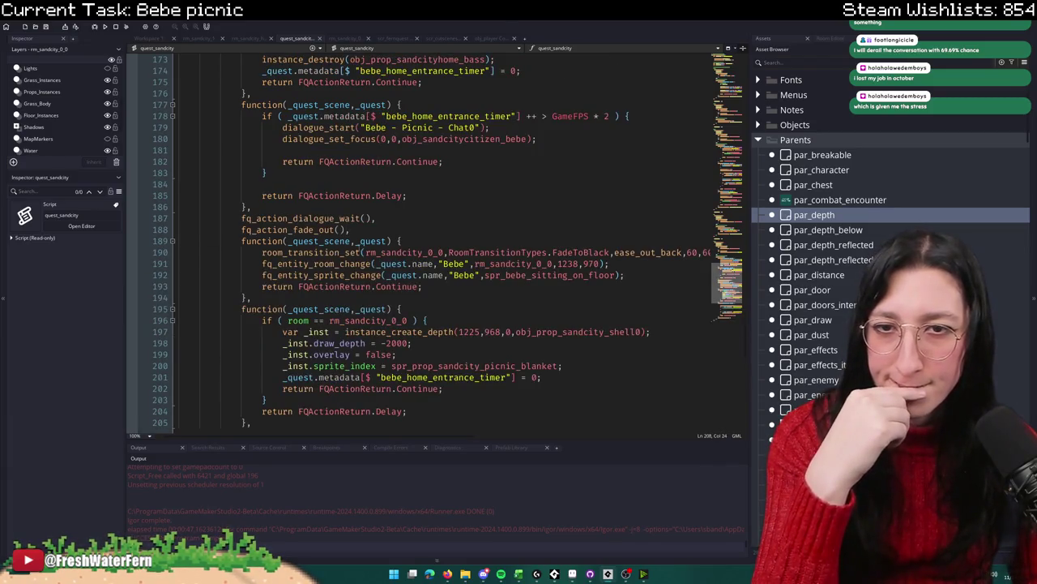
scroll(359, 248, "up", 10)
scroll(359, 247, "up", 5)
scroll(359, 248, "down", 6)
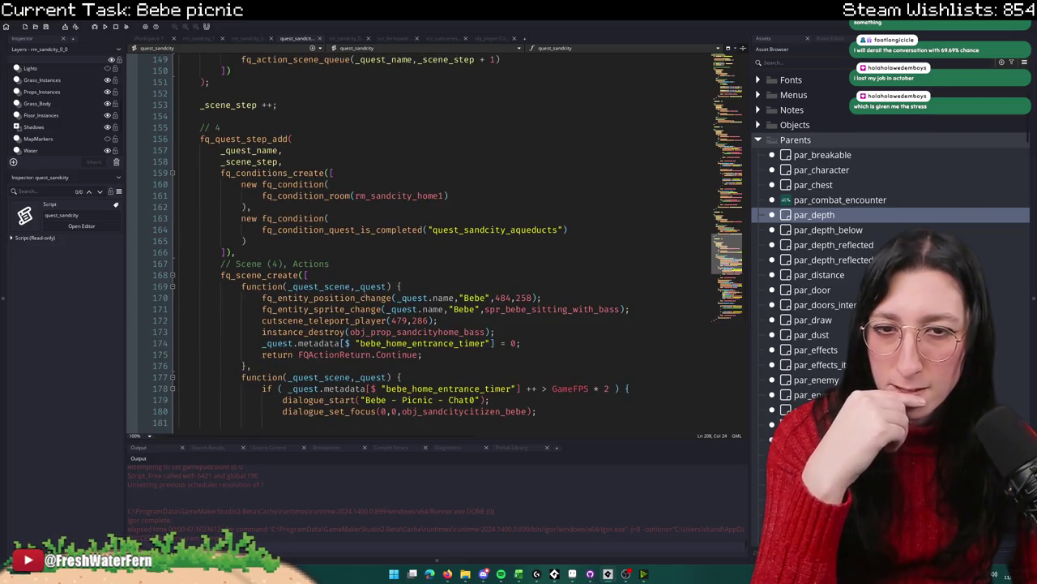
double_click(356, 321)
scroll(415, 327, "down", 4)
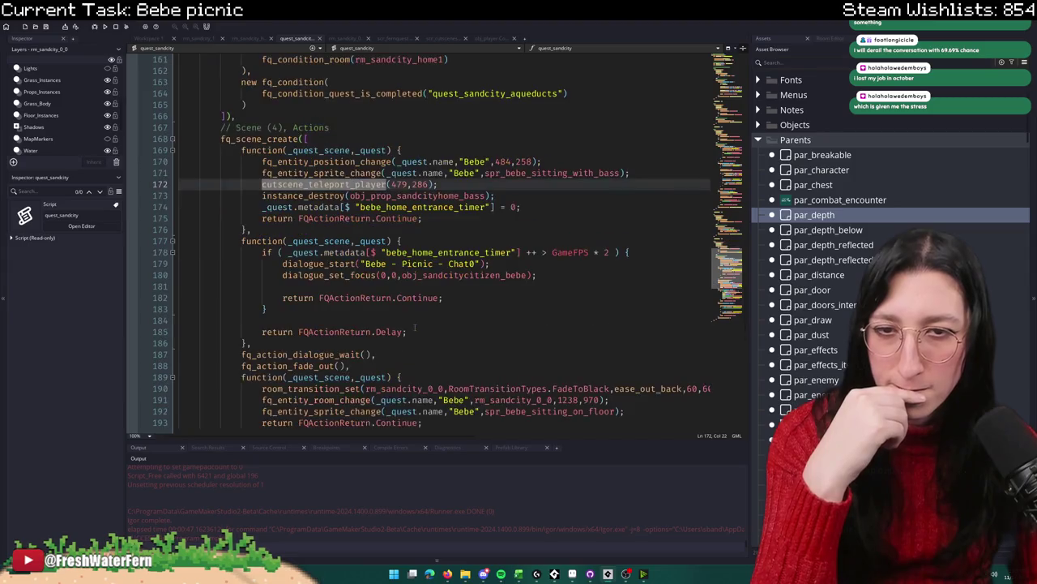
scroll(439, 312, "down", 2)
scroll(429, 311, "up", 2)
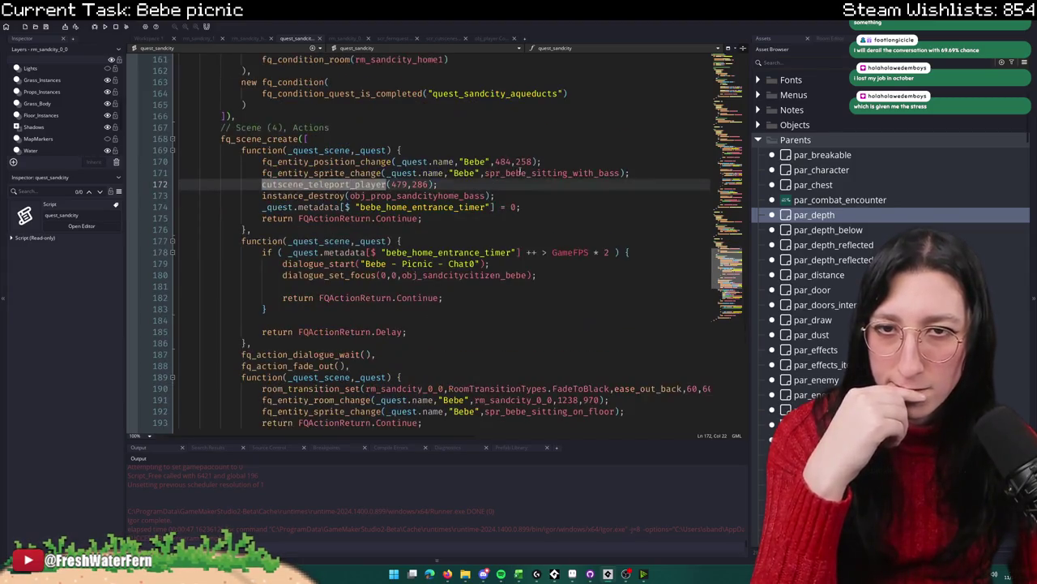
left_click(450, 184)
scroll(450, 183, "up", 2)
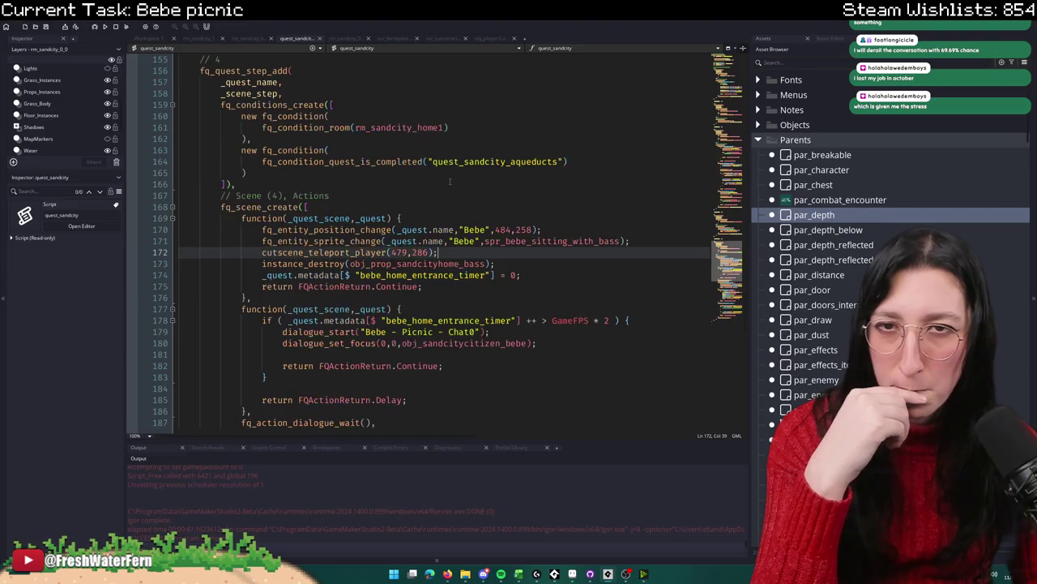
scroll(450, 182, "down", 2)
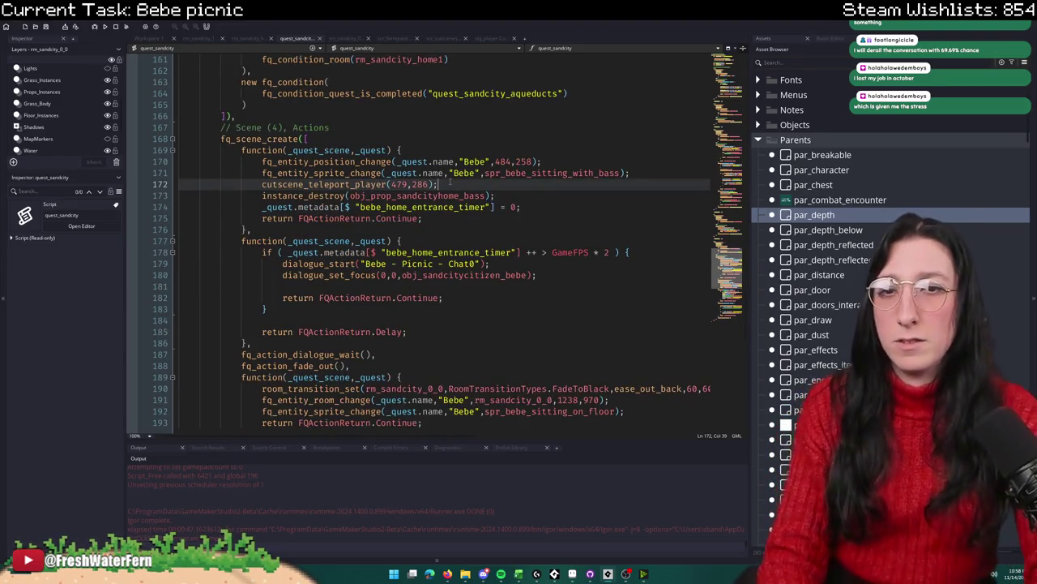
Step: Insert cutscene_setup_player(spr_player_idle_up,90); after the teleport line and save quest_sandcity
key("Return")
type("cutscene_")
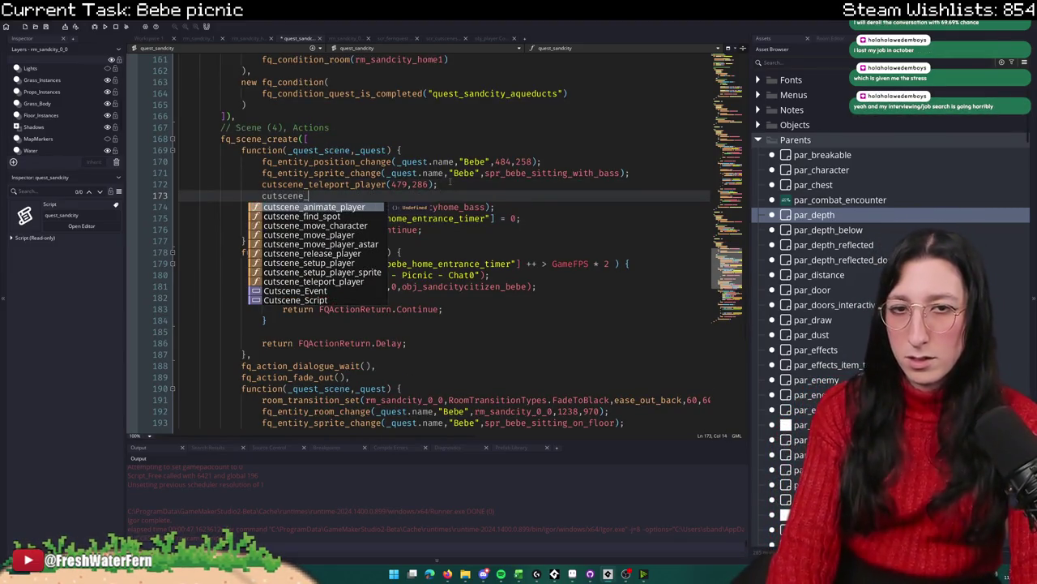
type("set")
key("Return")
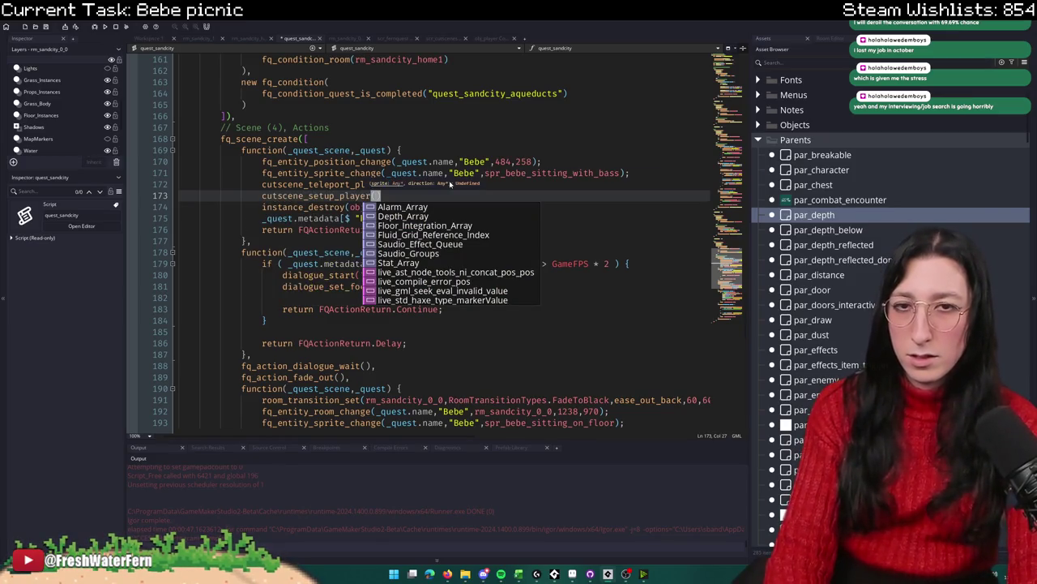
type("spr_idle_")
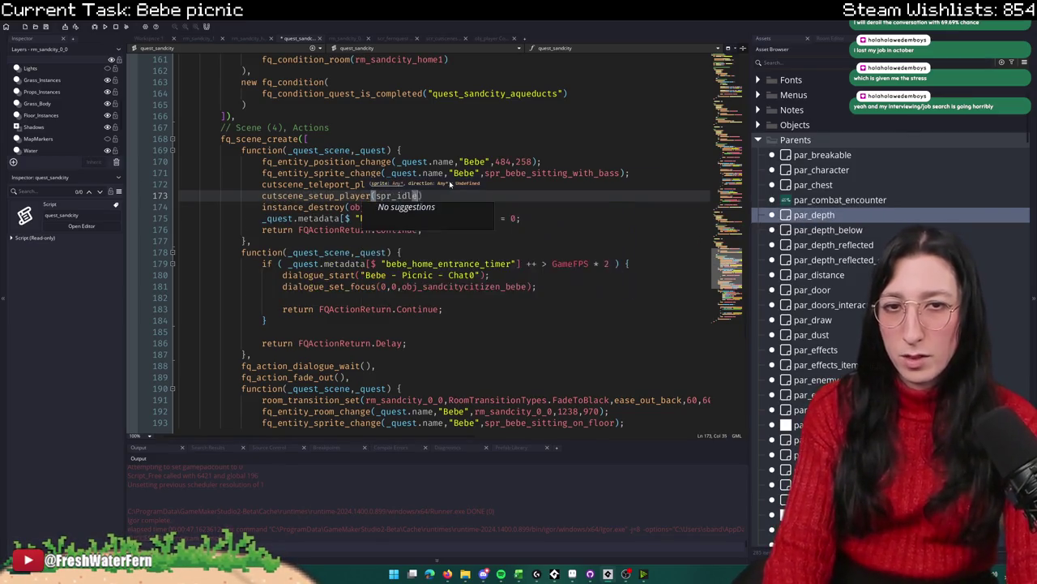
key("BackSpace")
key("BackSpace")
key("BackSpace")
type("player_idl")
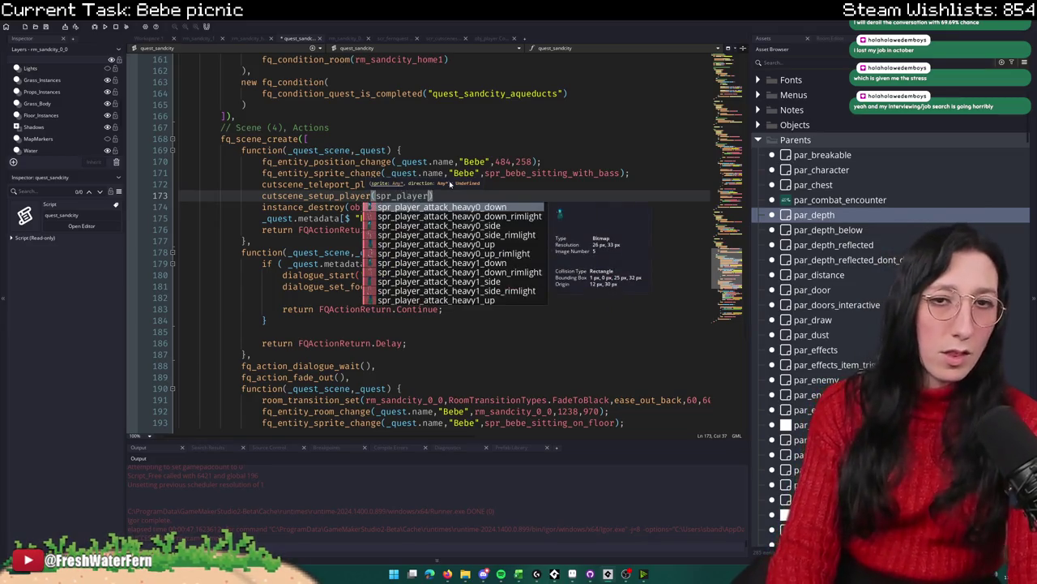
type("e_up,90")
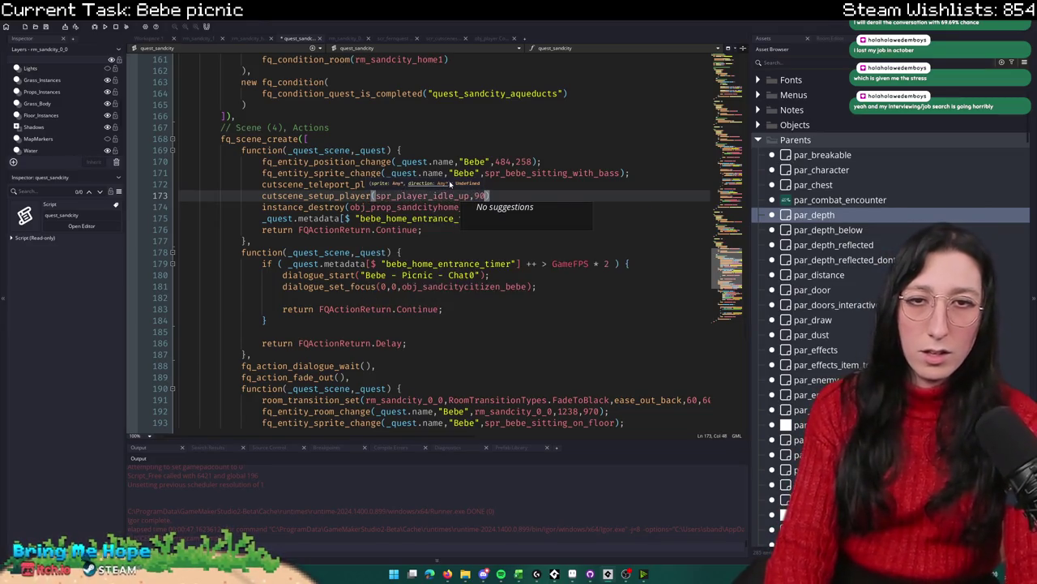
type(");")
key("ctrl+s")
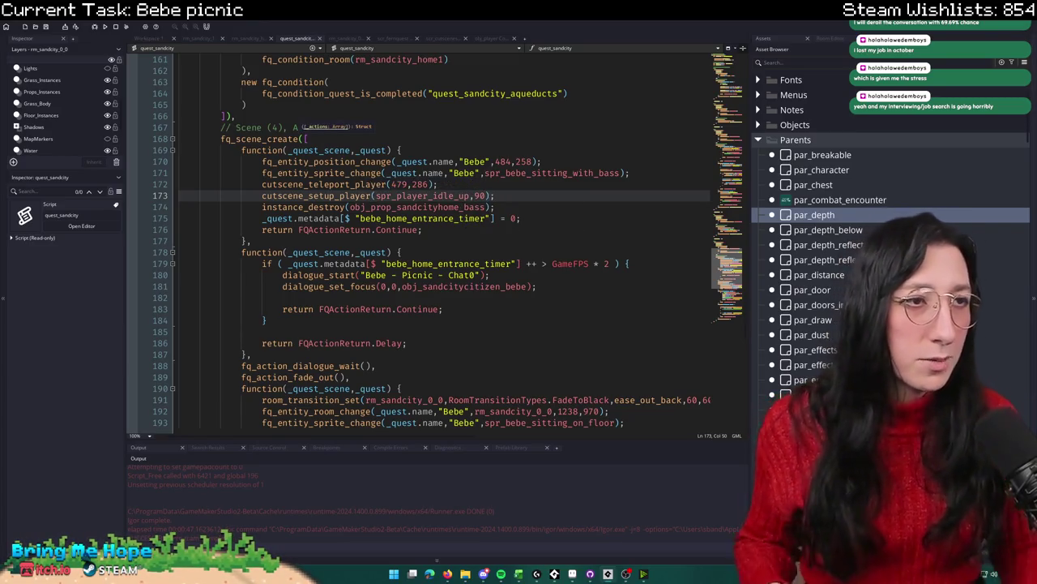
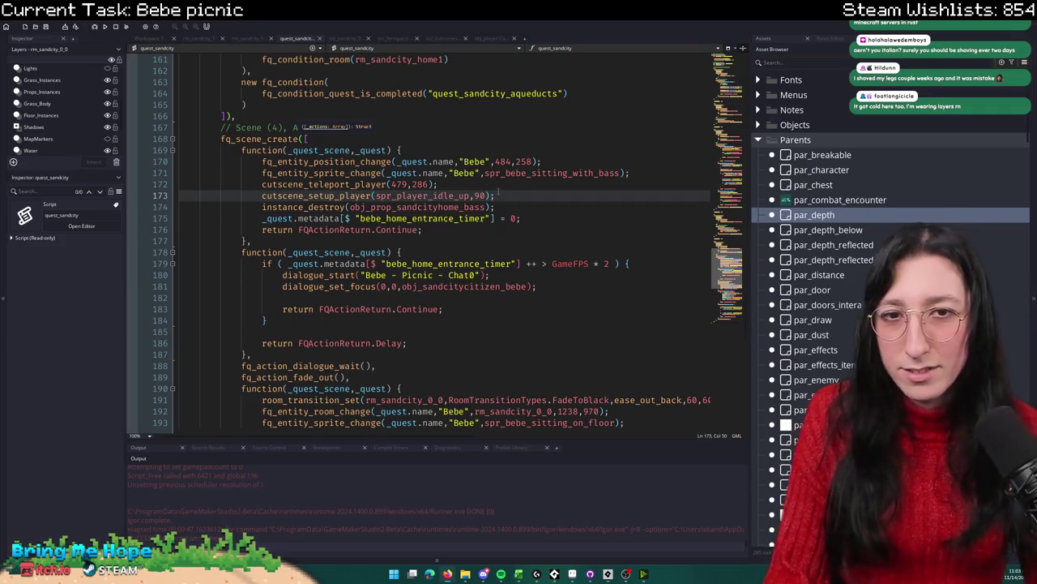
Step: Review the quest_sandcity picnic code around the sitting_on_floor sprite line 209
key("Left")
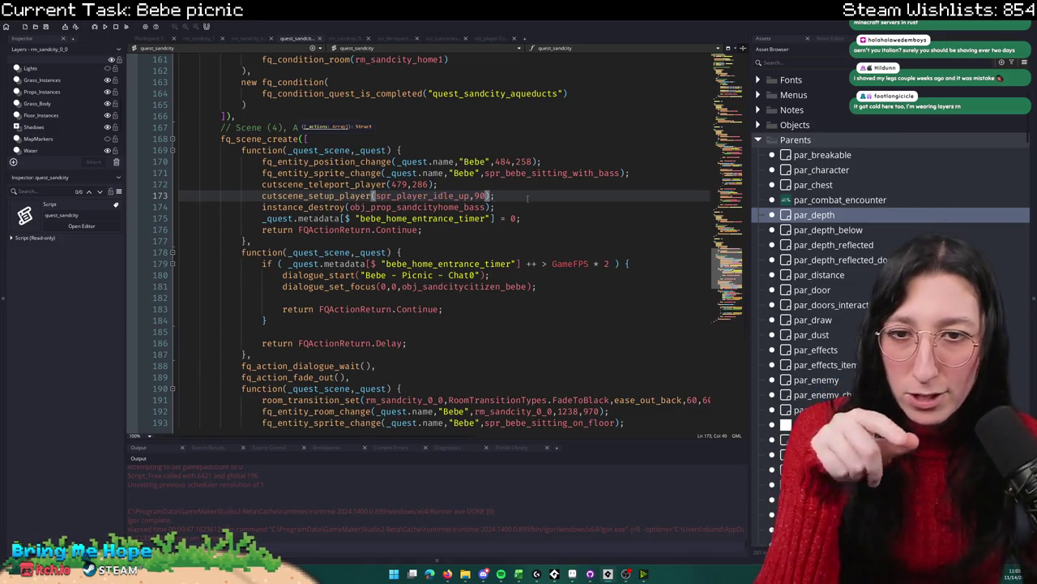
scroll(528, 198, "down", 8)
scroll(469, 223, "down", 8)
scroll(469, 223, "up", 19)
scroll(473, 219, "up", 8)
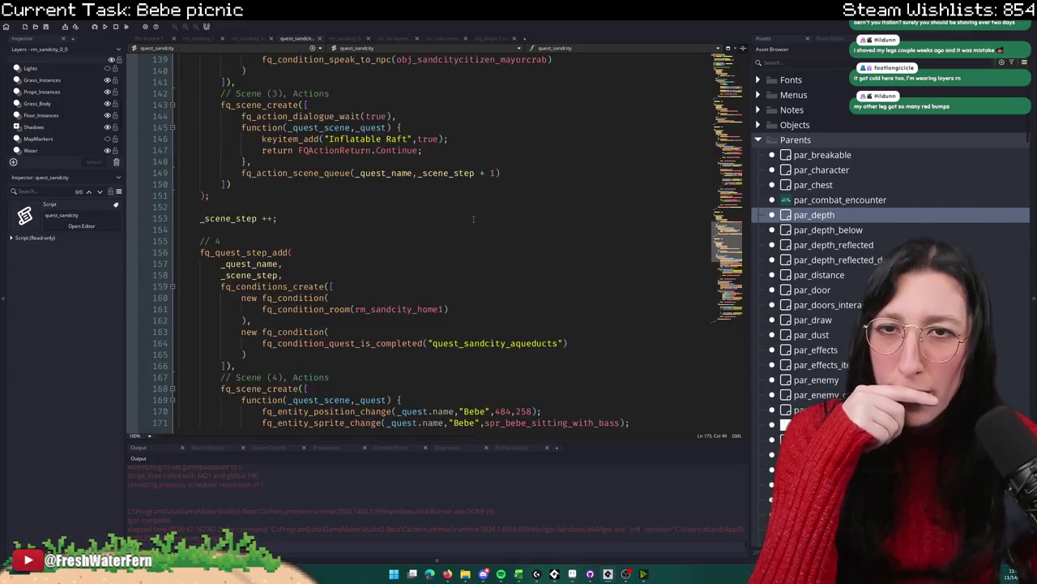
scroll(473, 218, "down", 8)
scroll(487, 308, "down", 10)
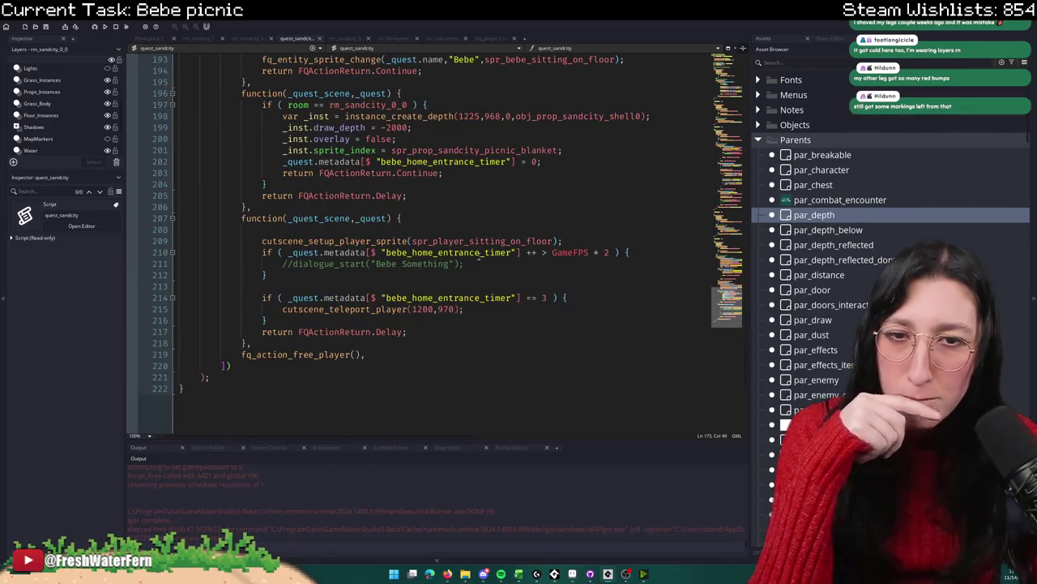
left_click(526, 241)
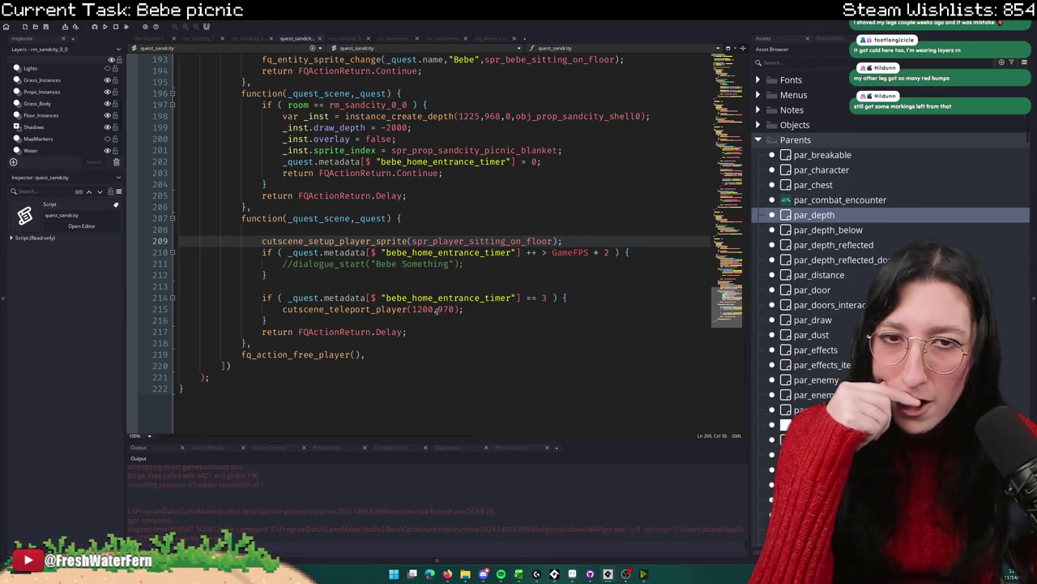
Step: Add show_message("Hewwooo"); on empty line 208 and run the game with F5
mouse_move(508, 232)
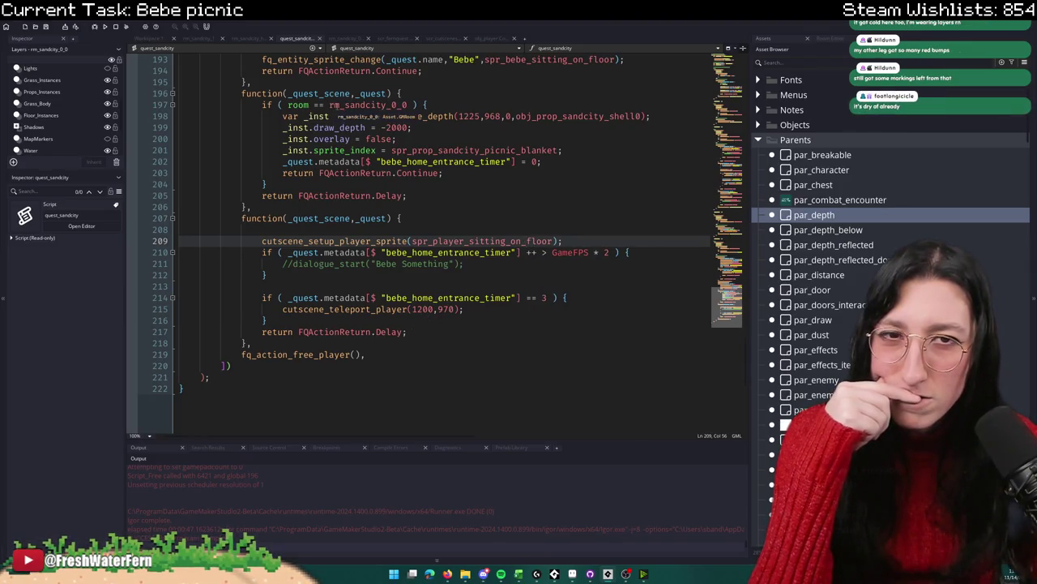
left_click(563, 230)
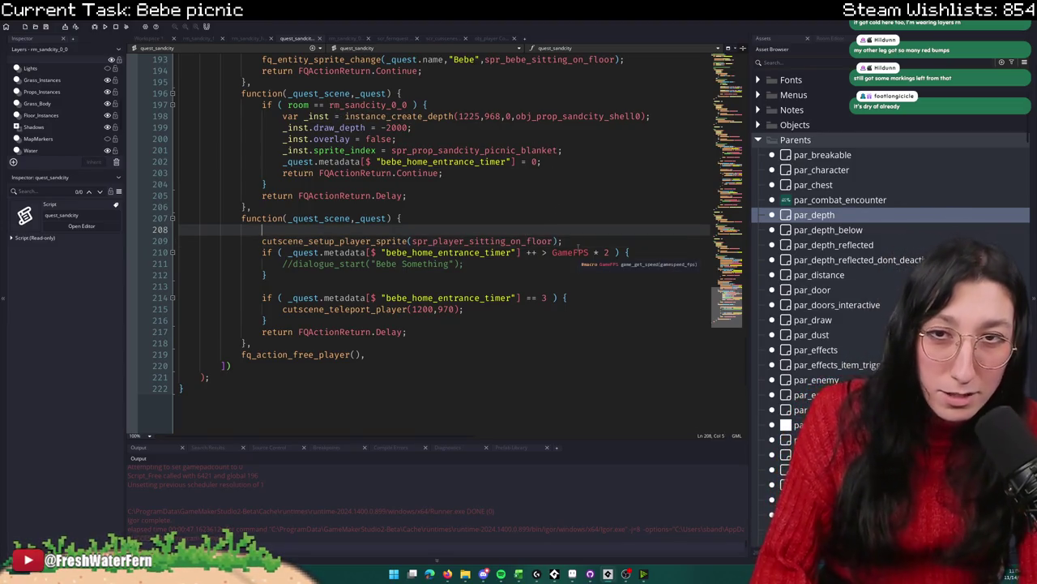
type("show_message(")
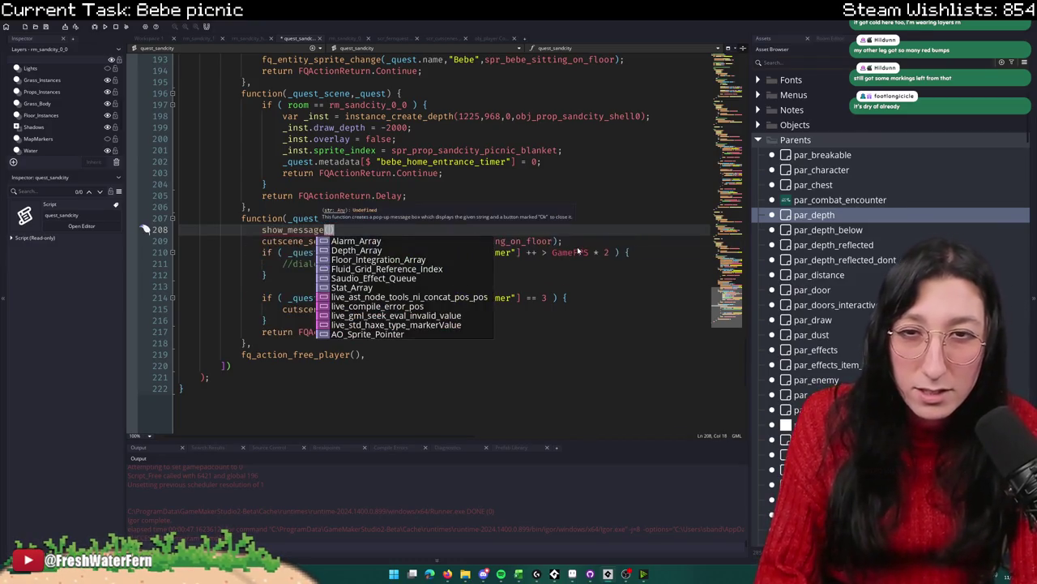
type("\"TEST\"")
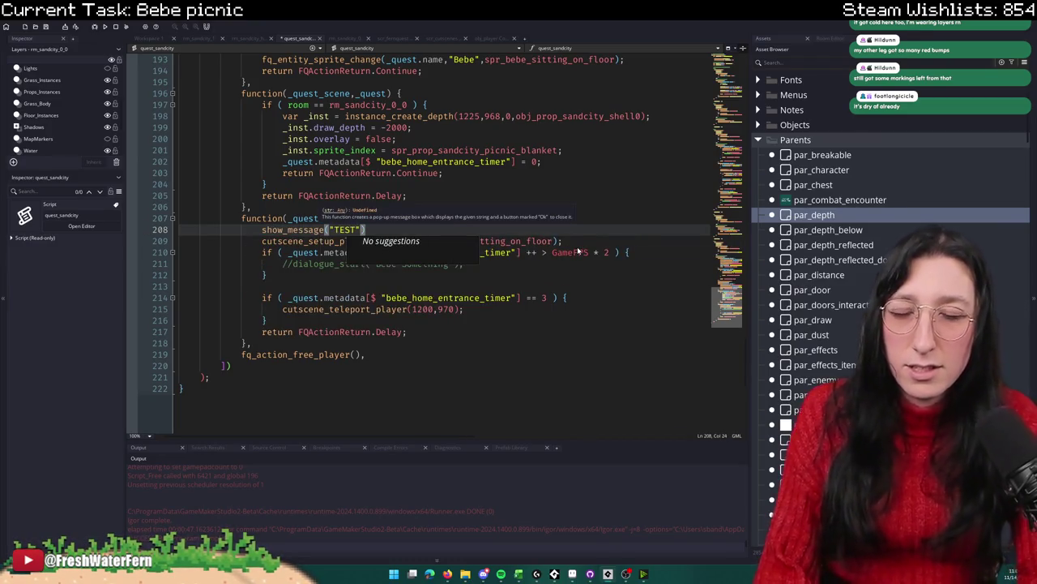
key("BackSpace")
key("BackSpace")
key("BackSpace")
type("Hewwooo")
key("Escape")
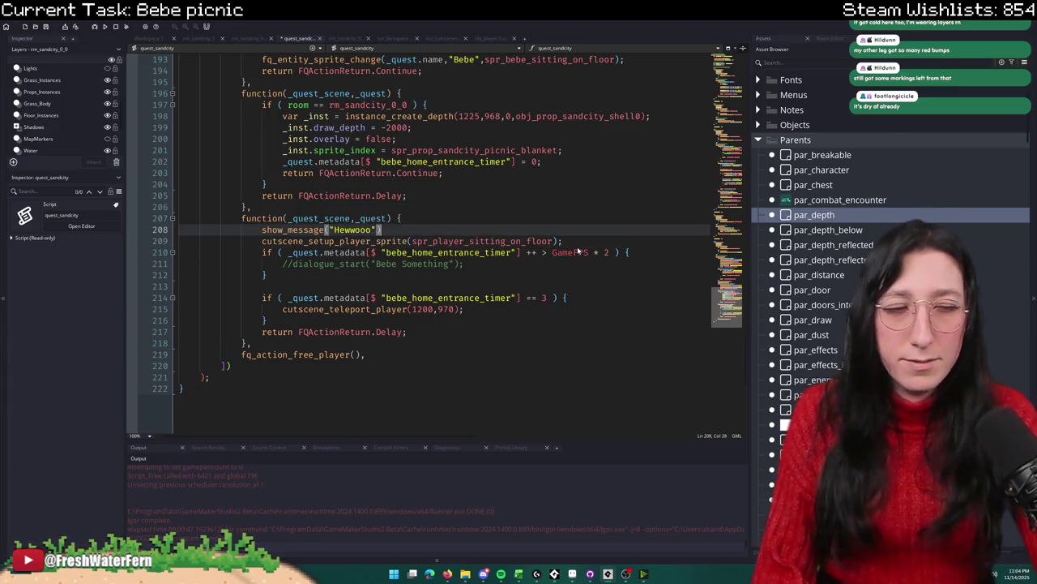
type(";")
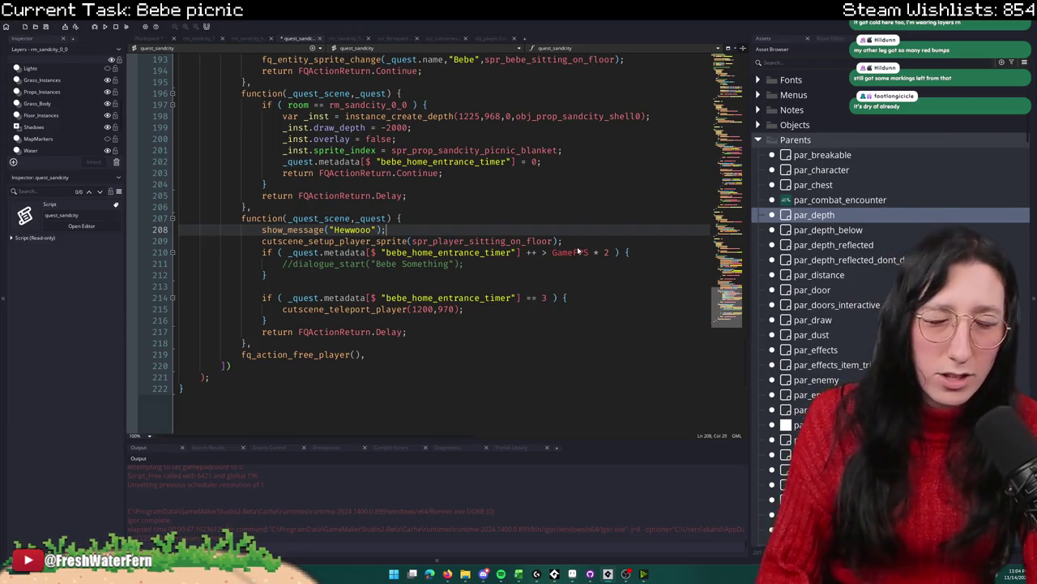
key("F5")
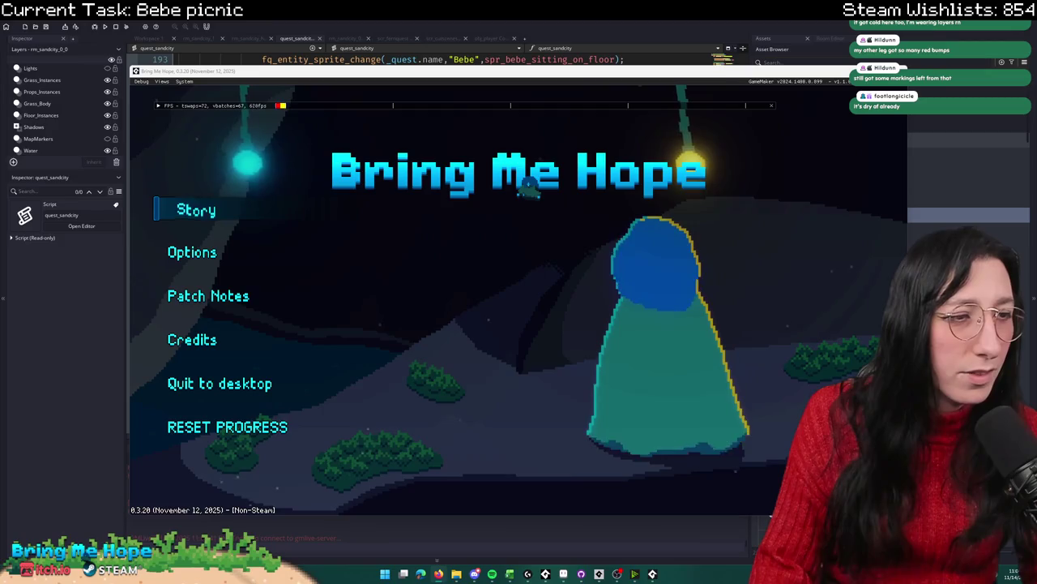
Step: While the game loads to its title menu, check the luffa sponge search results, then close that tab
key("alt+Tab")
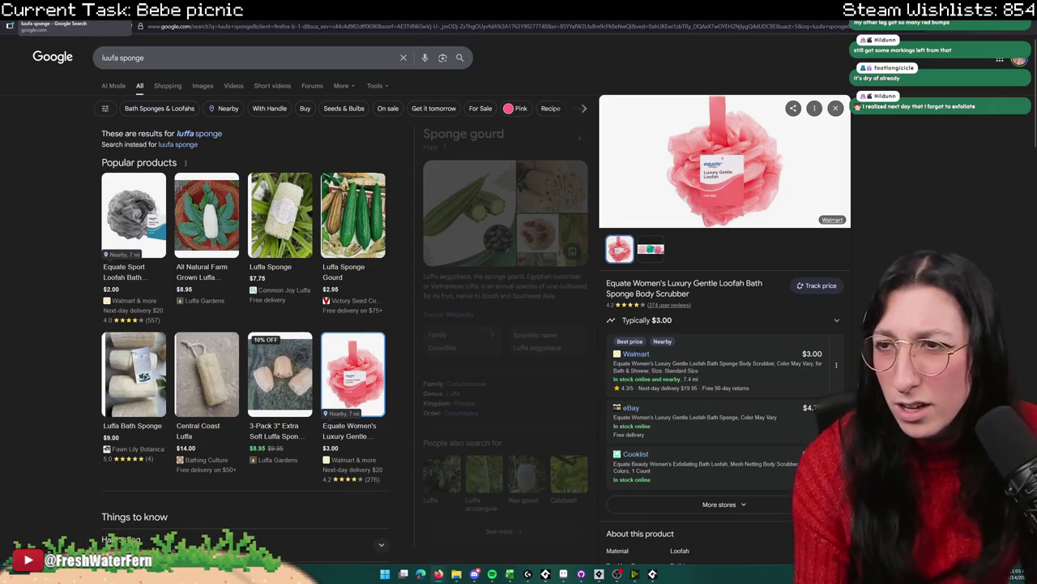
key("ctrl+w")
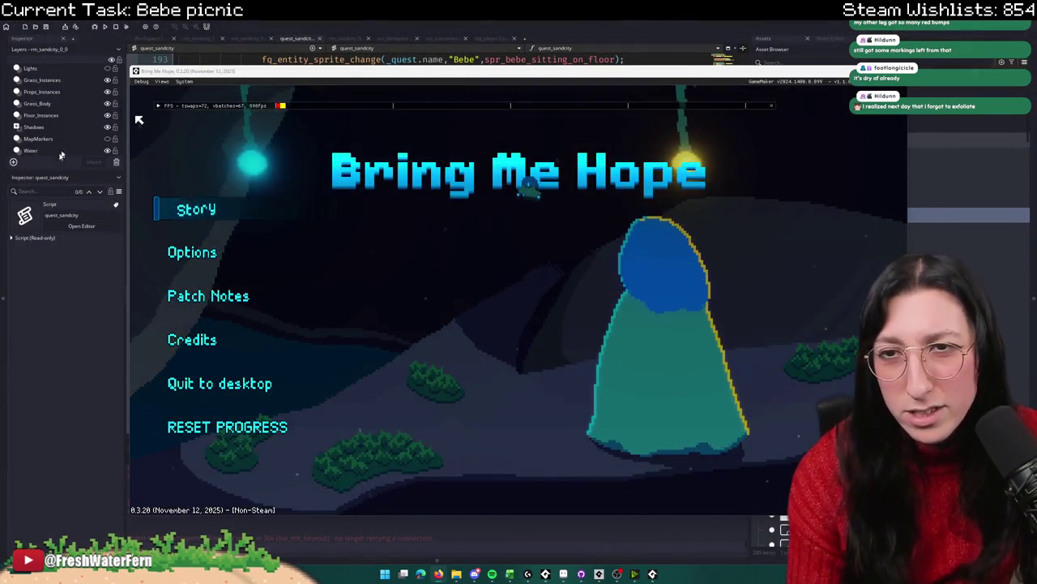
Step: Start a new Story and walk the player from the fountain into Bebe's home
key("Return")
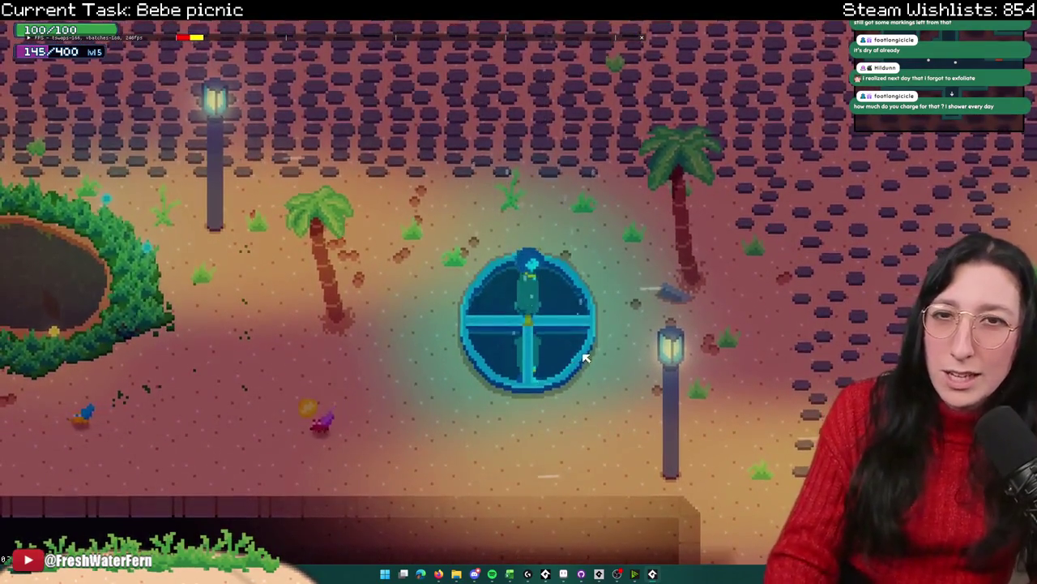
key("w")
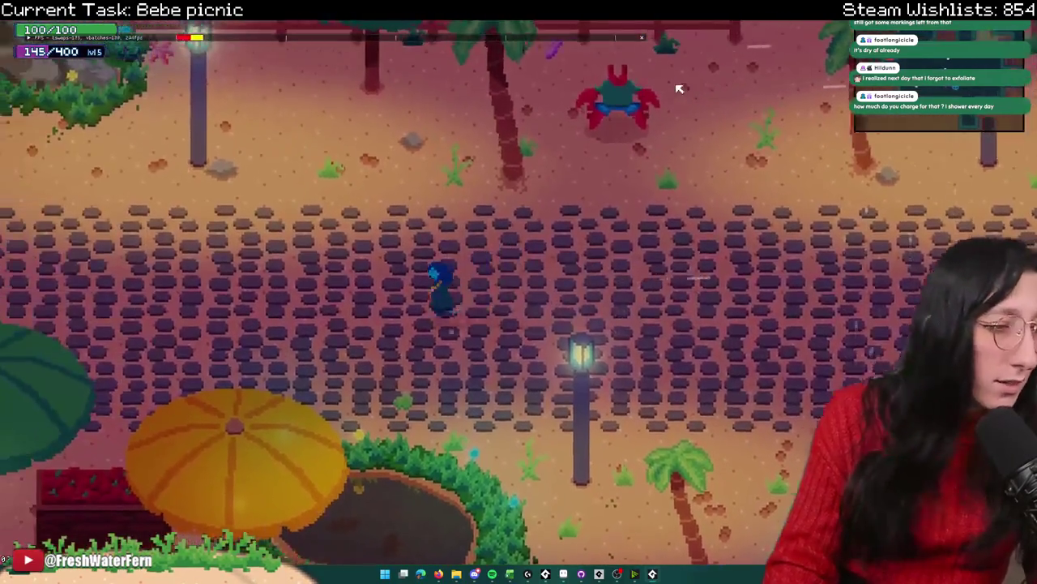
key("a")
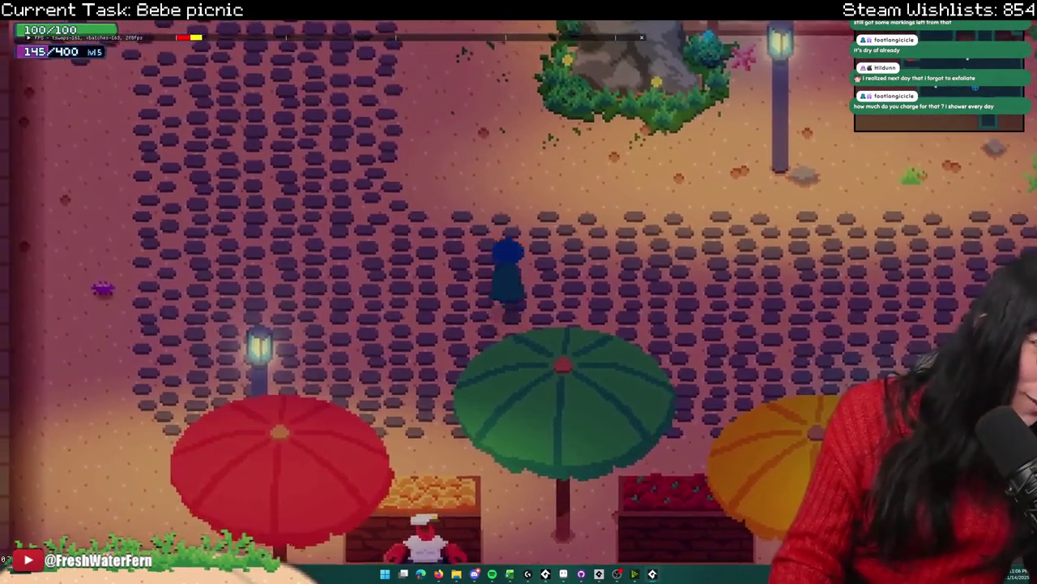
key("w")
key("w")
key("a")
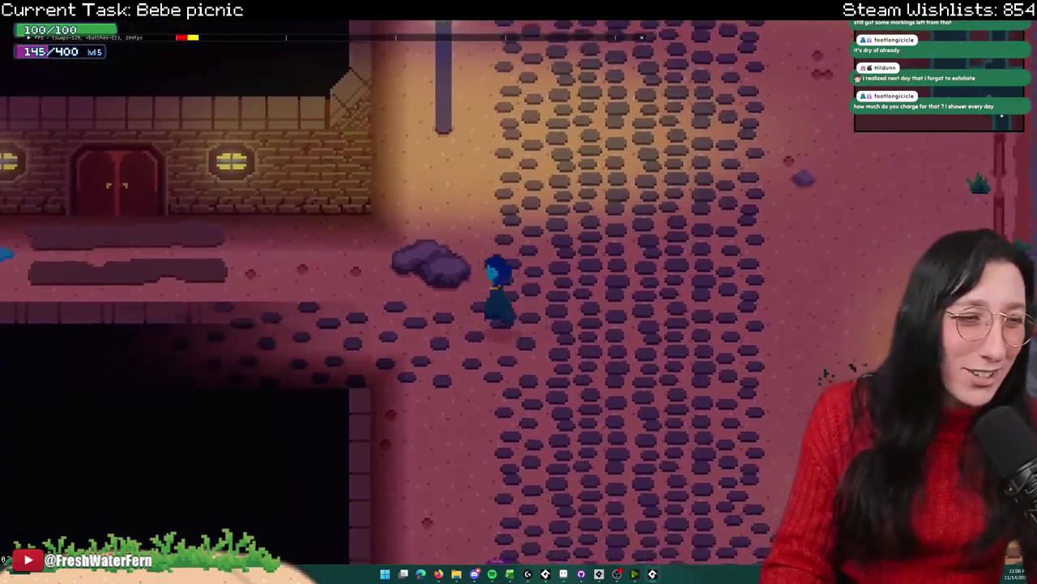
key("a")
key("w")
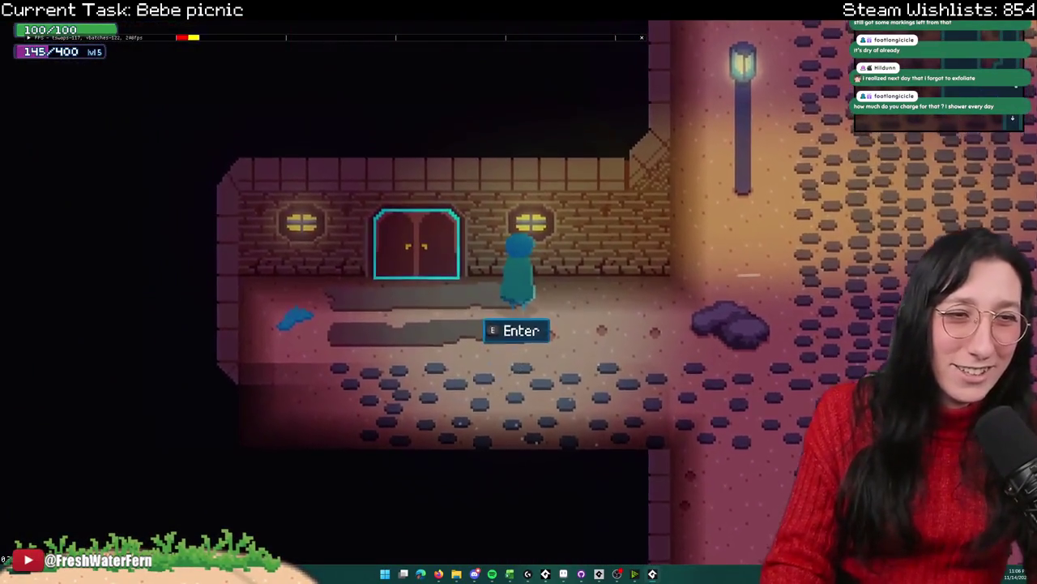
key("e")
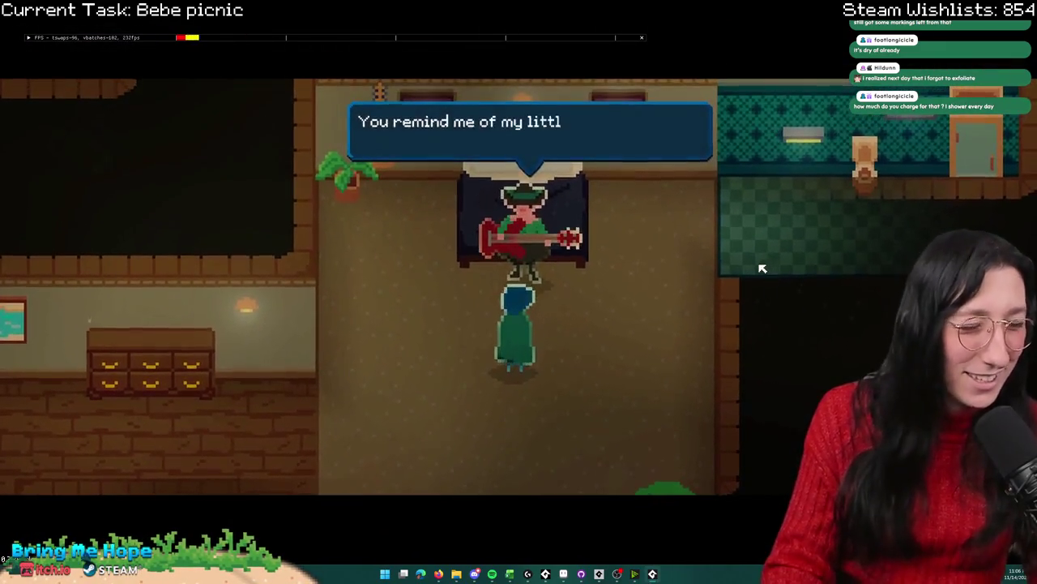
Step: Advance Bebe's dialogue, dismiss both Hewwooo pop-ups at the beach, then close the game
key("e")
key("e")
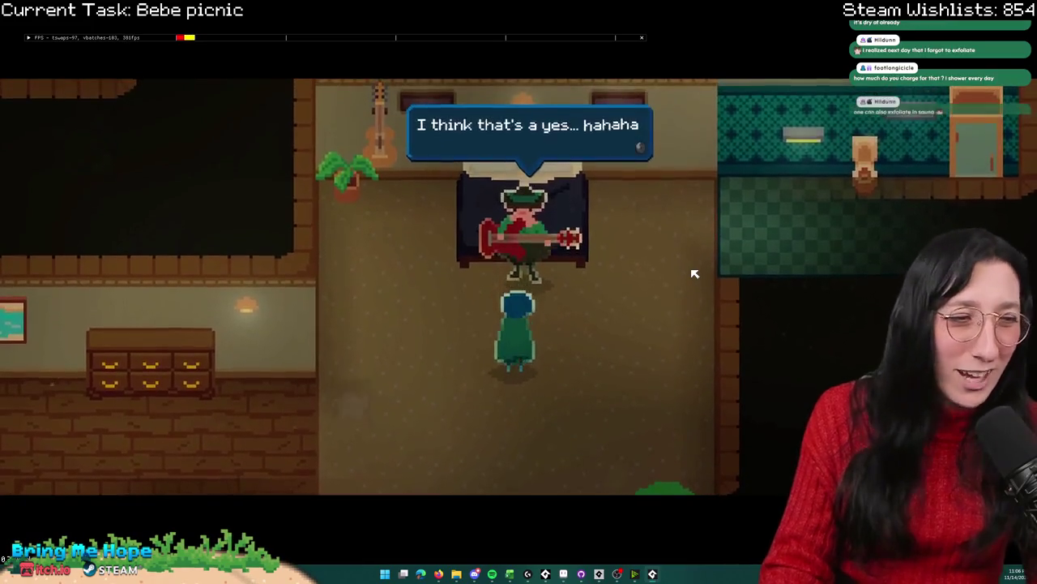
key("e")
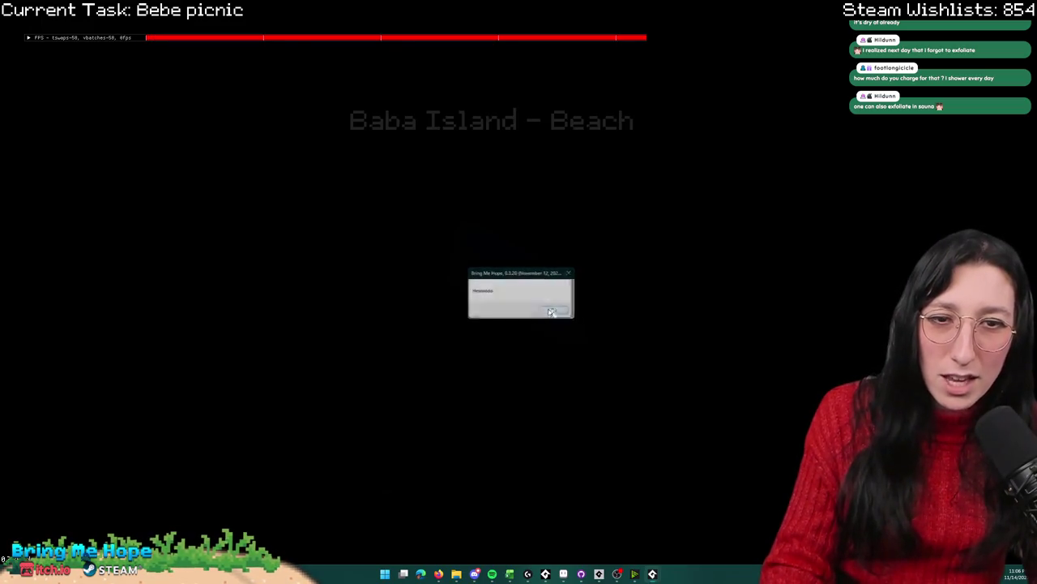
left_click(546, 306)
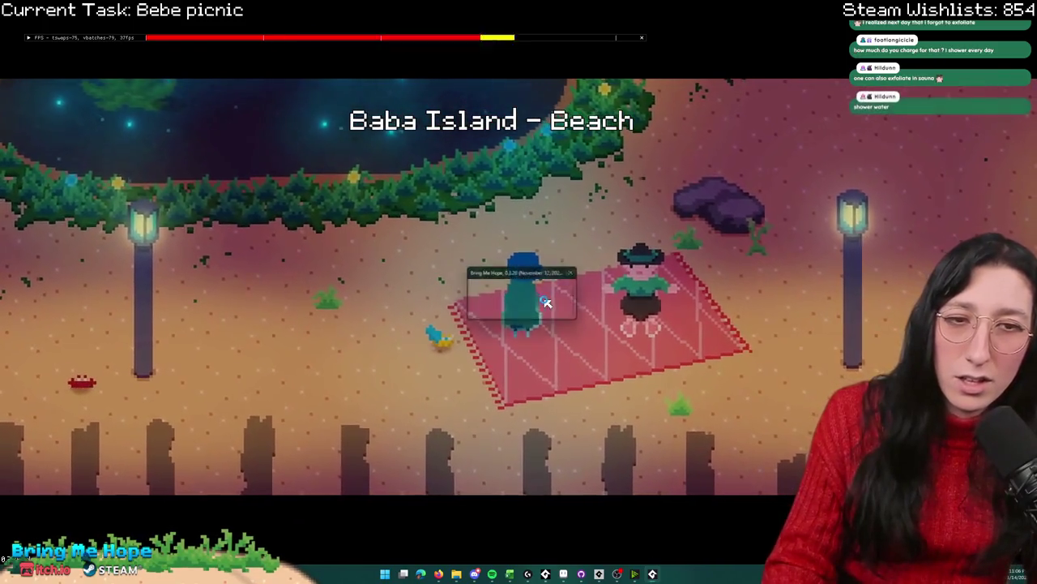
left_click(547, 304)
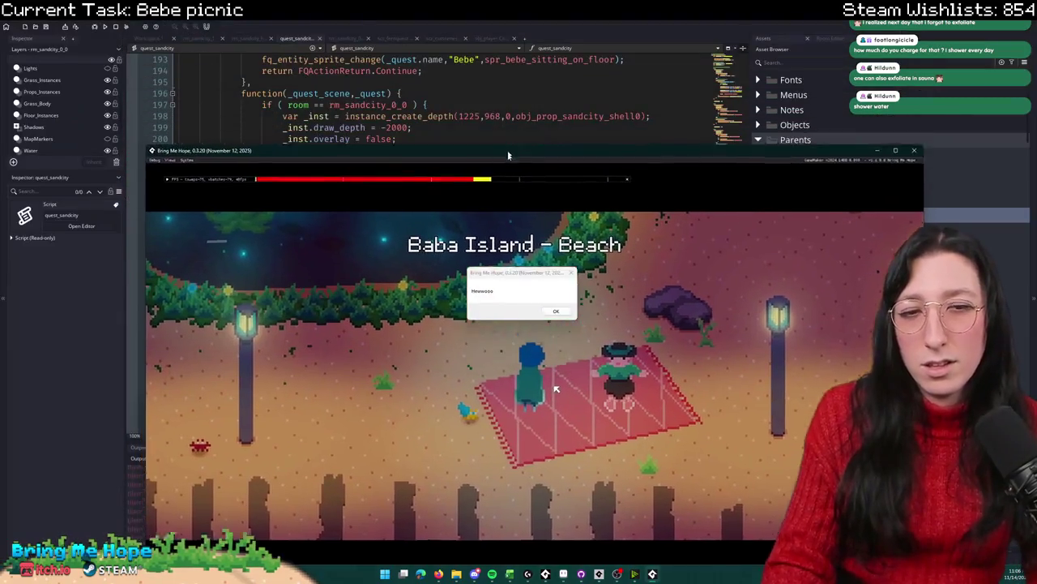
left_click_drag(508, 155, 513, 187)
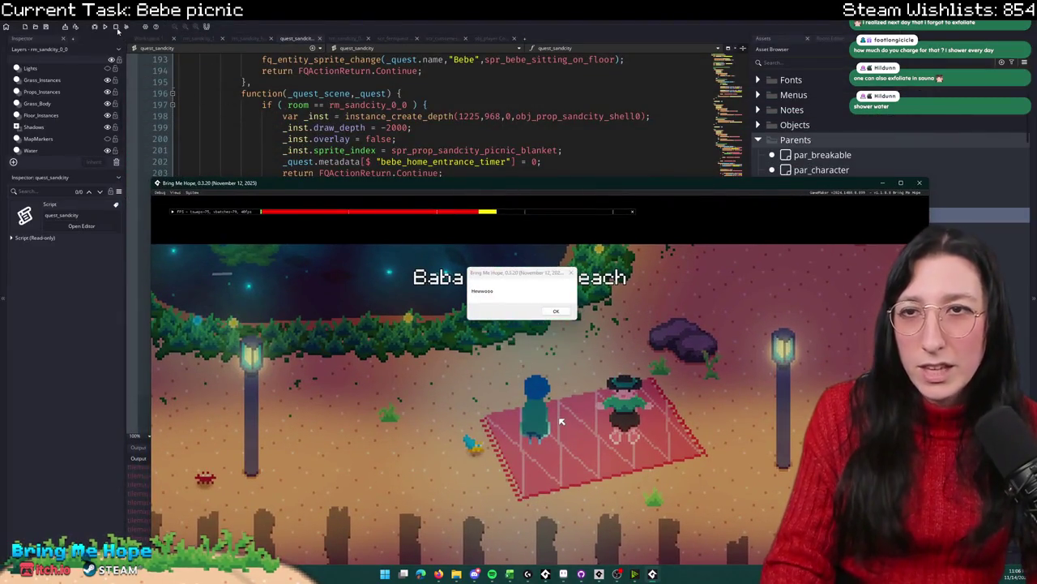
left_click(118, 31)
Step: Delete the debug show_message line and inspect cutscene_setup_player_sprite's definition
left_click_drag(479, 230, 479, 224)
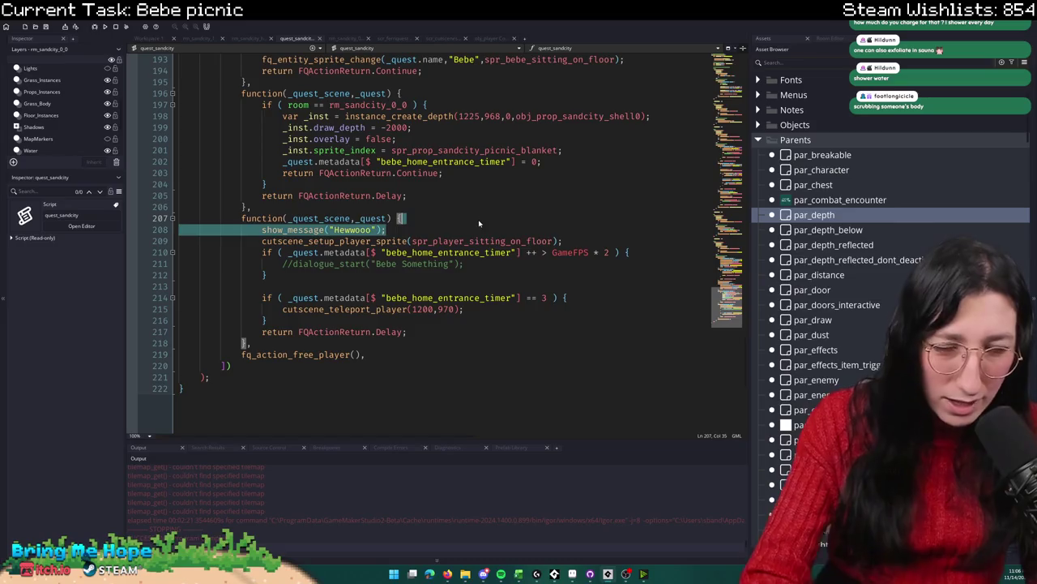
key("BackSpace")
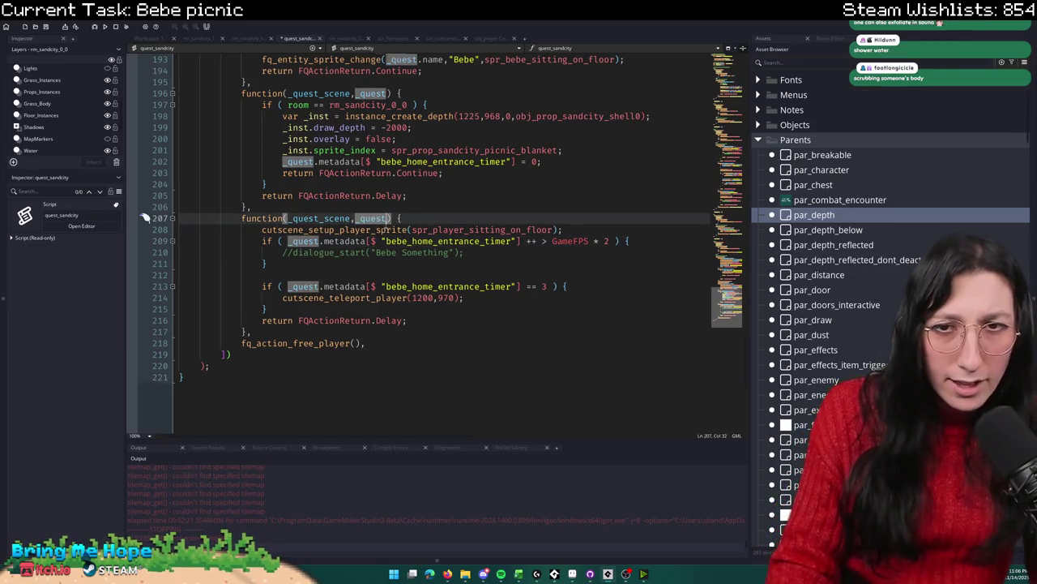
middle_click(373, 229)
left_click(272, 105)
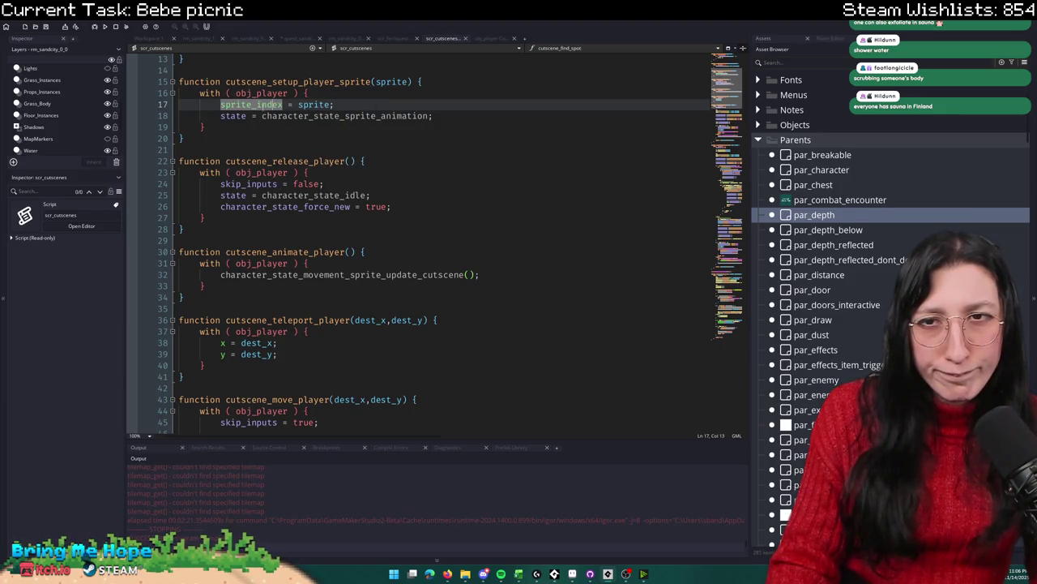
left_click(267, 93)
Step: Search the assets for obj_pla and open obj_player's code in Workspace 1
left_click(139, 40)
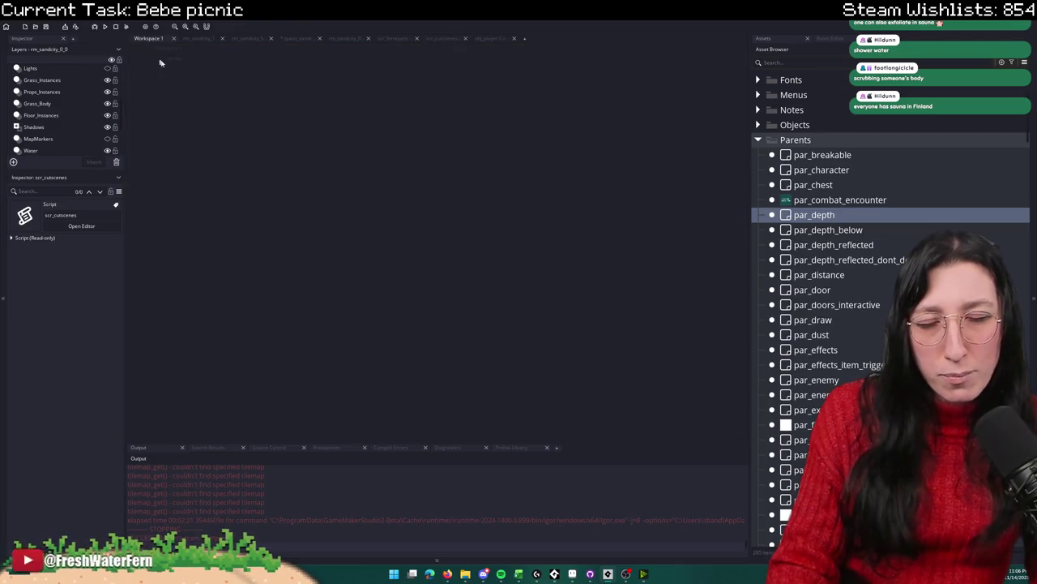
key("ctrl+t")
type("i")
key("BackSpace")
type("obj_pla")
key("Down")
key("Down")
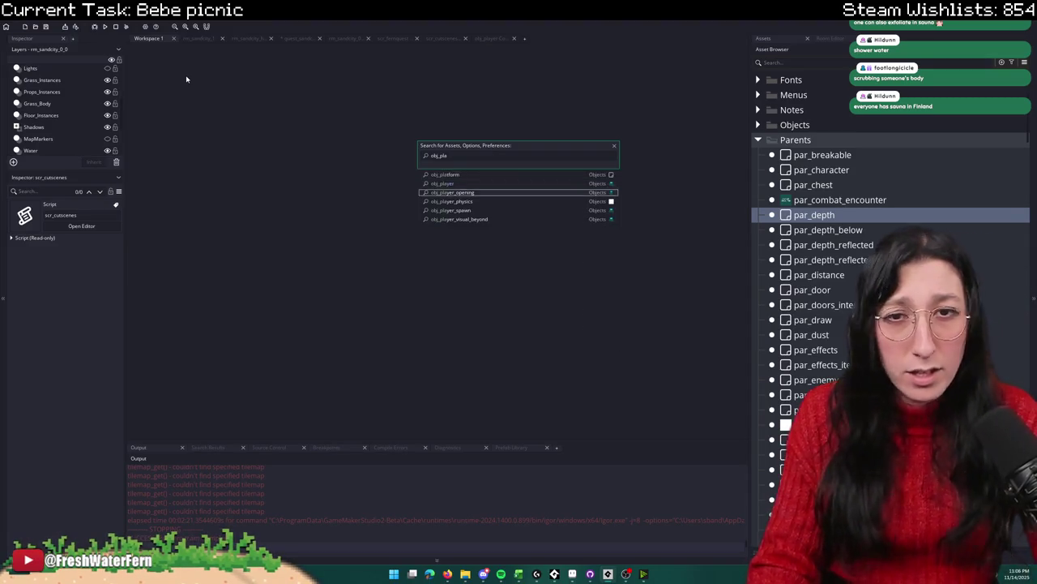
key("Up")
key("Return")
Step: Check character_state_sprite_animation's definition, then bring back obj_player's Draw event code
left_click(254, 173)
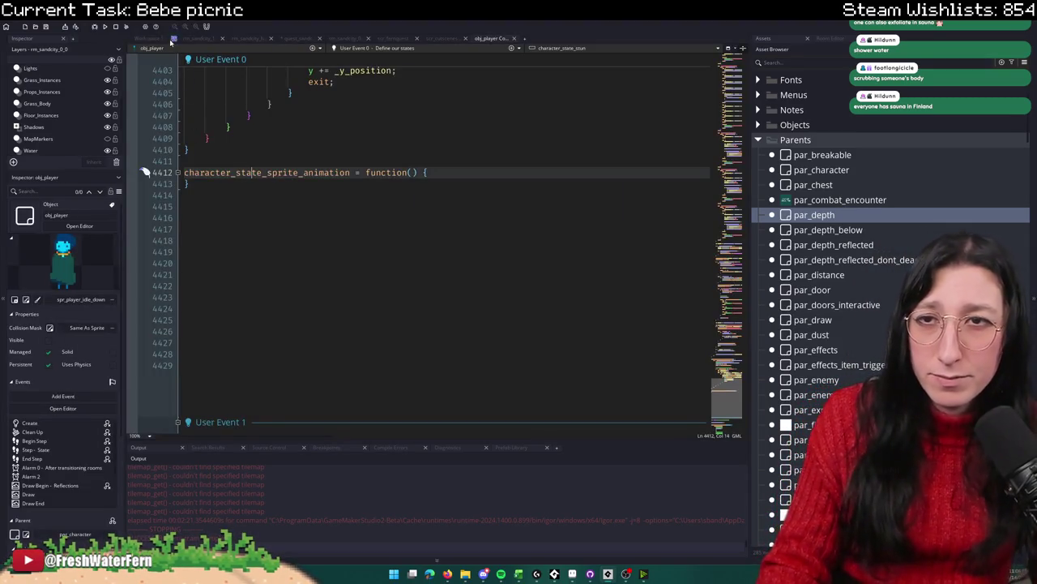
left_click(160, 41)
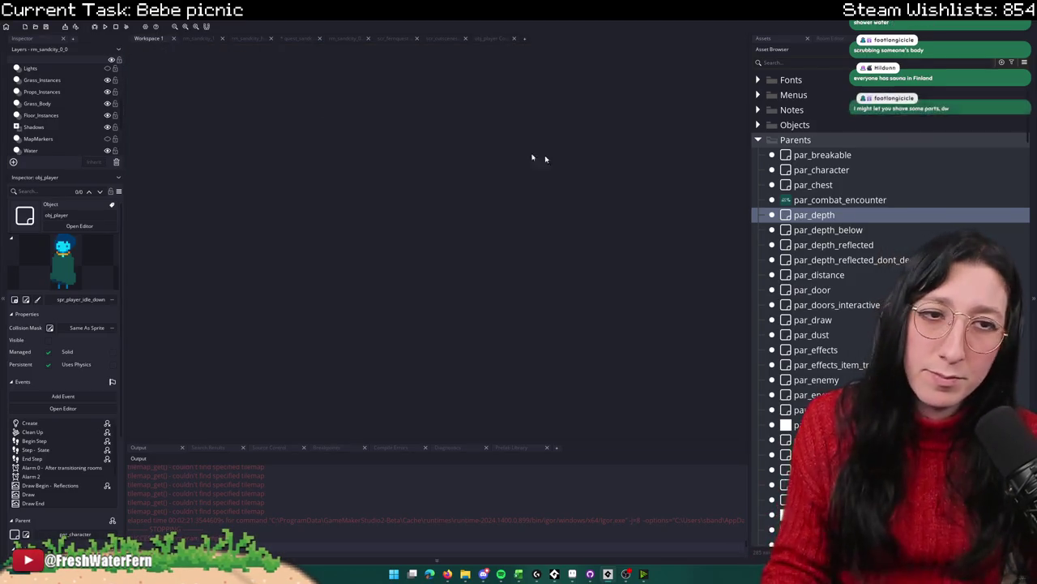
left_click(482, 39)
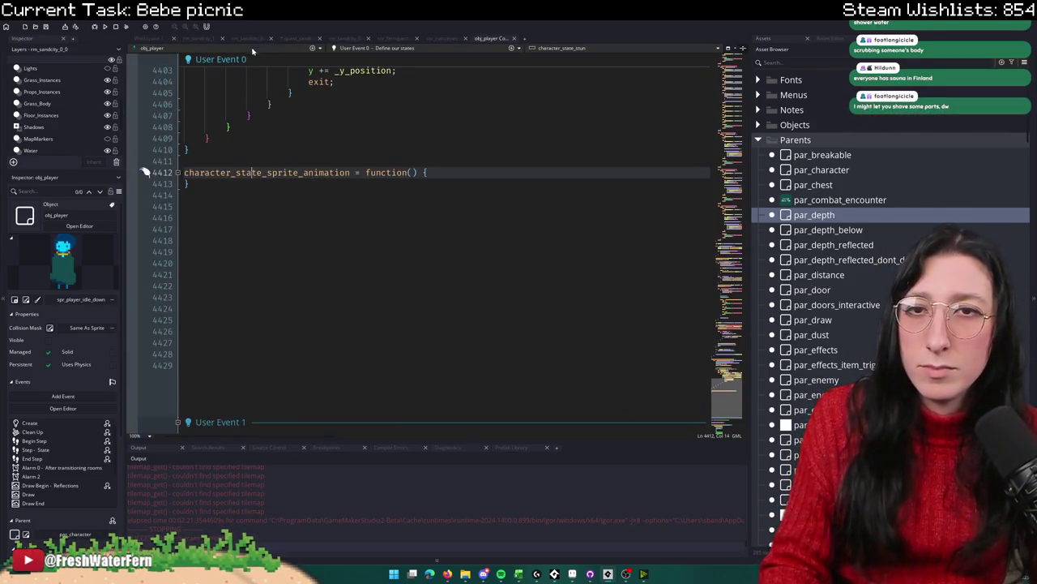
left_click(345, 39)
left_click(479, 38)
Step: Read obj_player's Draw event, highlighting the other uses of image_frame and sprite_index
left_click(340, 48)
left_click(385, 90)
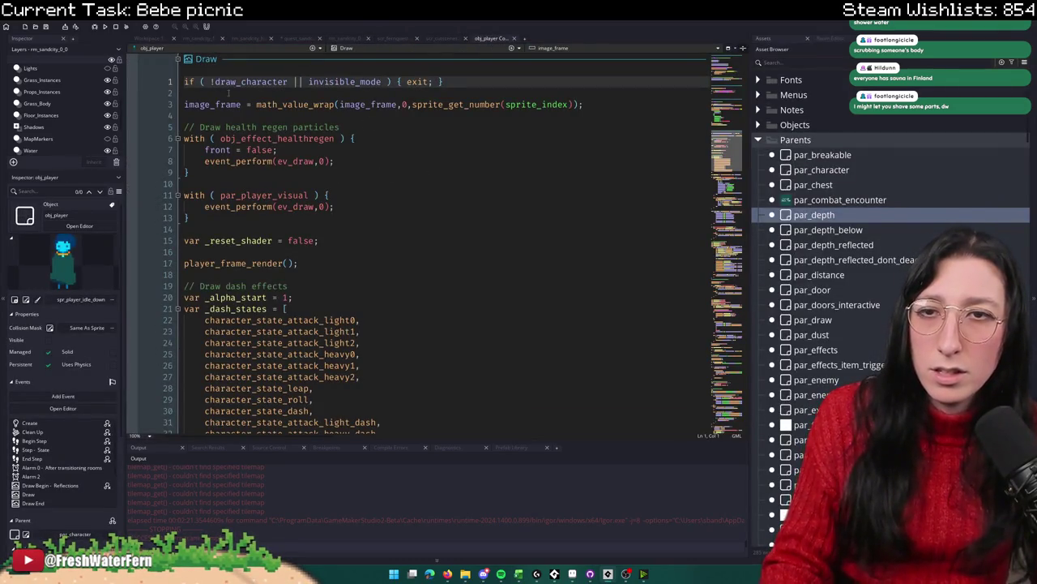
double_click(213, 104)
scroll(422, 121, "down", 8)
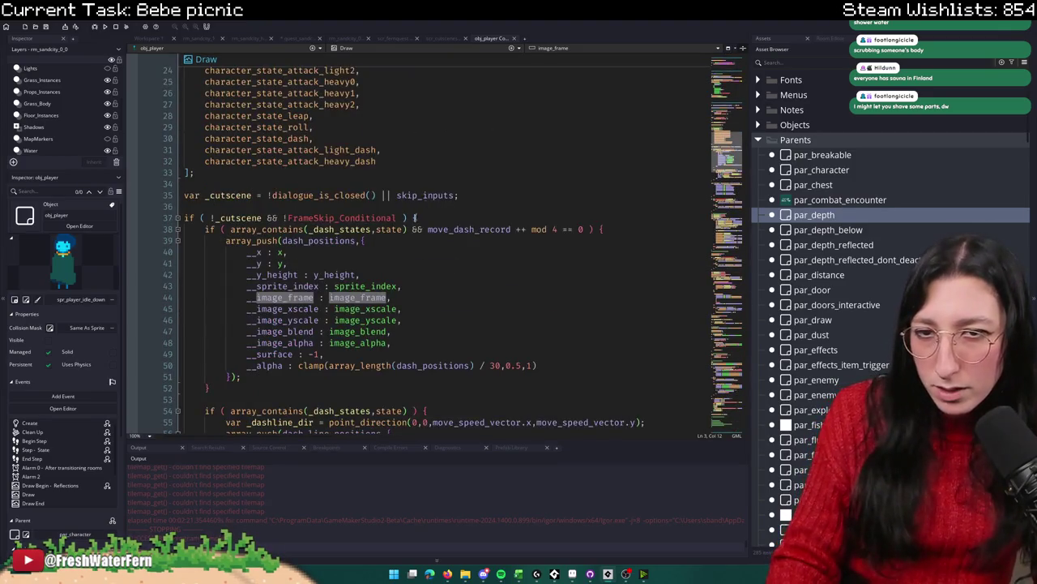
scroll(423, 208, "down", 8)
scroll(389, 163, "up", 2)
double_click(363, 82)
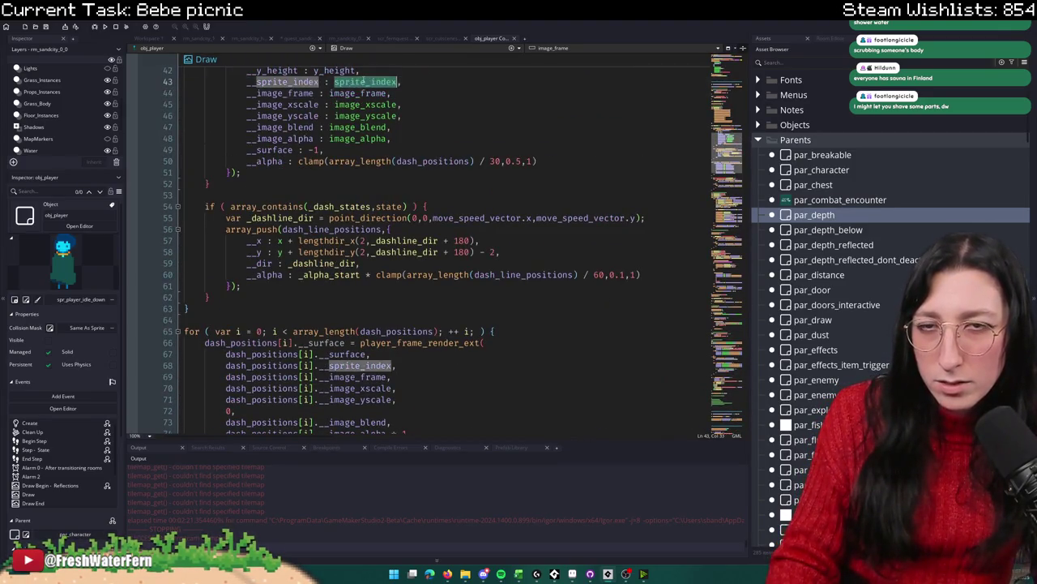
scroll(423, 247, "up", 6)
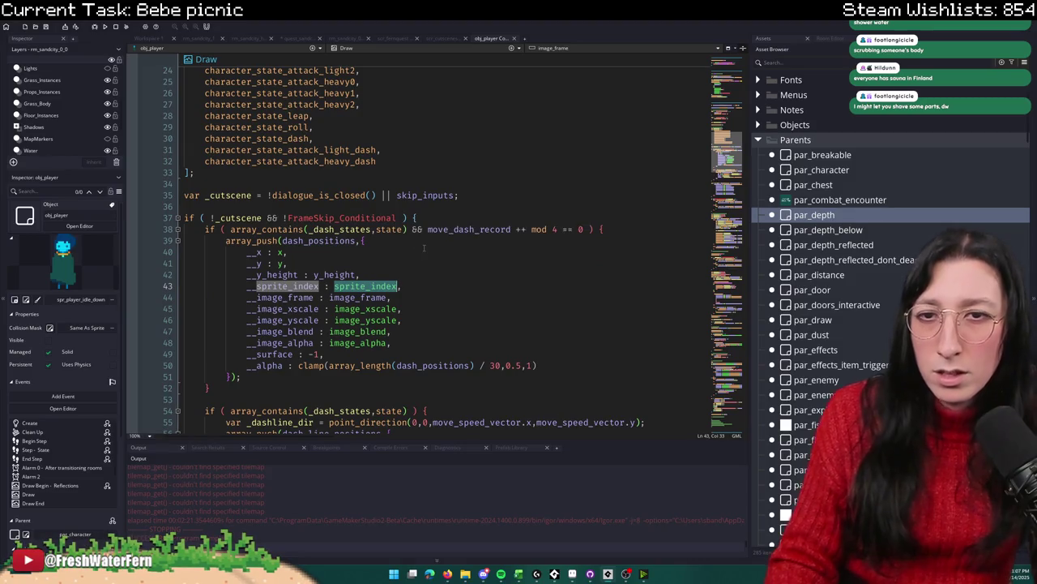
scroll(423, 248, "up", 2)
scroll(423, 239, "up", 4)
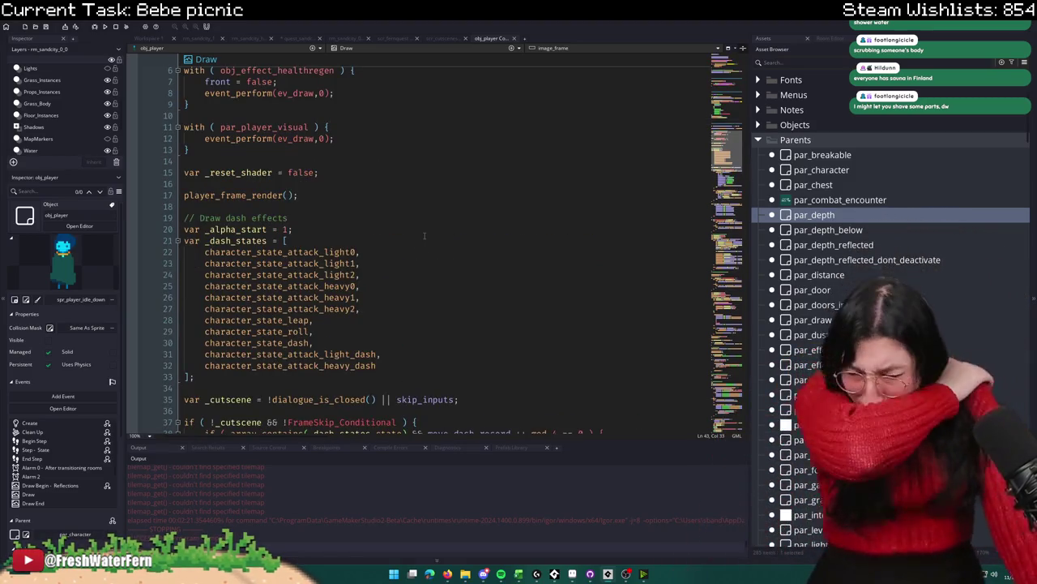
scroll(423, 236, "up", 5)
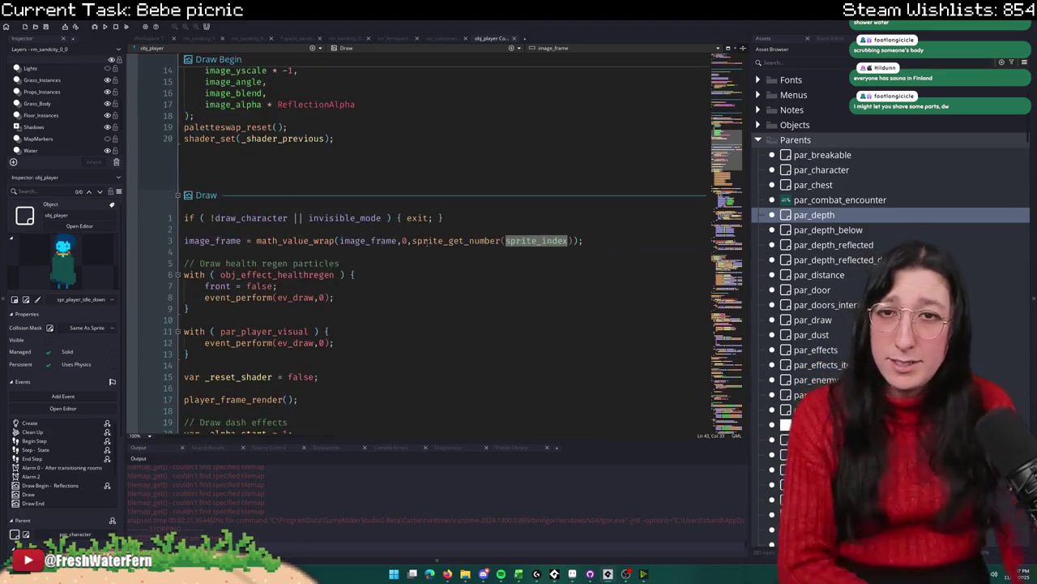
scroll(424, 244, "up", 4)
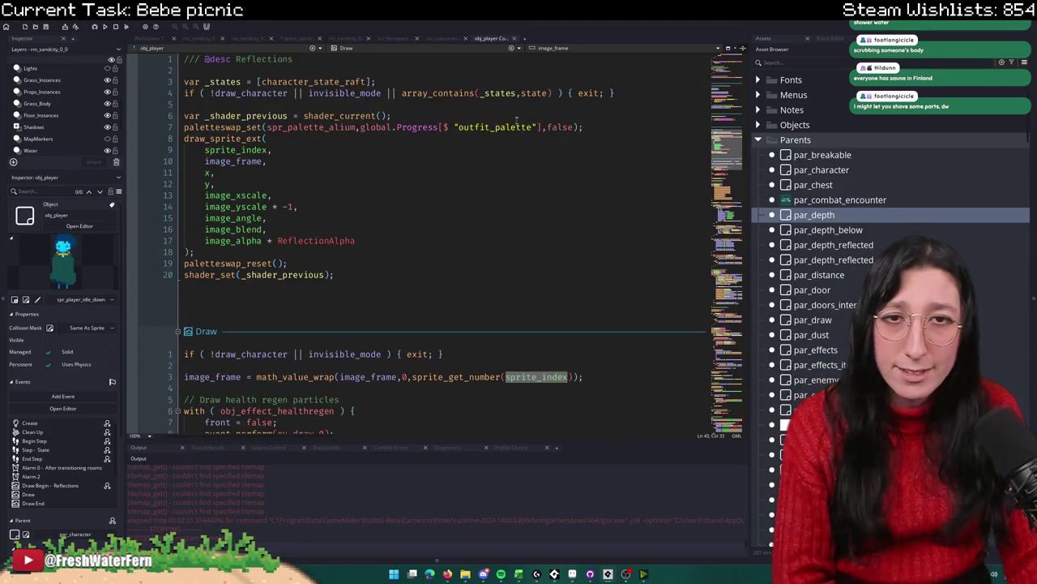
scroll(517, 116, "up", 4)
Step: Jump to obj_player's End Step event and scroll down to its alarm events
left_click(478, 50)
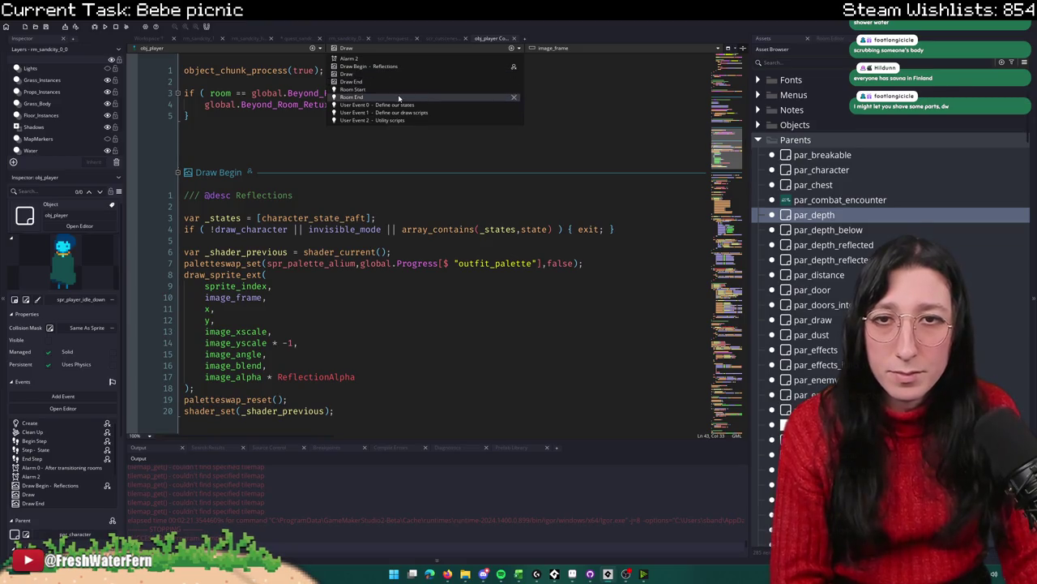
scroll(410, 82, "down", 2)
left_click(408, 79)
scroll(395, 188, "down", 15)
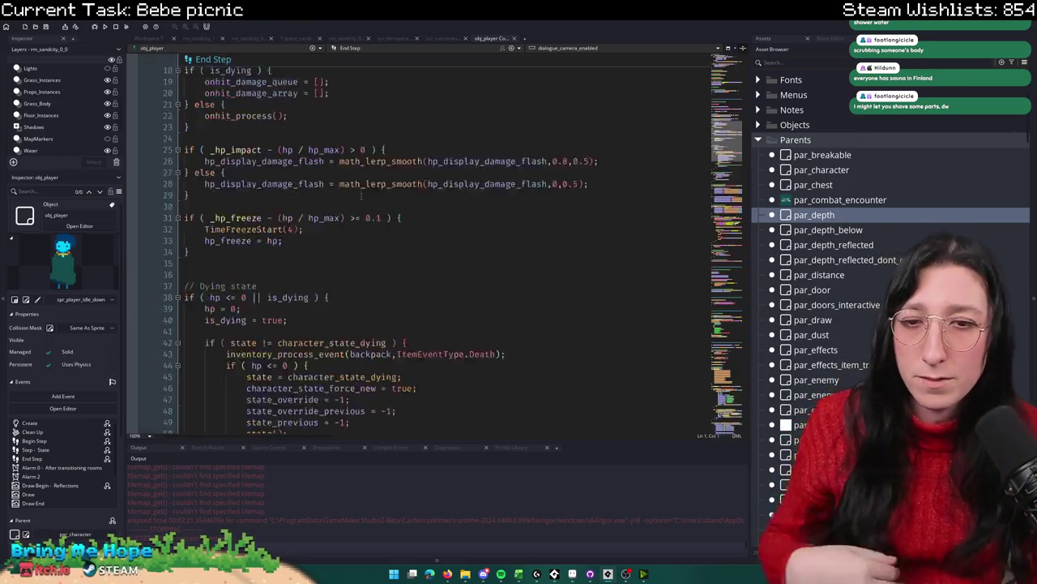
scroll(395, 188, "down", 15)
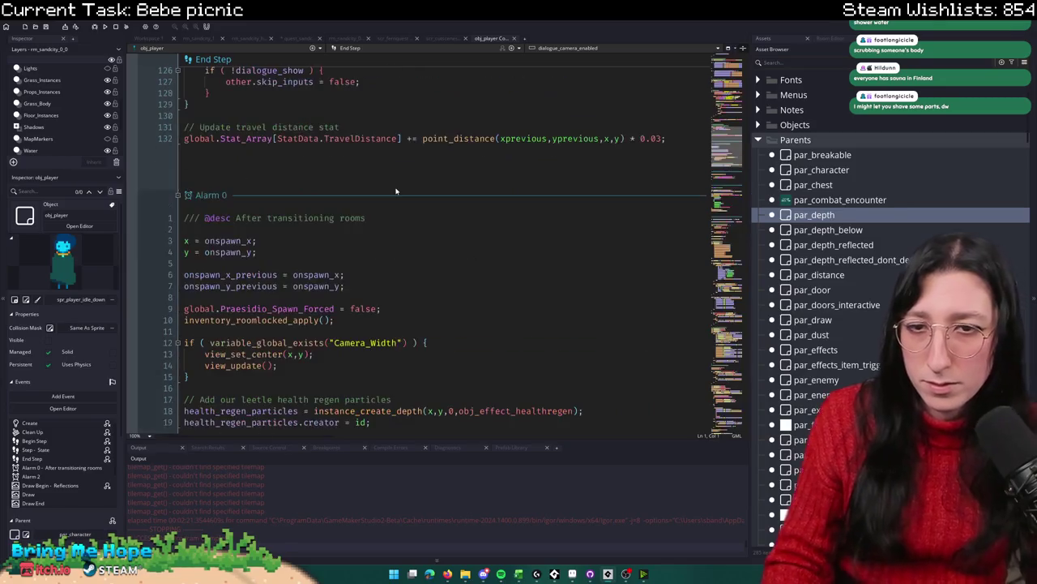
scroll(396, 190, "down", 5)
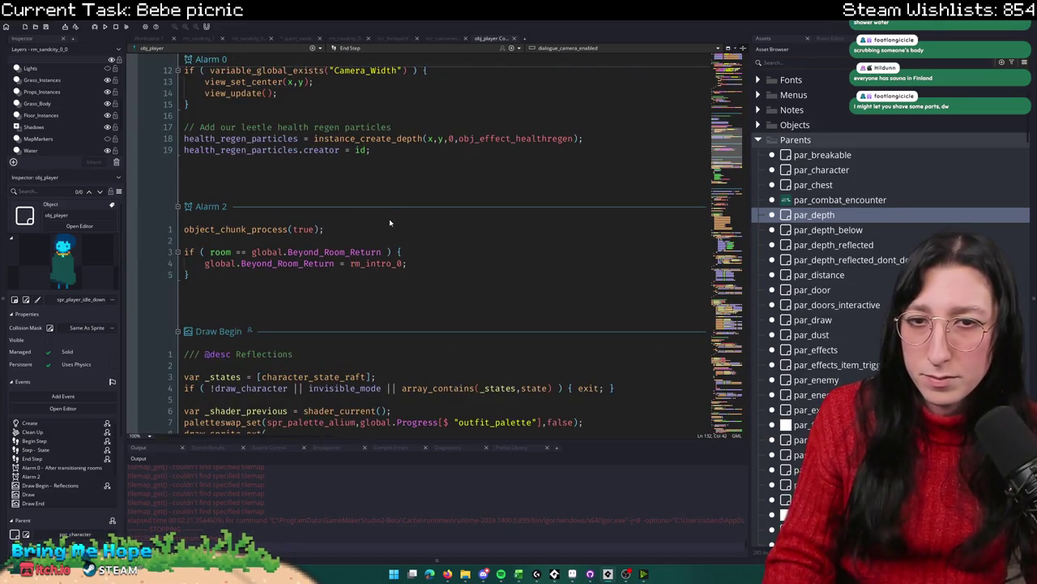
Step: Find all uses of Cutscene_Moved_Player and jump to the match in obj_player's Step event
key("ctrl+f")
type("Cutscene_Moved")
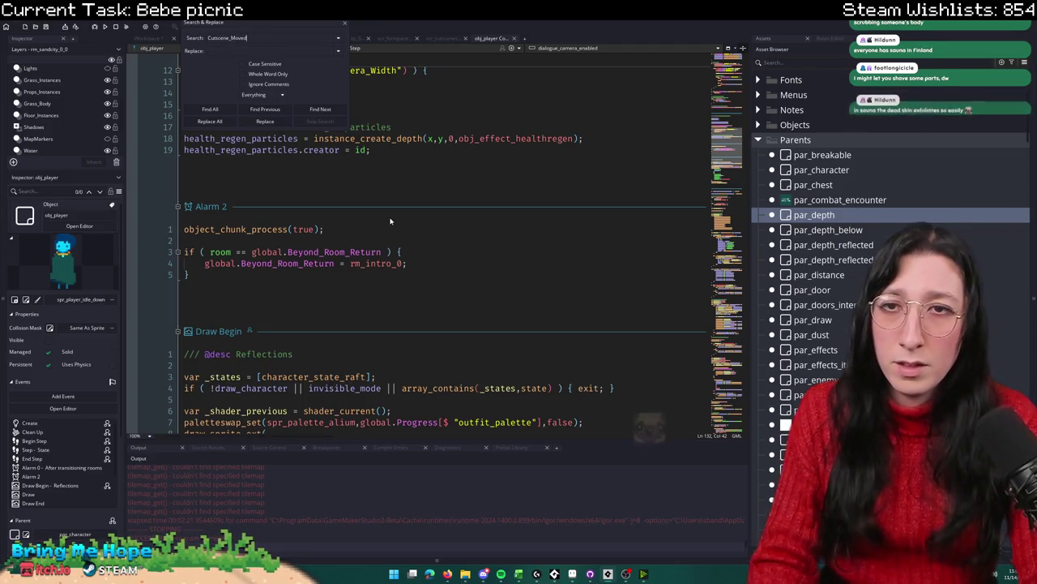
type("f")
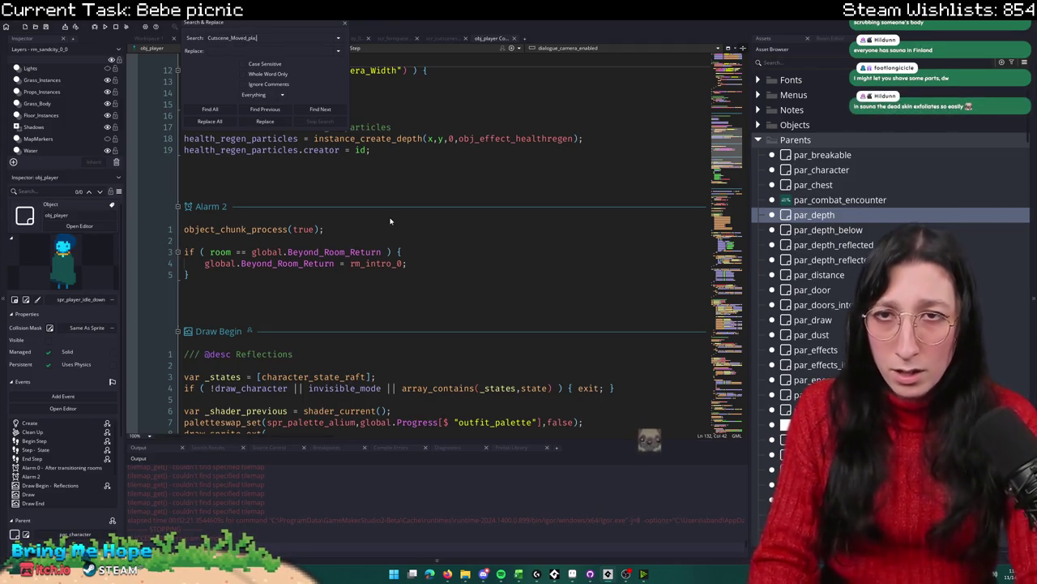
type("layer")
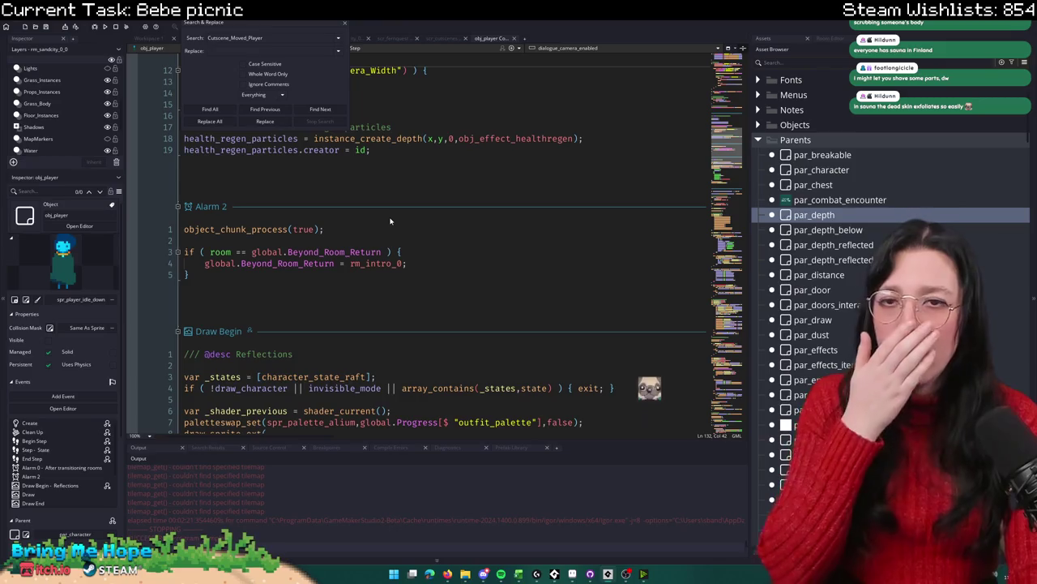
key("Return")
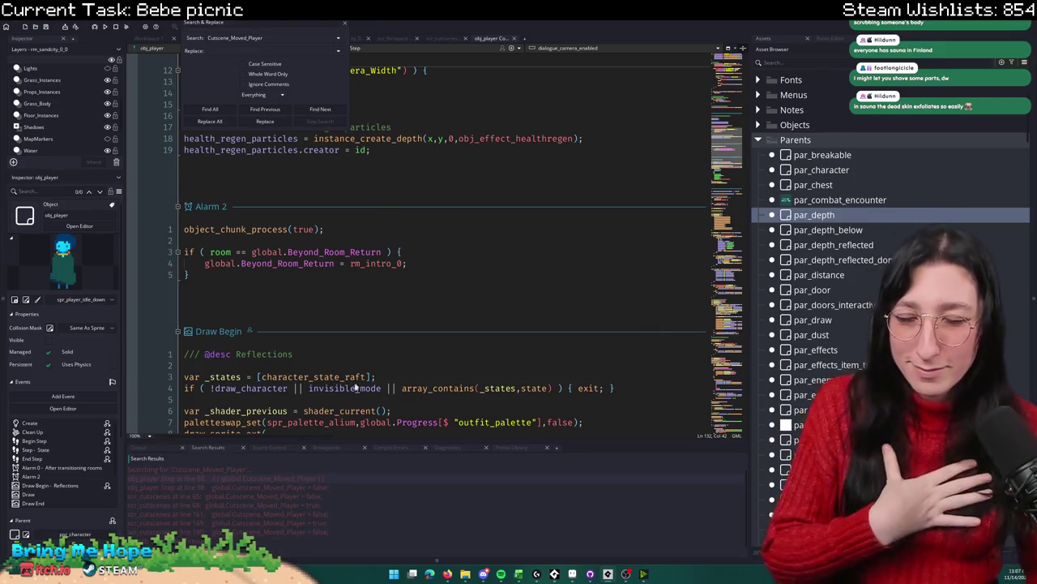
double_click(324, 477)
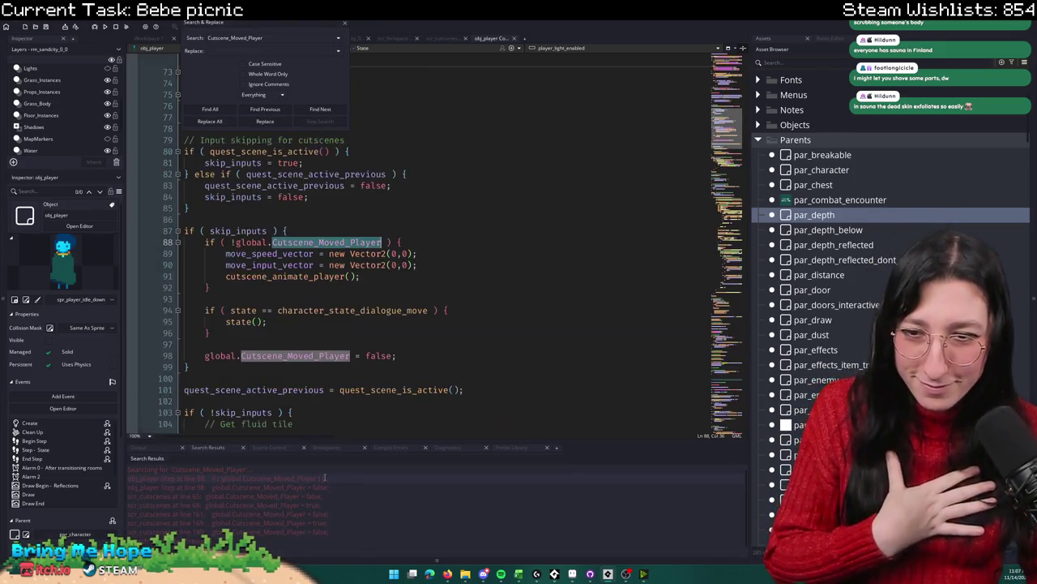
Step: Select the skip_inputs assignment on line 81, then view the cutscenes and quest actions scripts
left_click(345, 25)
left_click_drag(303, 163, 214, 162)
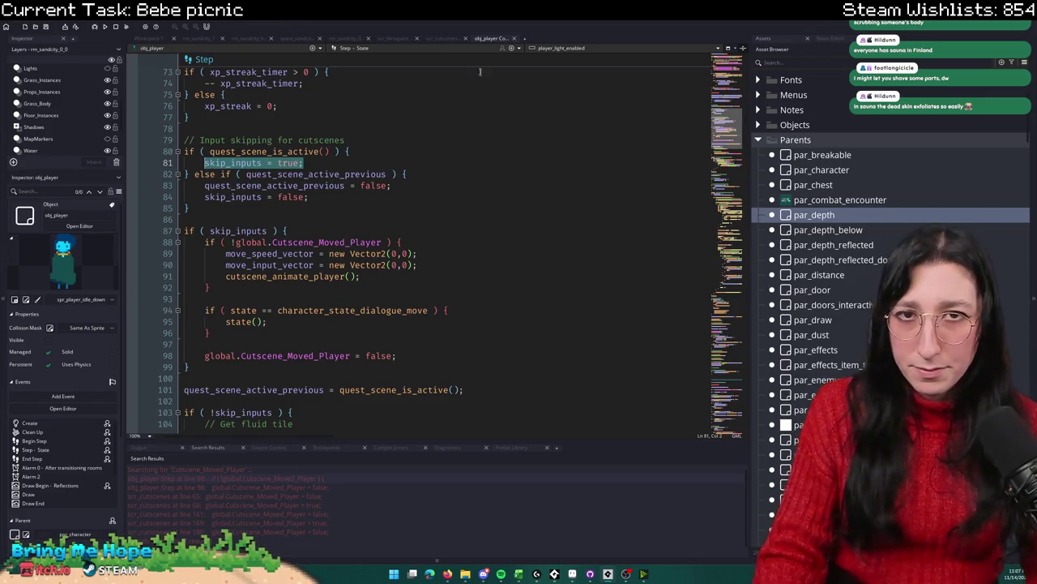
left_click(446, 38)
left_click(405, 38)
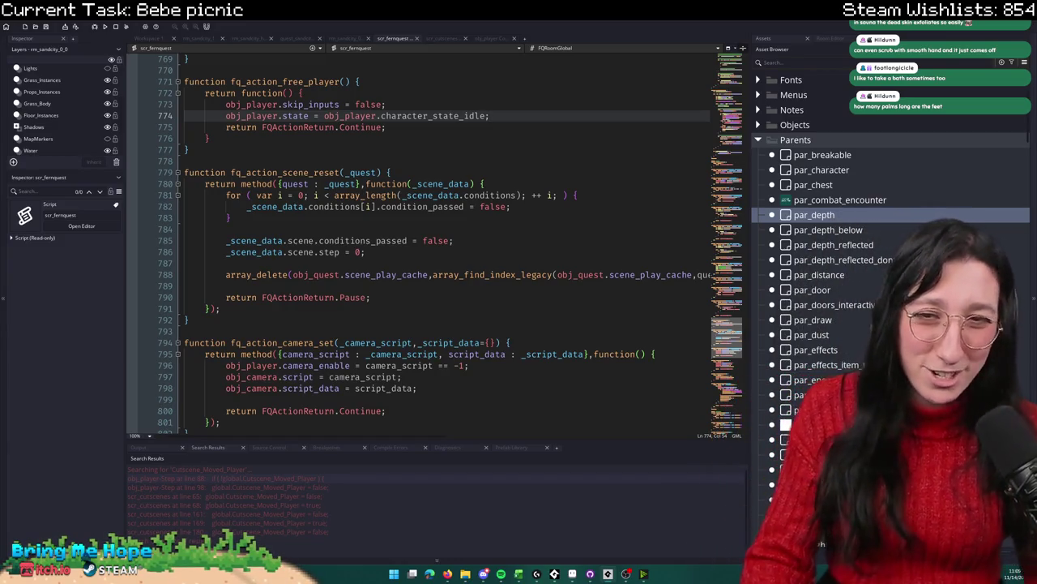
Step: Copy obj_player.skip_inputs from fq_action_free_player in scr_fernquest
scroll(417, 99, "up", 4)
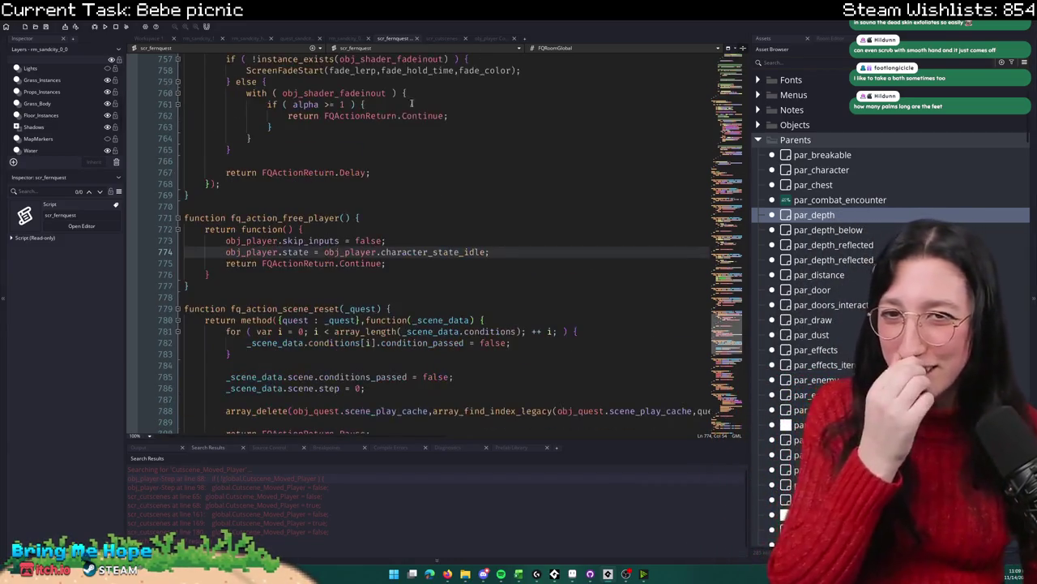
double_click(339, 241)
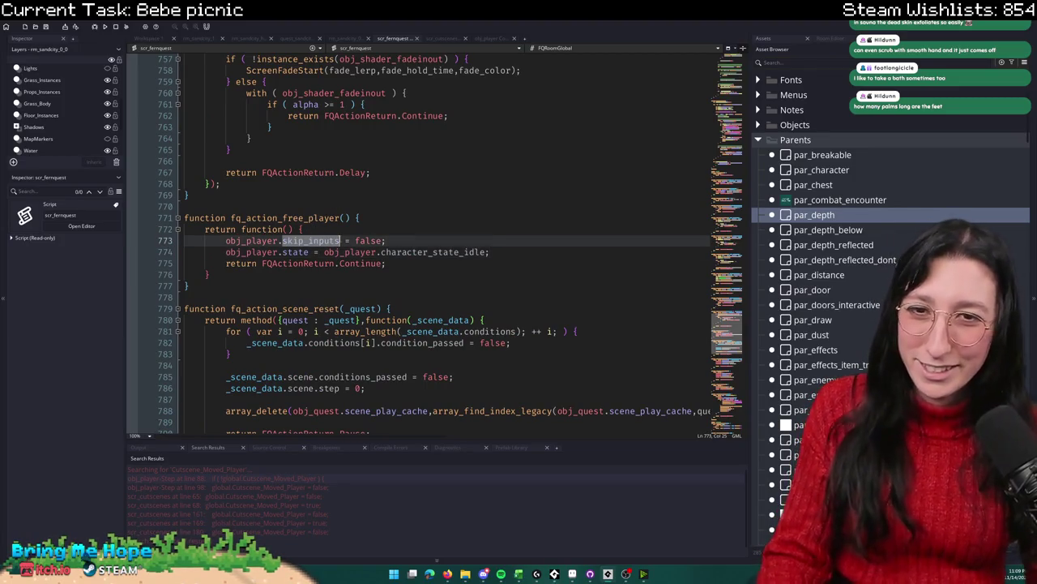
key("shift+Home")
key("ctrl+c")
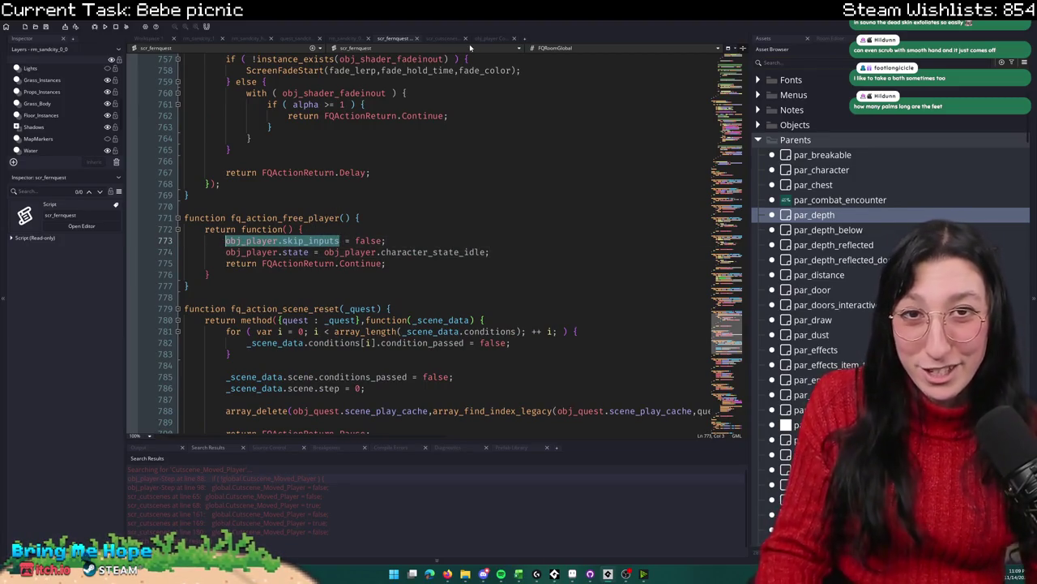
left_click(481, 40)
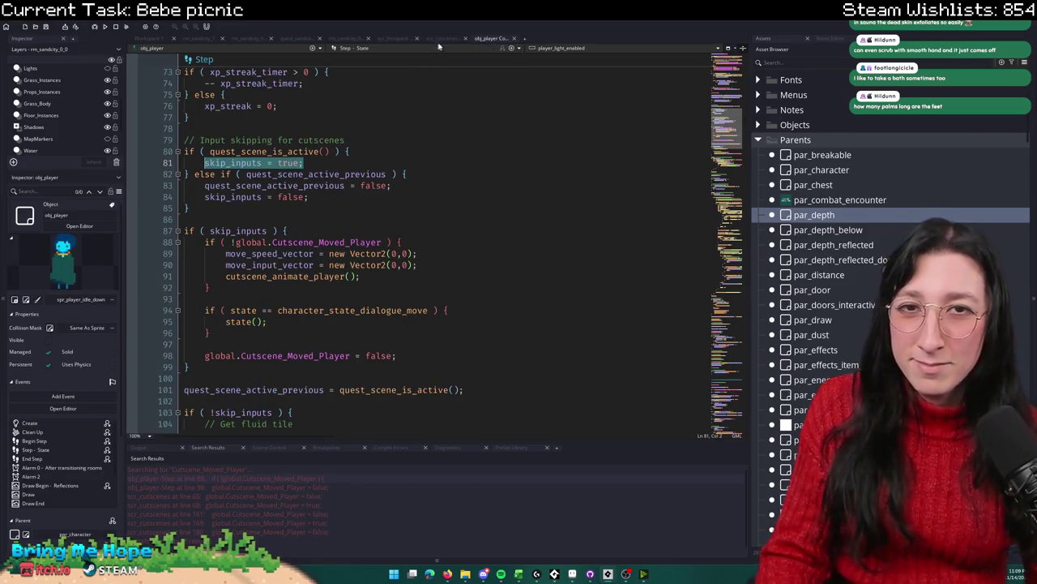
left_click(443, 38)
Step: Add skip_inputs = true; below the sprite_index line in cutscene_setup_player_sprite and build with F5
left_click(398, 98)
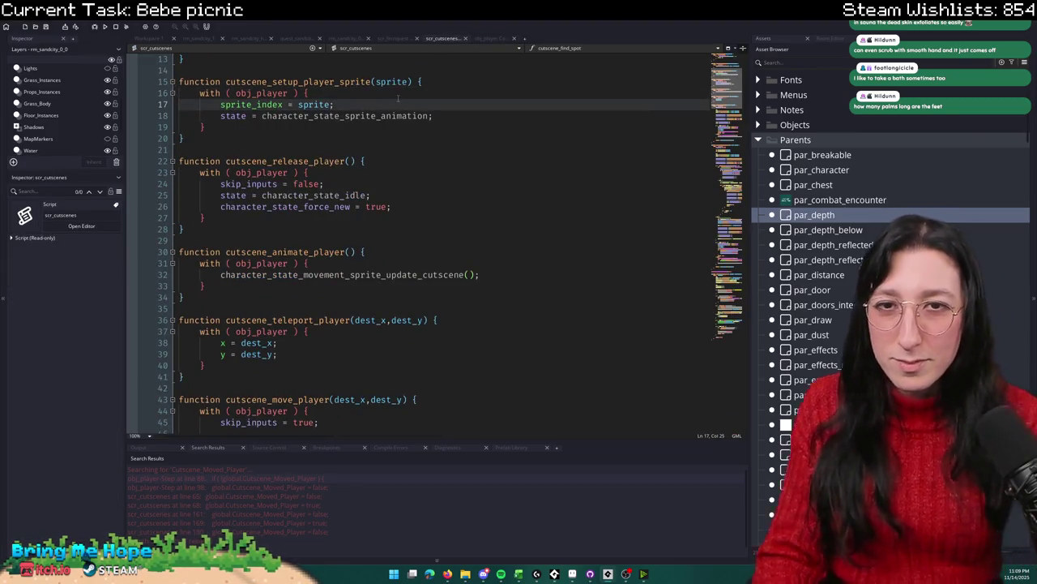
key("Return")
key("ctrl+v")
key("BackSpace")
key("BackSpace")
key("BackSpace")
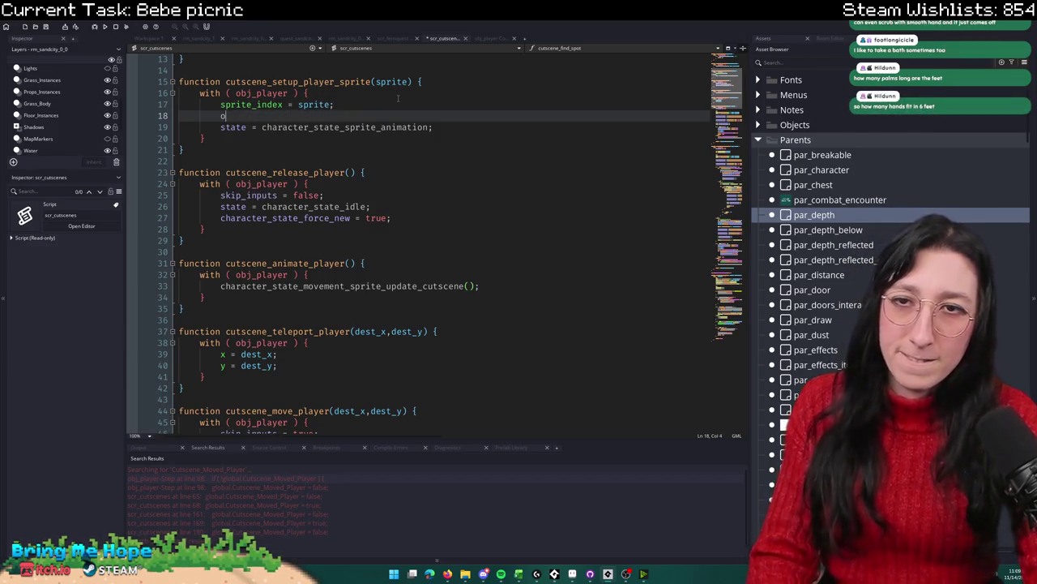
key("BackSpace")
type("skip_inputs = true;")
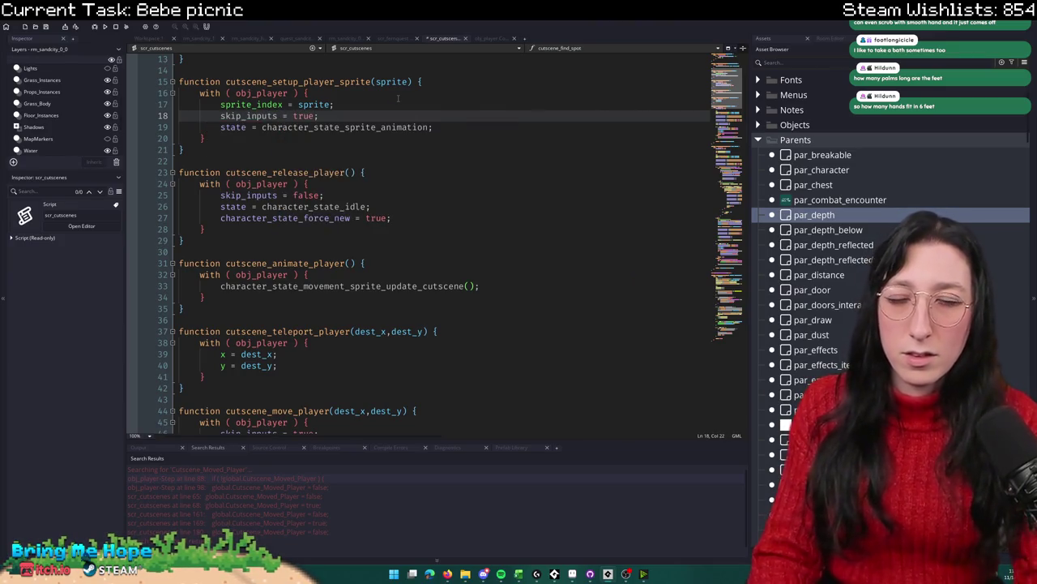
key("Left")
key("Left")
key("Left")
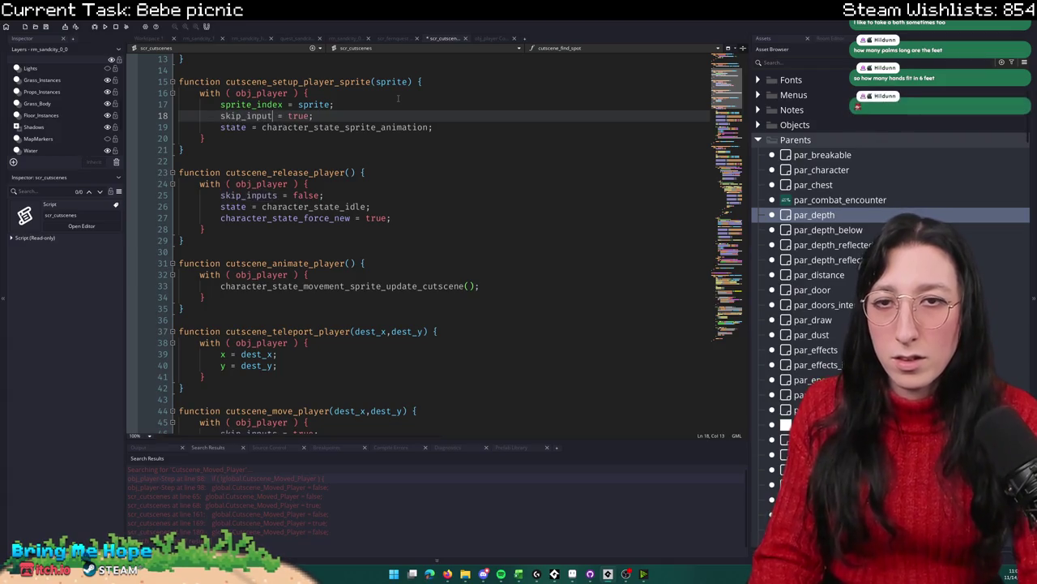
type("s")
key("F5")
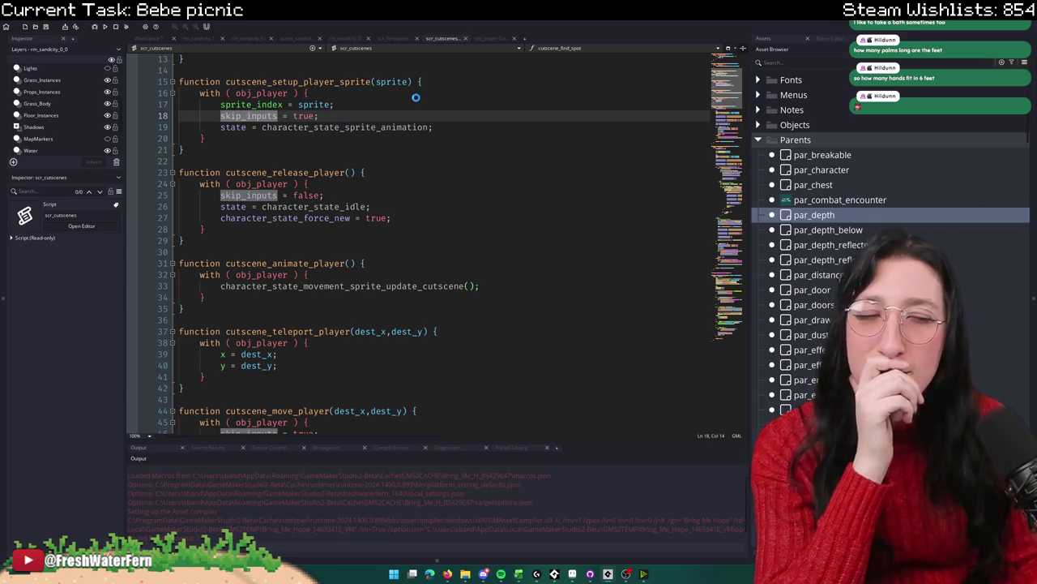
Step: Move the skip_inputs line up under the obj_player block opener and run the game again
left_click_drag(321, 116, 222, 116)
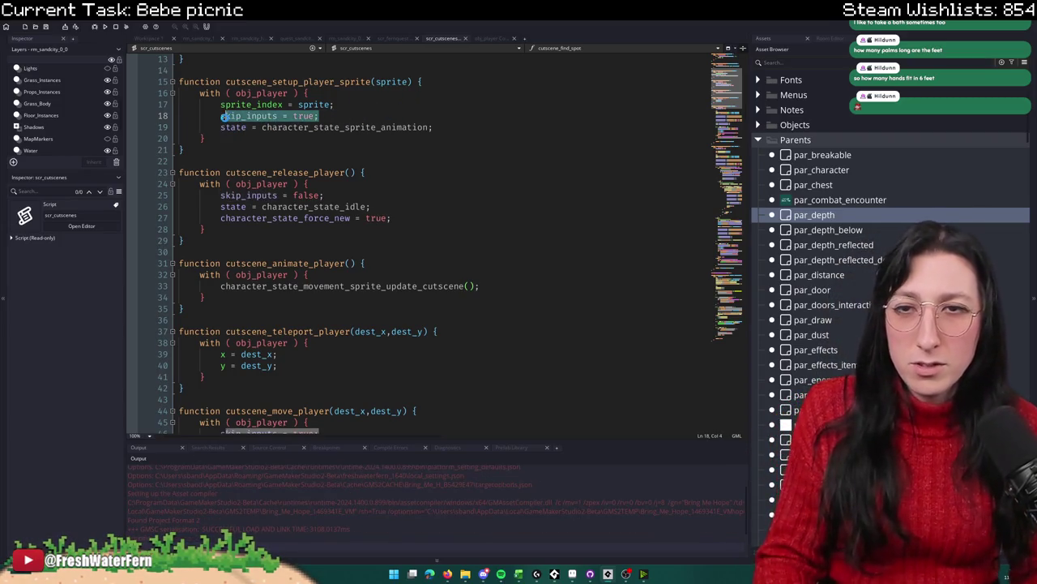
key("ctrl+x")
key("BackSpace")
key("BackSpace")
key("BackSpace")
left_click(362, 93)
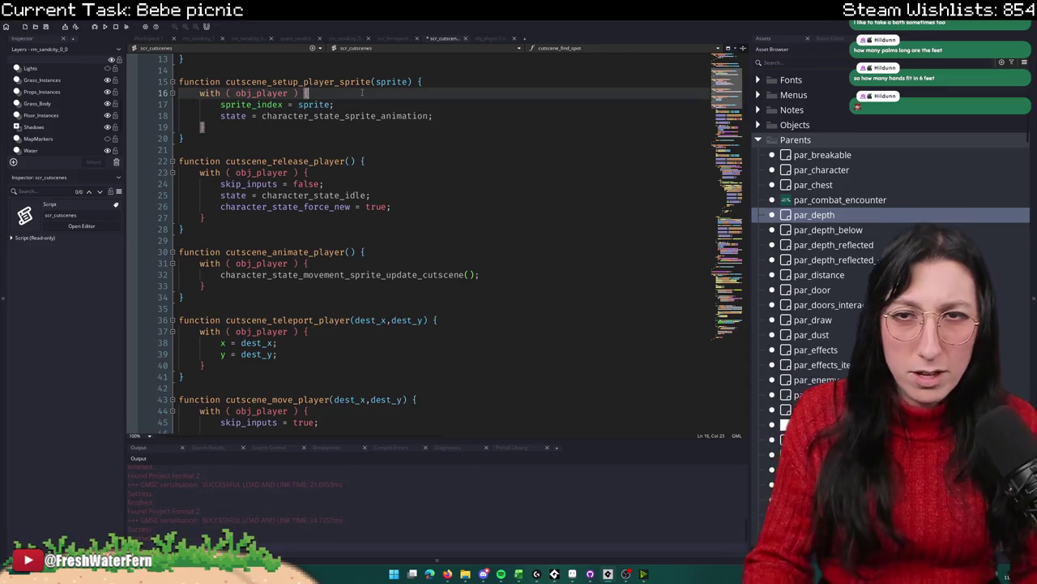
key("Return")
key("ctrl+v")
left_click(108, 27)
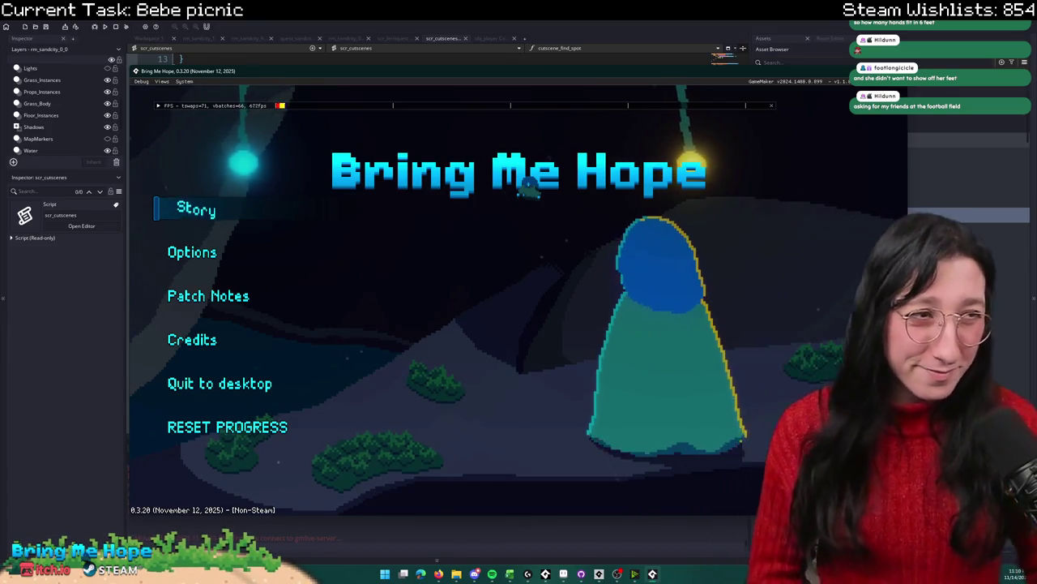
Step: Start Story, walk into the brick building, talk to the guitarist to reach the picnic, then close the game
left_click(224, 207)
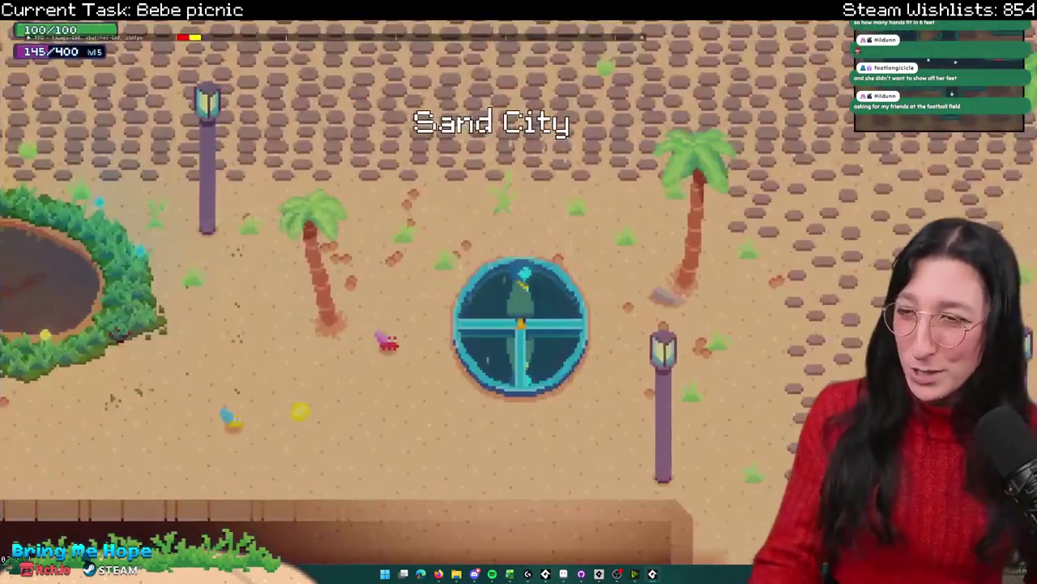
key("w")
key("a")
key("w")
key("a")
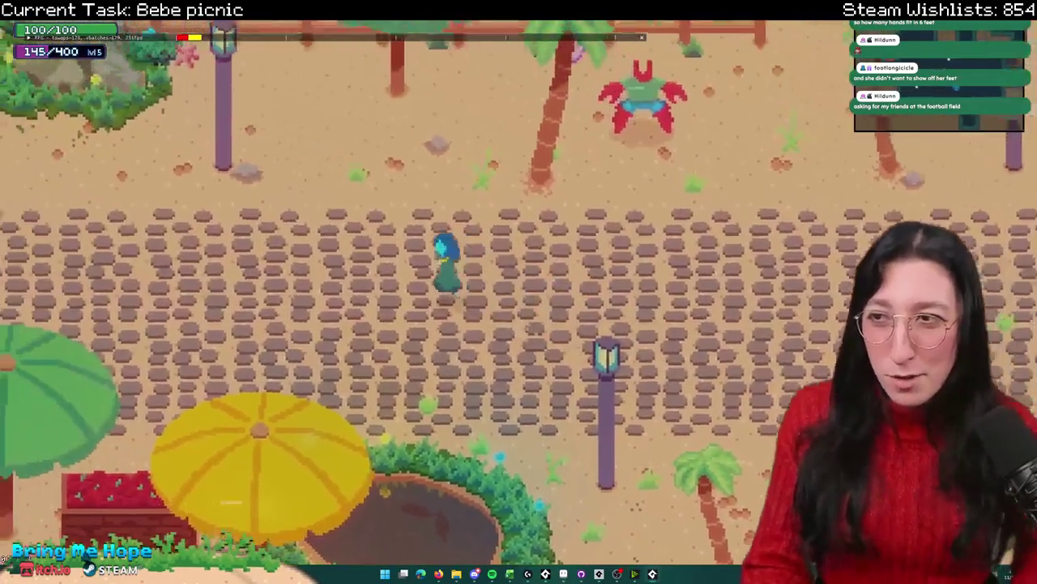
key("a")
key("w")
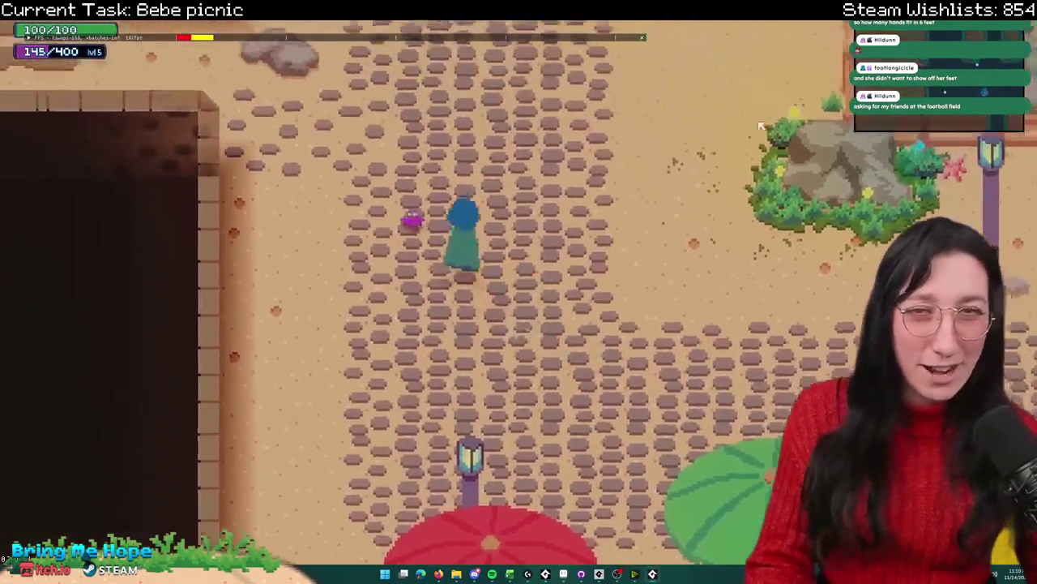
key("w")
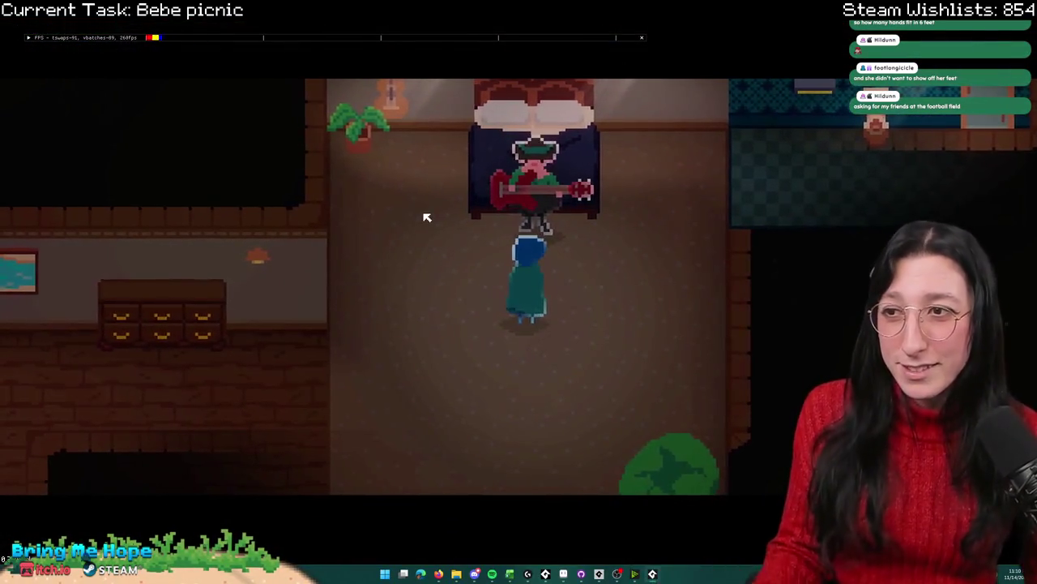
key("e")
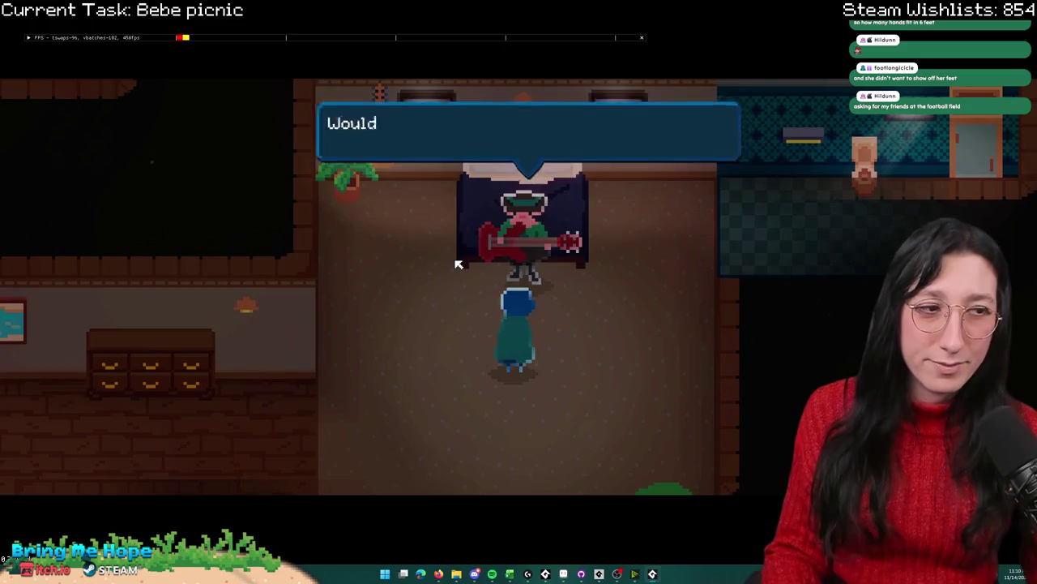
key("e")
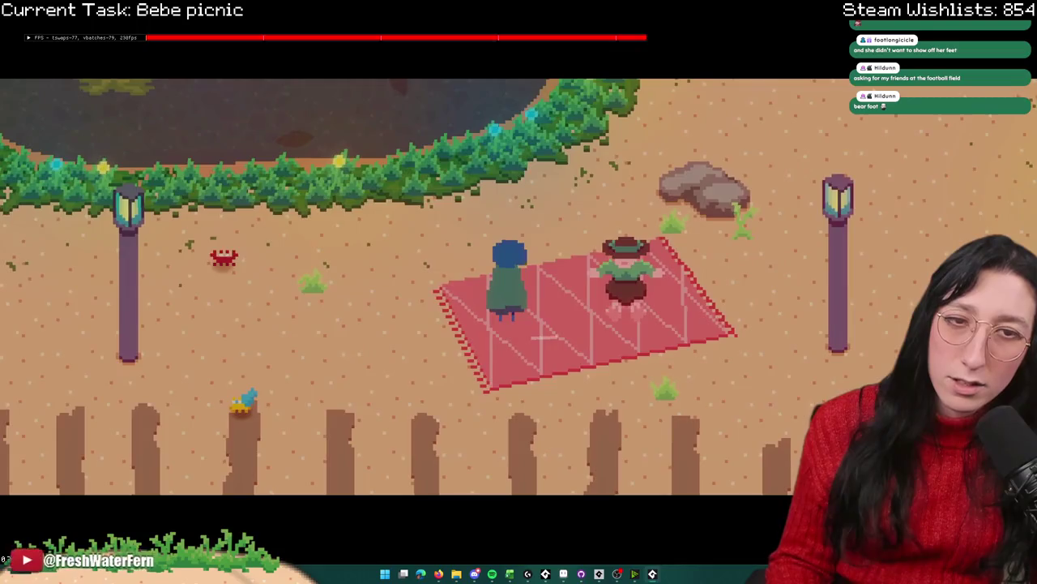
key("Escape")
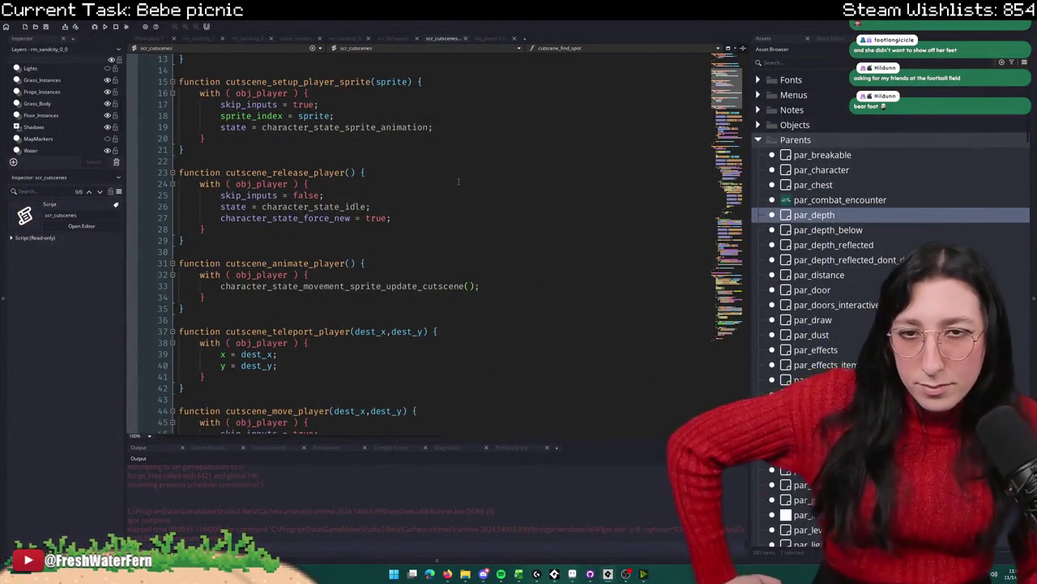
Step: Copy cutscene_setup_player_sprite and paste it over the function name on quest_sandcity line 208
left_click(344, 116)
scroll(445, 98, "up", 4)
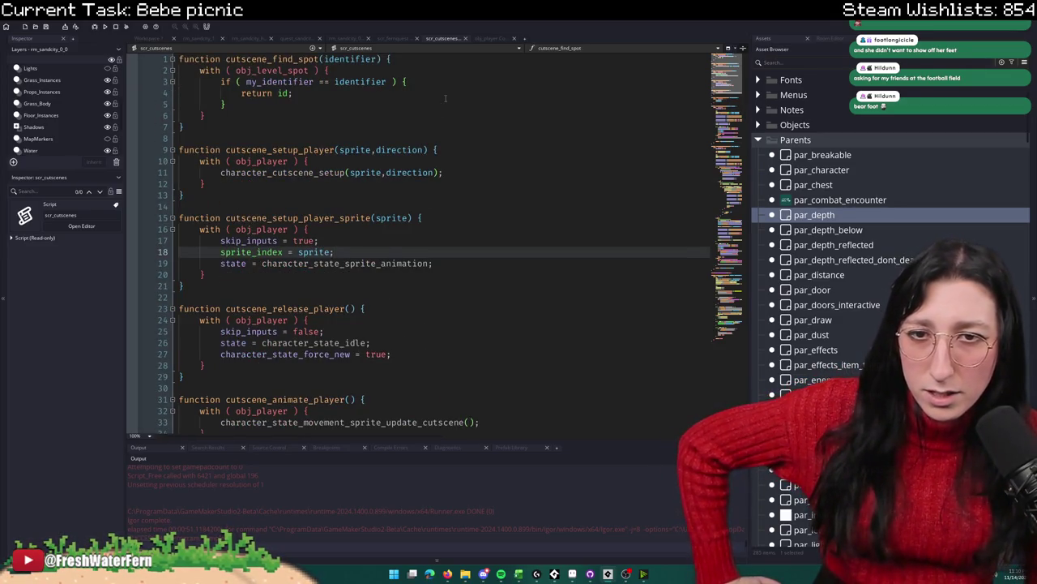
double_click(338, 217)
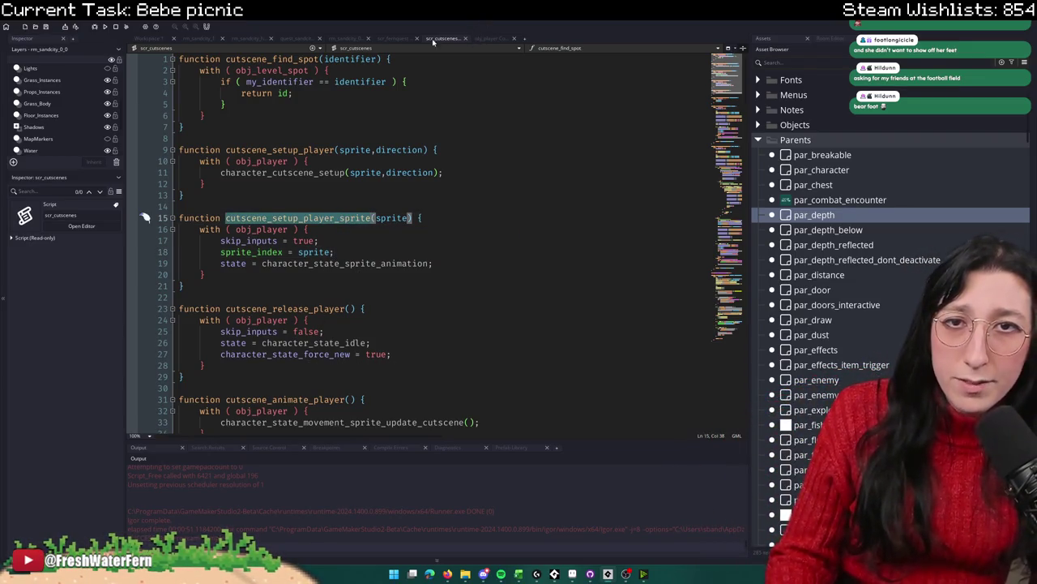
left_click(284, 41)
left_click(378, 230)
key("ctrl+v")
key("ctrl+z")
double_click(339, 233)
key("ctrl+v")
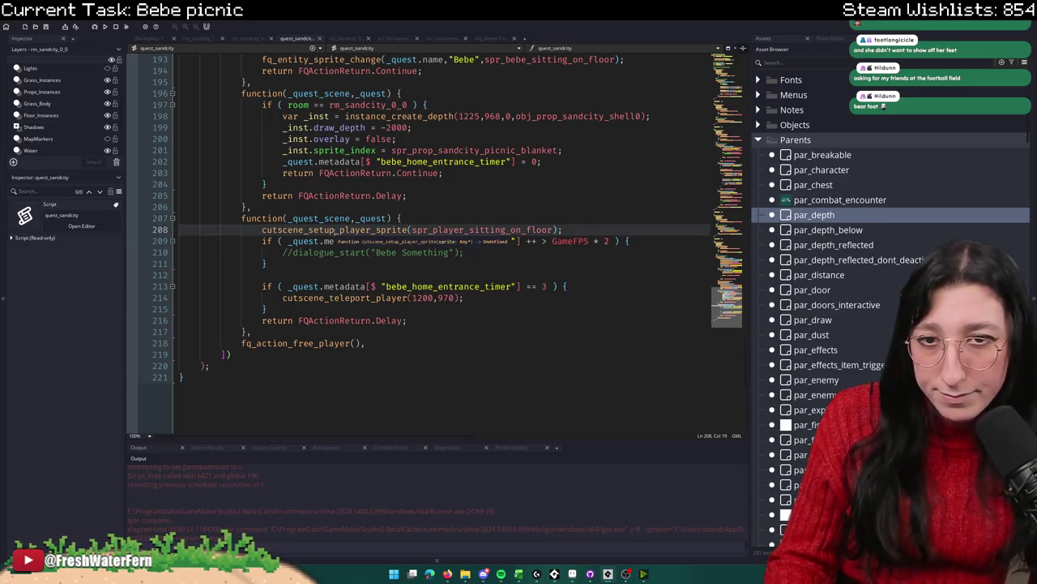
Step: Preview the spr_player_sitting_on_floor animation and select that argument on line 208
middle_click(356, 226)
key("Down")
key("Down")
key("Down")
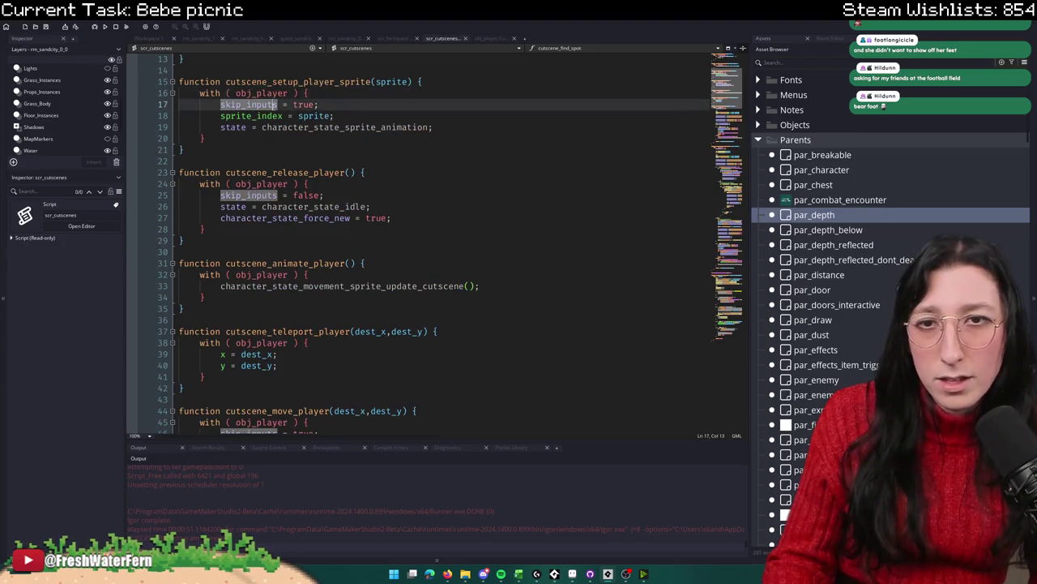
left_click(389, 40)
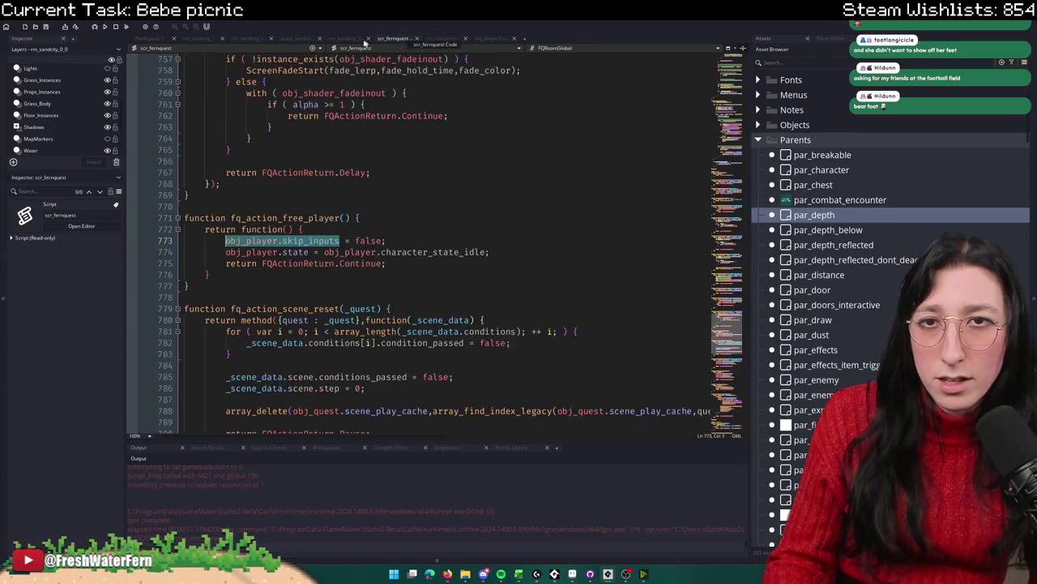
left_click(300, 44)
key("Down")
key("Up")
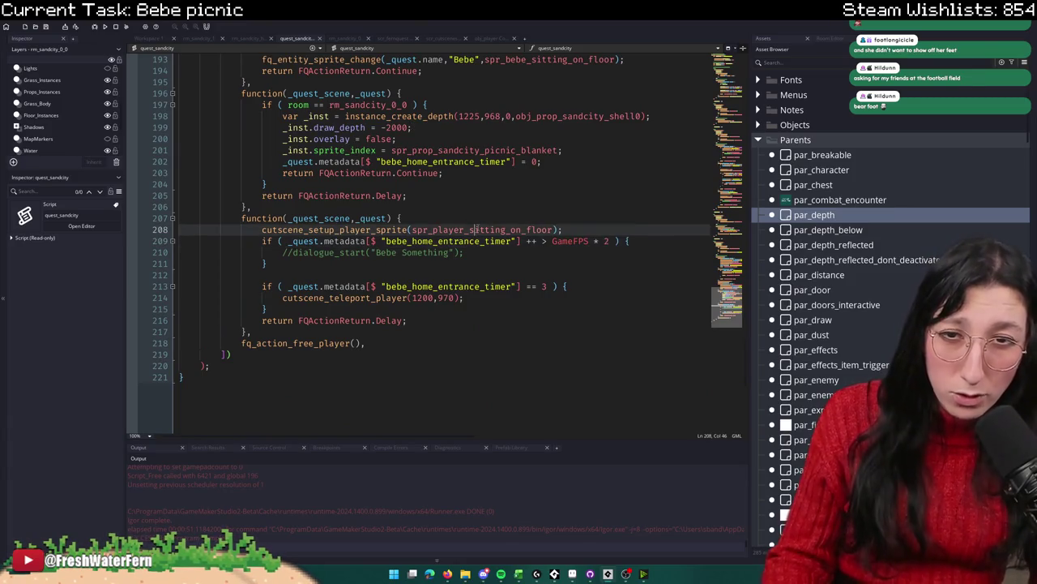
key("F12")
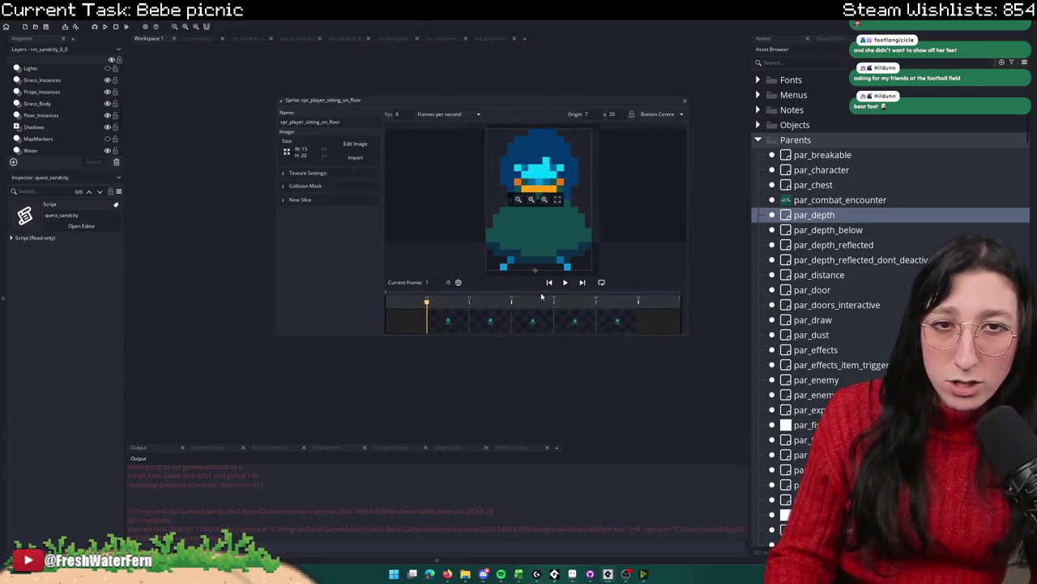
left_click(567, 282)
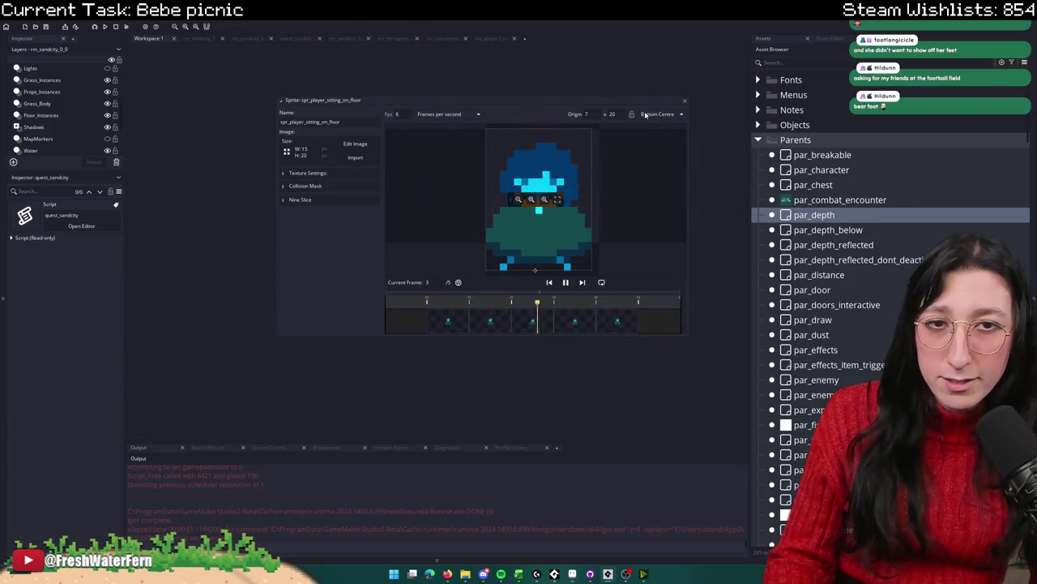
left_click(685, 101)
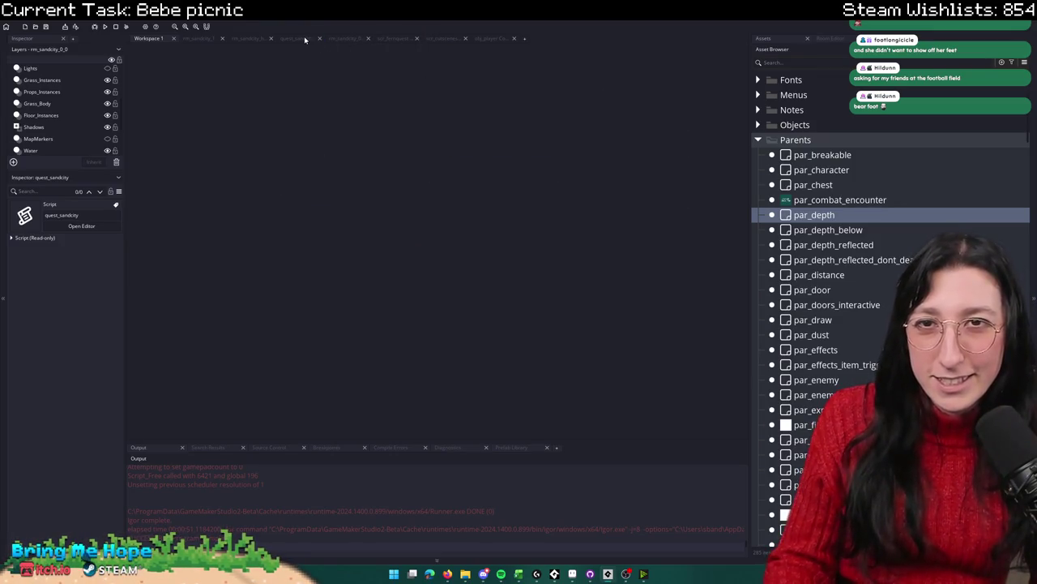
left_click(301, 39)
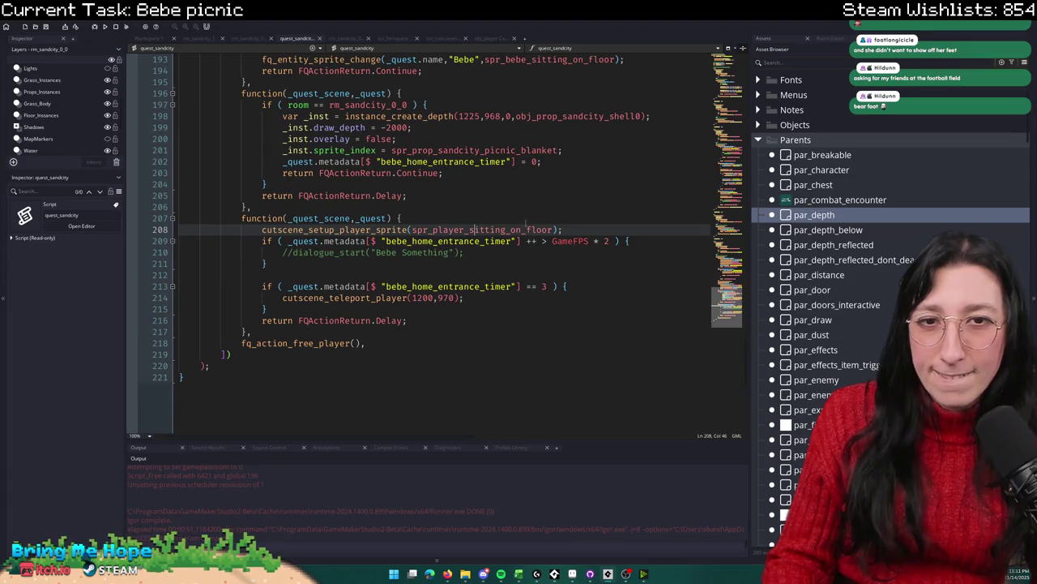
left_click_drag(407, 230, 557, 231)
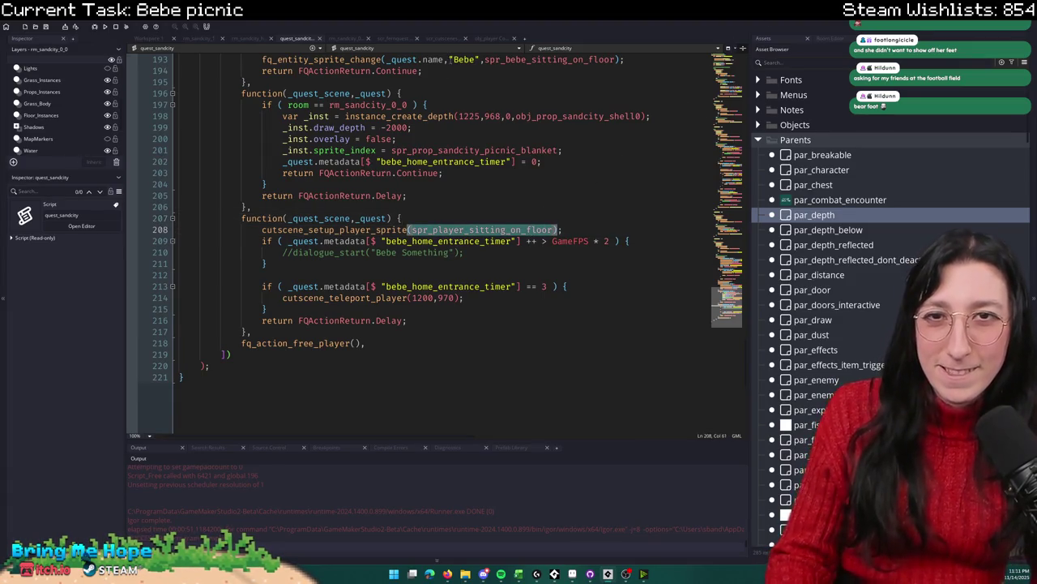
Step: Copy character_state_sprite_animation from the function body and search obj_player for it and 'sitting'
left_click(431, 39)
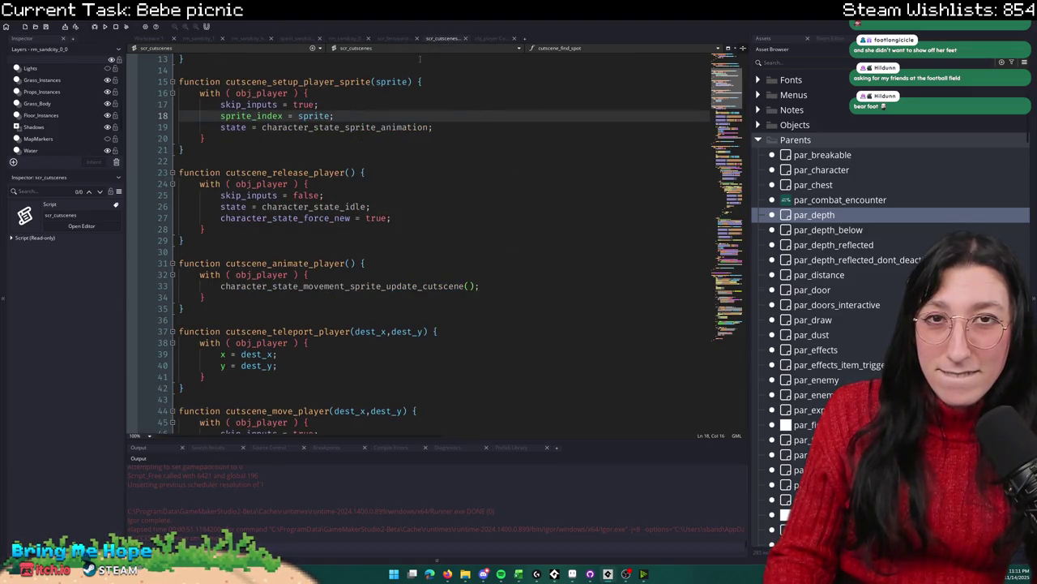
left_click(389, 39)
left_click(282, 39)
left_click(285, 39)
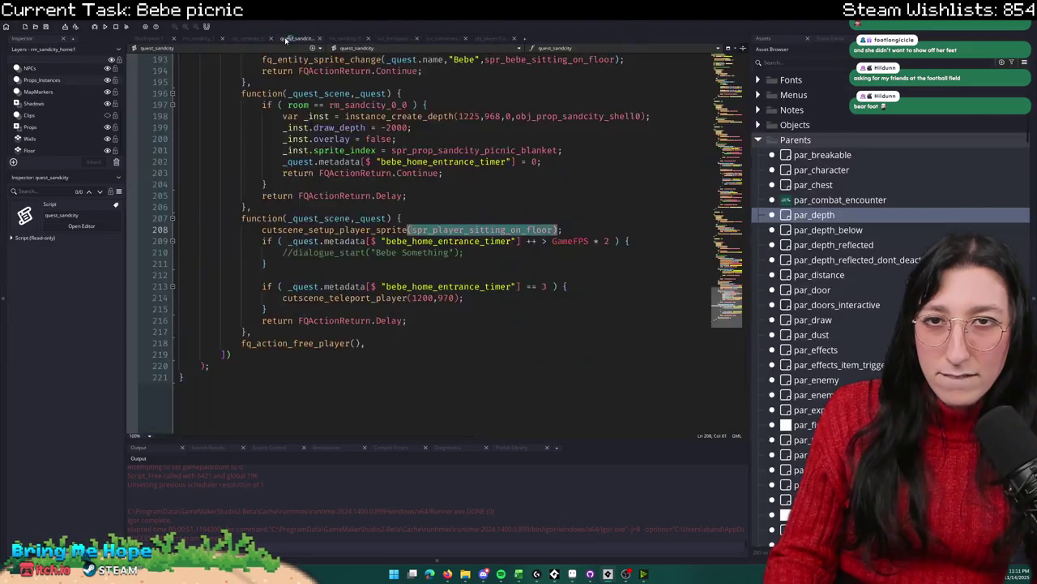
left_click(389, 228)
key("F12")
left_click(331, 116)
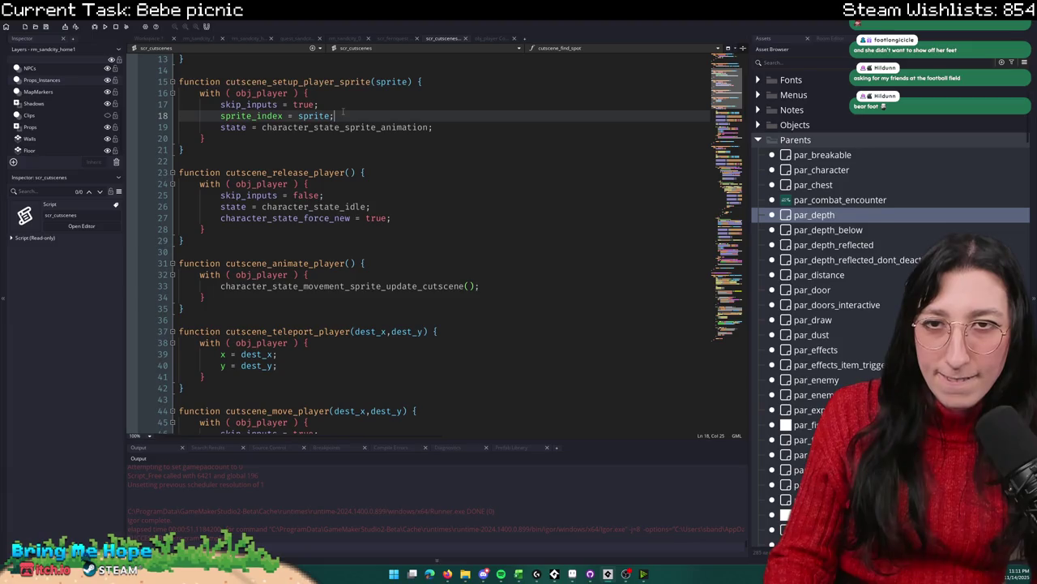
double_click(325, 130)
key("ctrl+c")
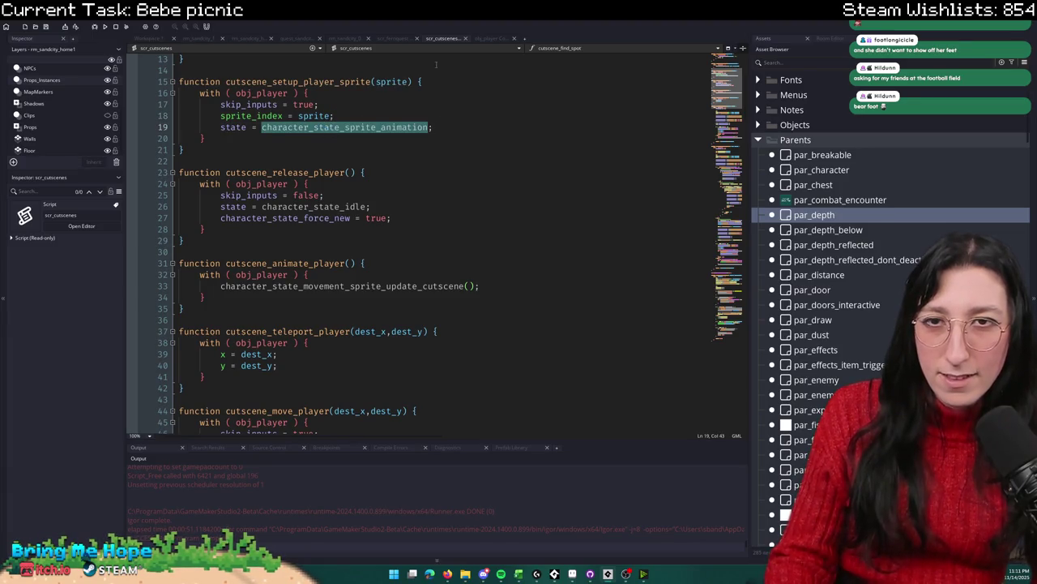
left_click(490, 38)
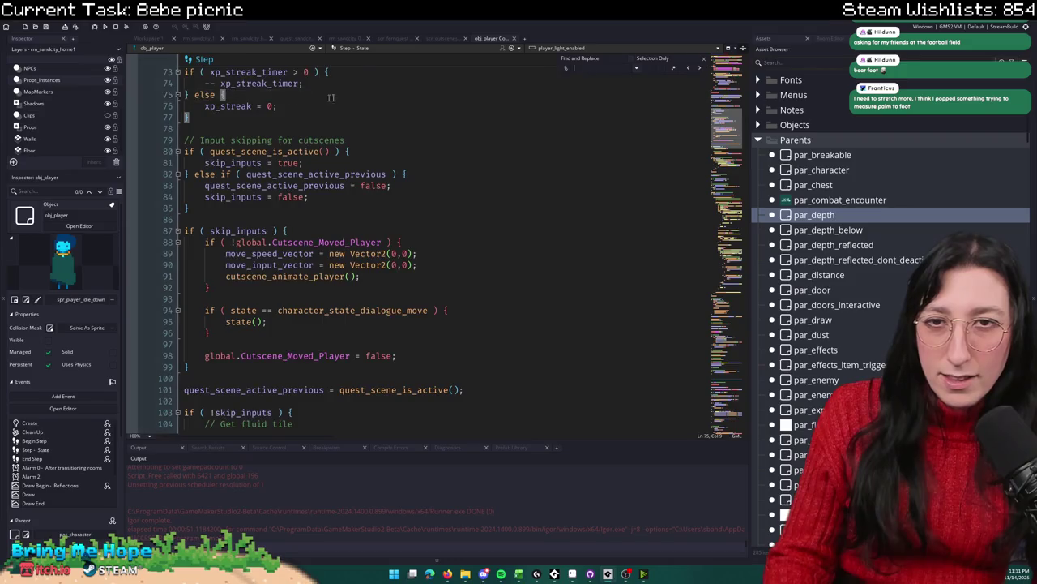
key("ctrl+v")
type("sitting")
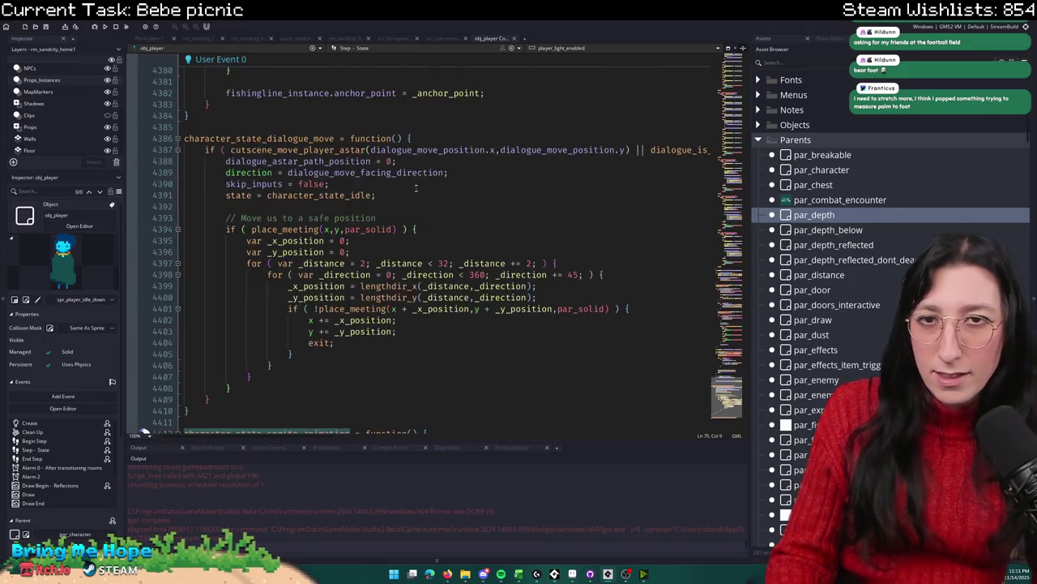
type("state_stun")
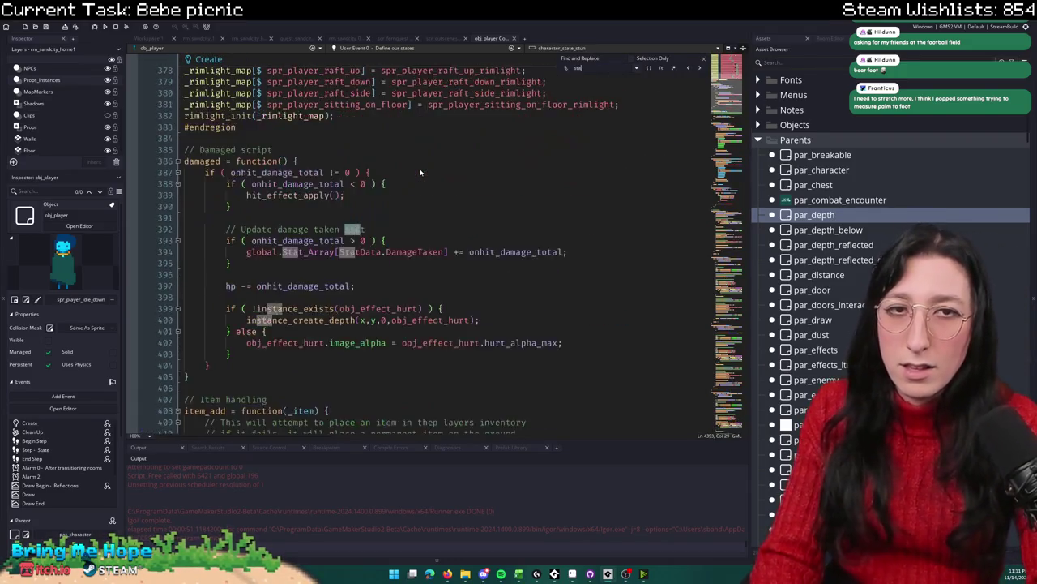
key("BackSpace")
key("BackSpace")
key("BackSpace")
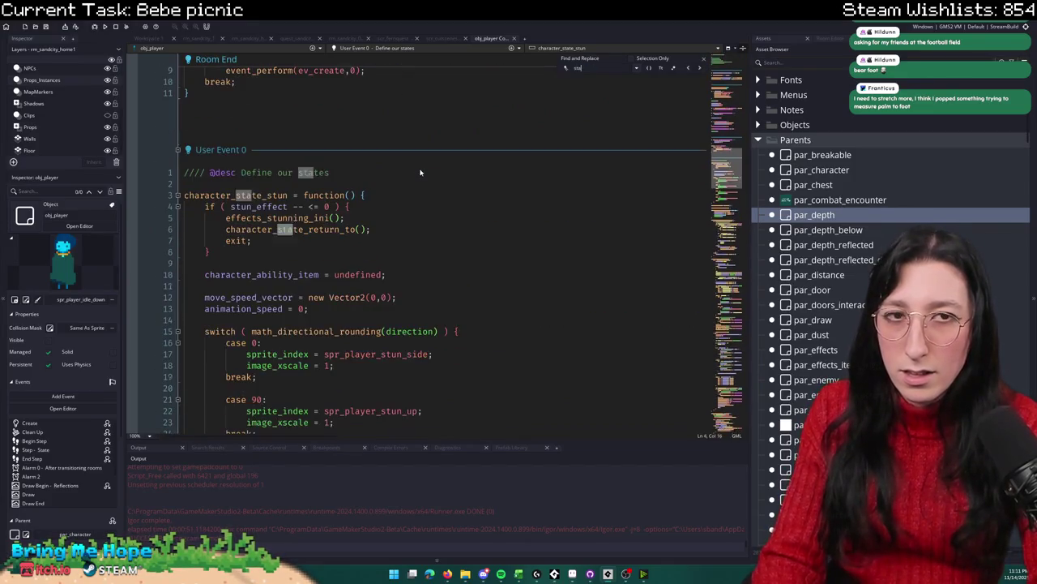
left_click(703, 60)
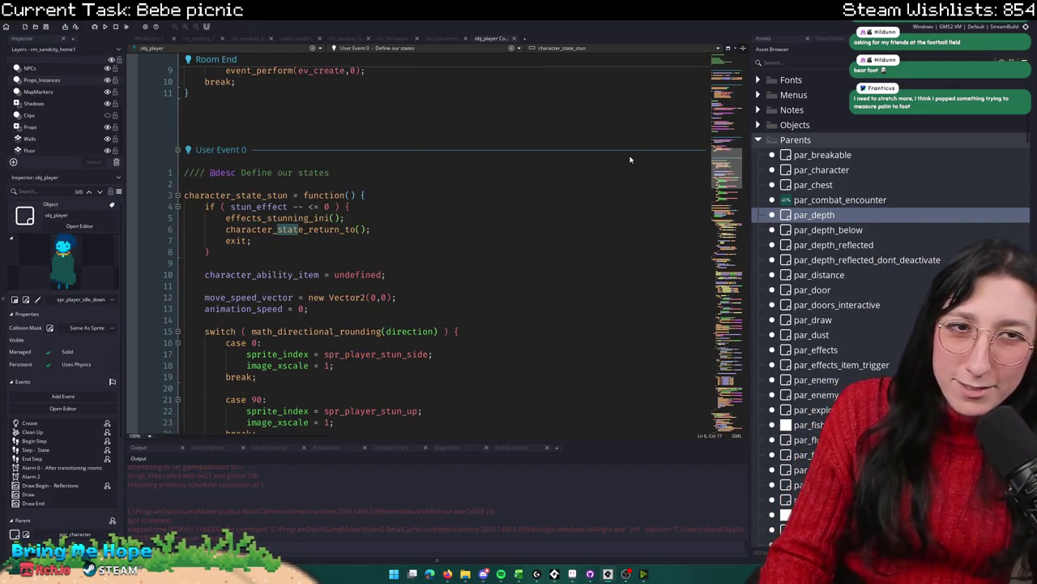
left_click(672, 194)
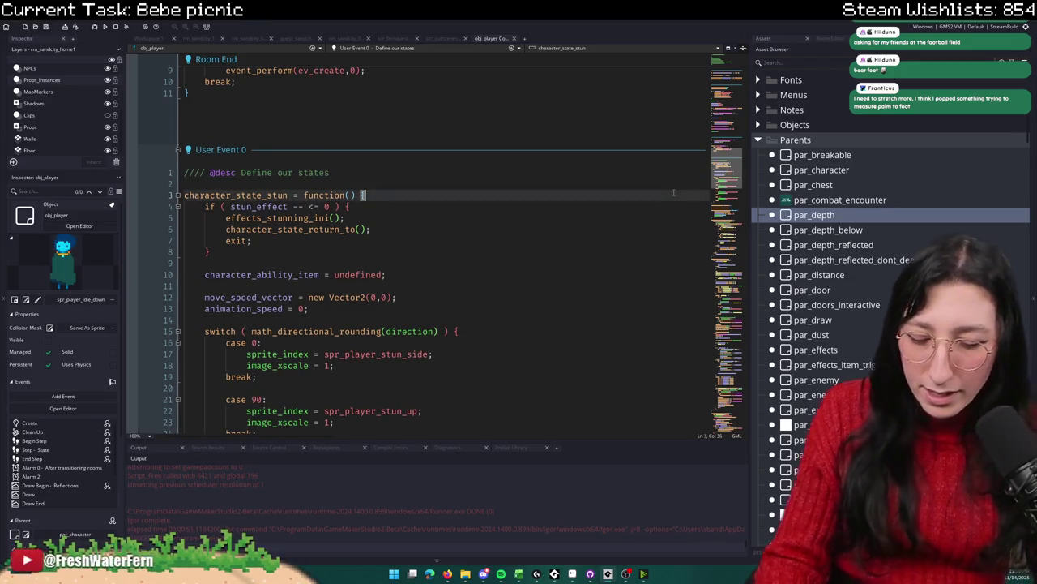
key("ctrl+t")
type("quest_lo")
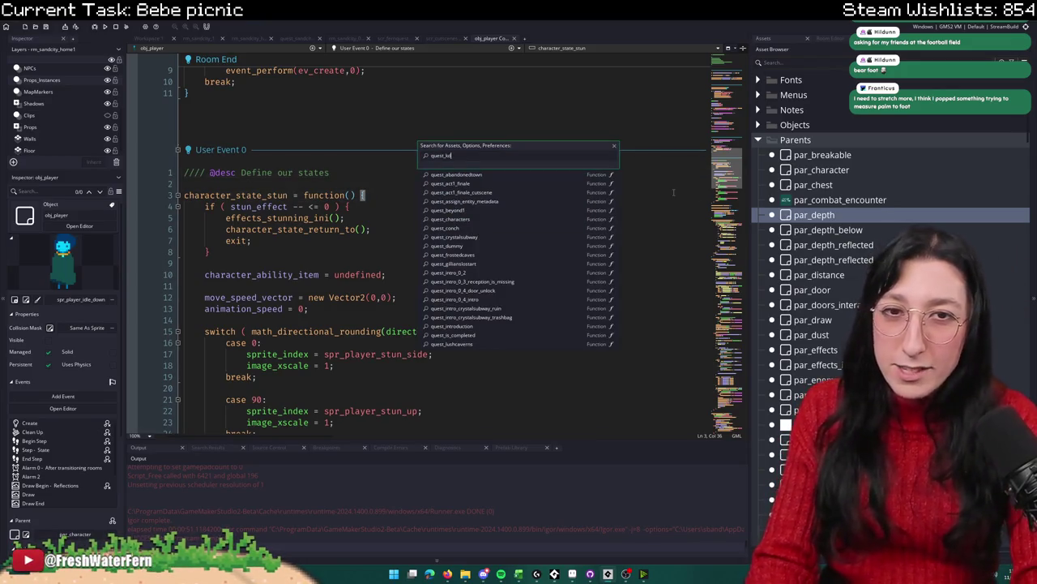
type("subway")
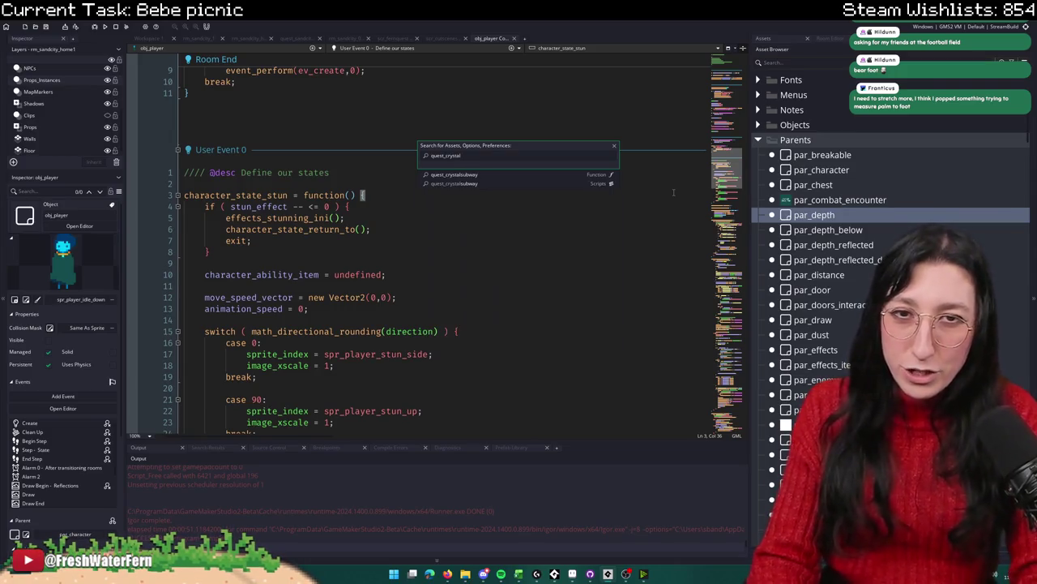
key("Return")
scroll(462, 172, "down", 10)
scroll(461, 173, "down", 15)
left_click(466, 206)
left_click(478, 150)
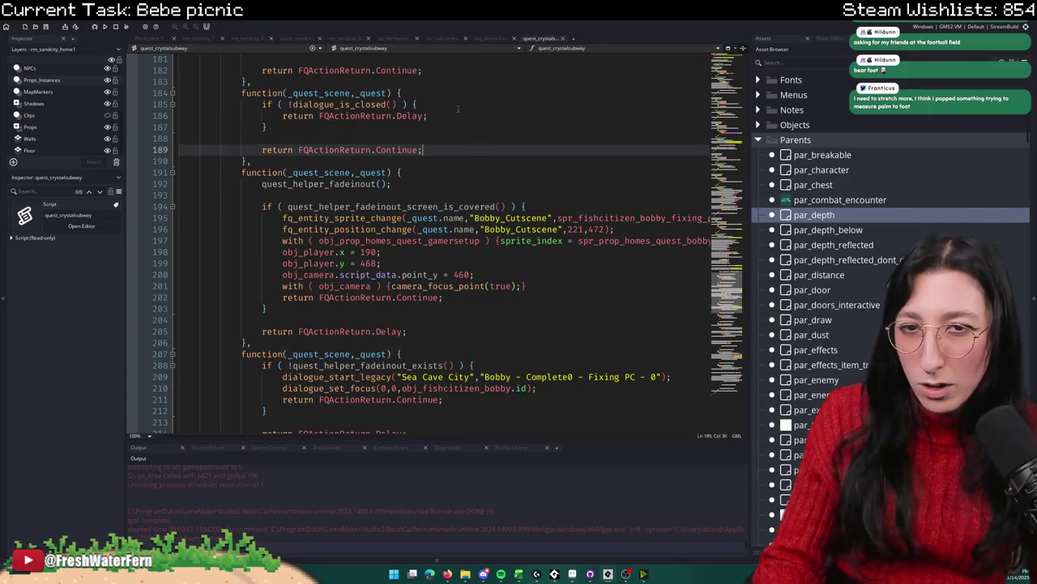
key("F12")
scroll(371, 269, "up", 12)
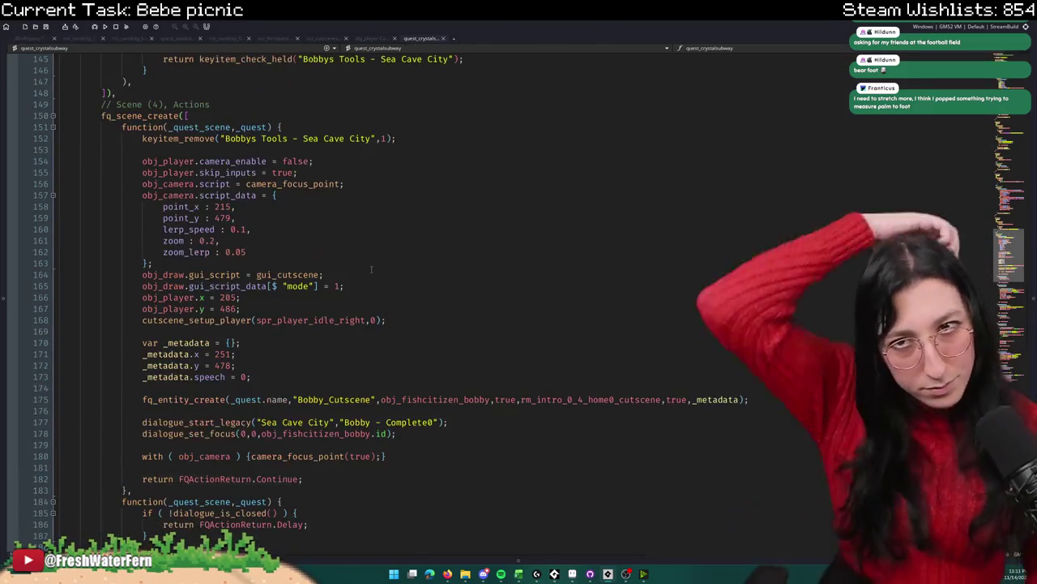
scroll(373, 268, "up", 2)
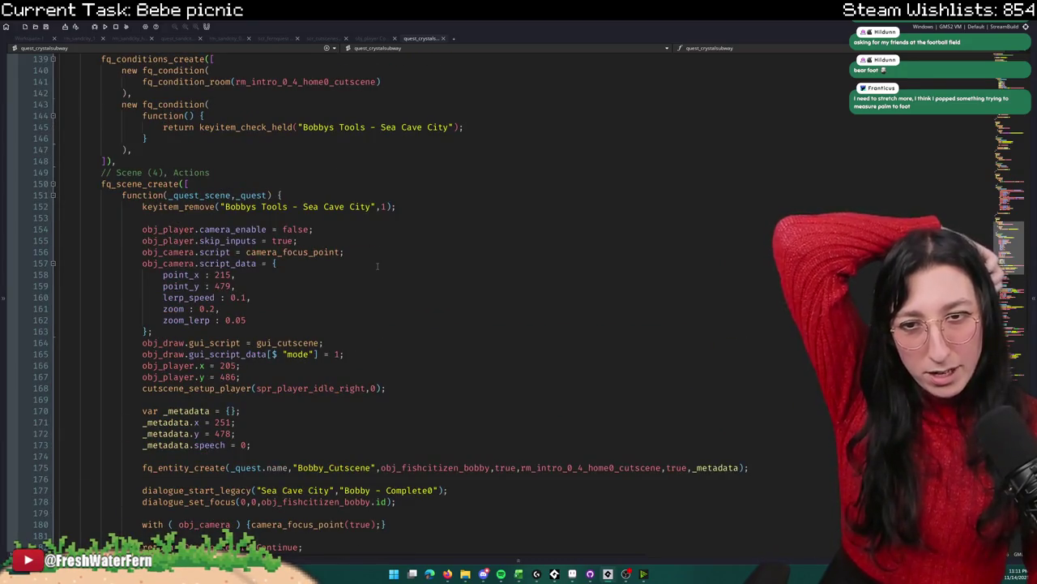
scroll(377, 265, "up", 12)
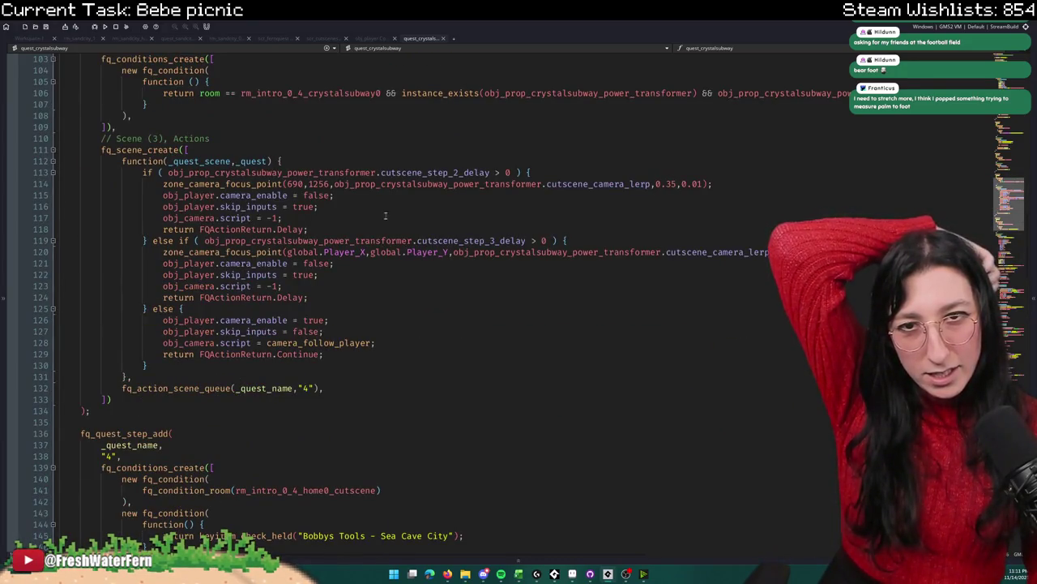
scroll(386, 215, "up", 6)
scroll(385, 214, "down", 4)
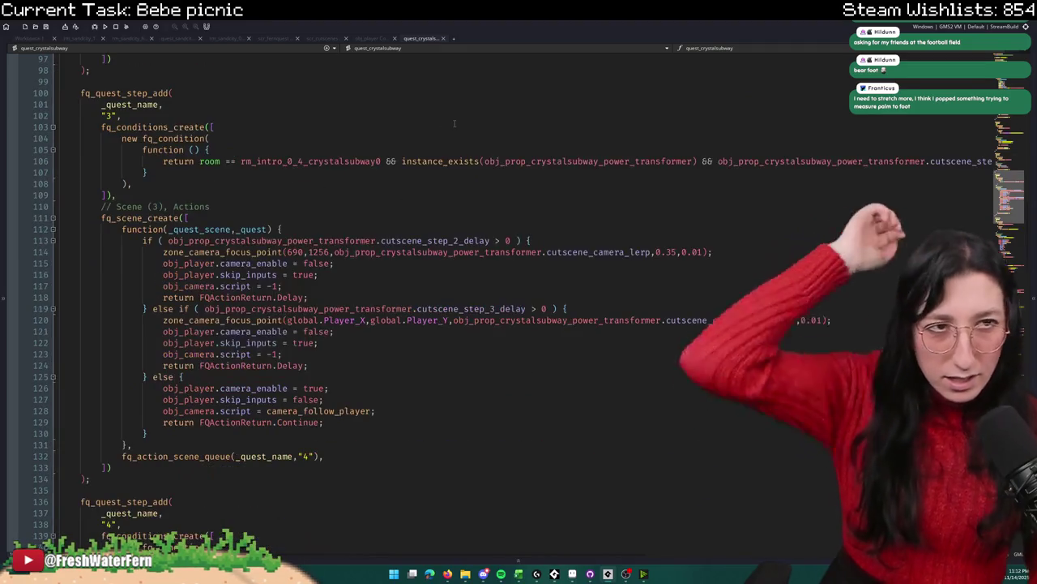
left_click(454, 126)
key("ctrl+t")
Step: Find and open the spr_player_train_ride sprite from a 'train' asset search
type("in")
key("Down")
key("Down")
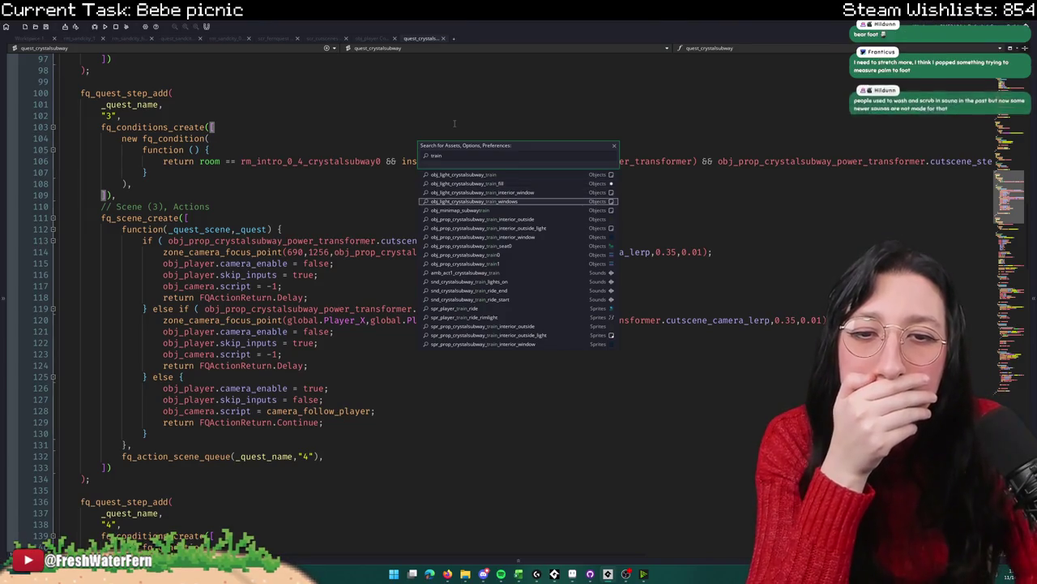
key("Down")
key("Down")
key("Down")
key("Up")
key("Down")
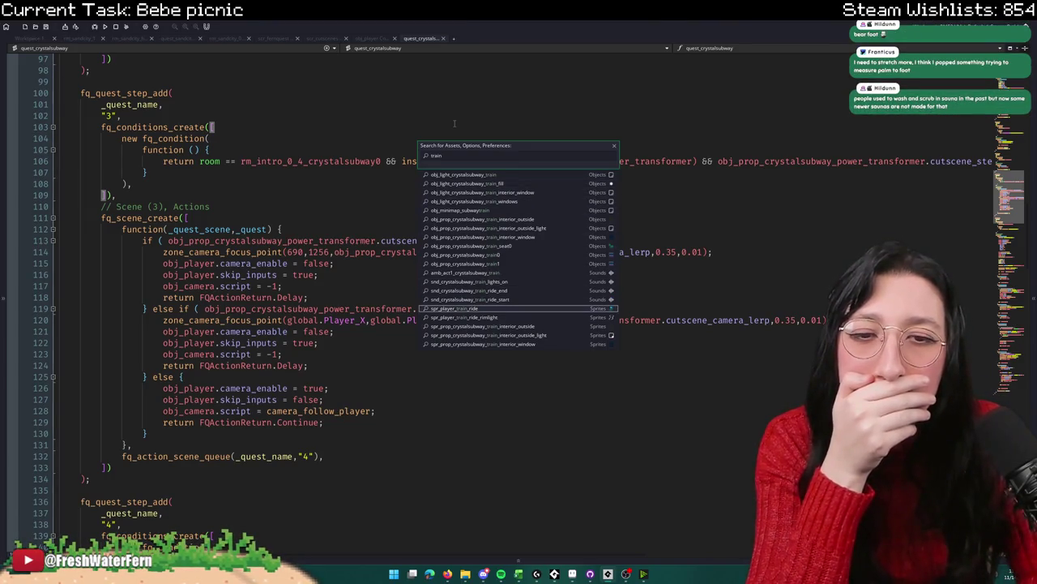
key("Return")
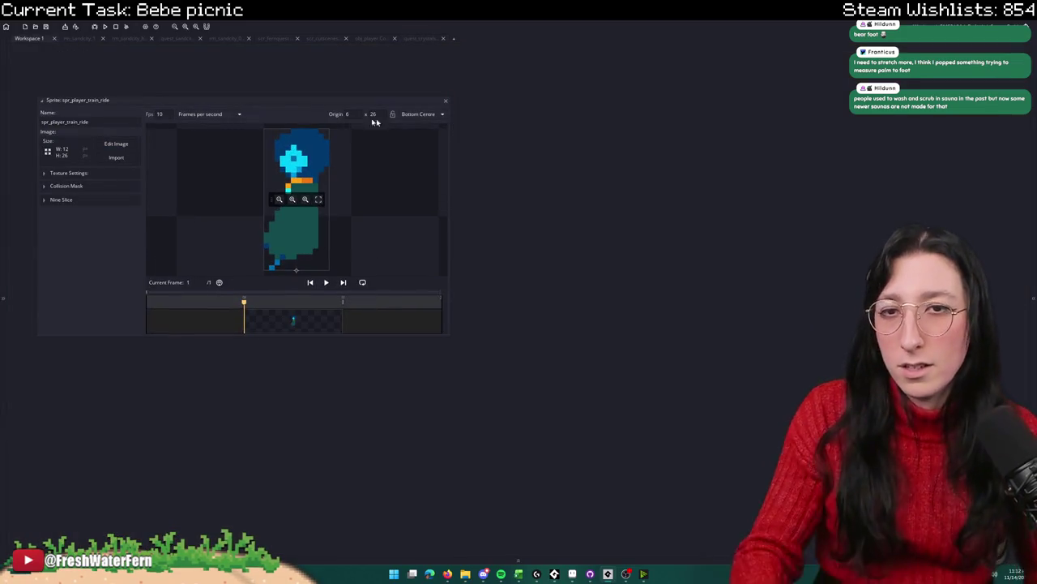
Step: Find all uses of spr_player_train_ride, open the obj_player result, and select its character_state_update(); call
key("ctrl+shift+f")
key("Return")
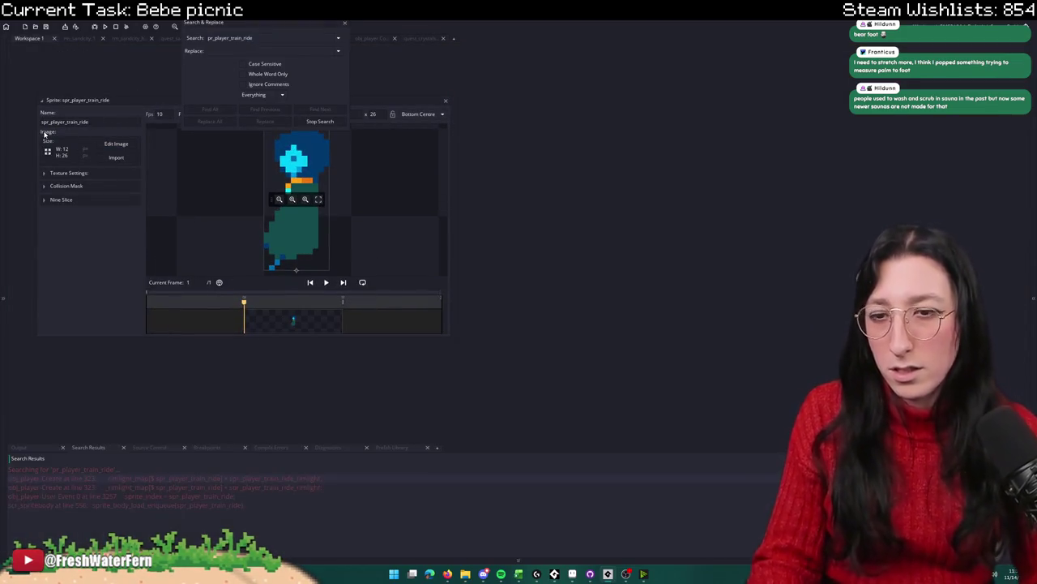
double_click(158, 492)
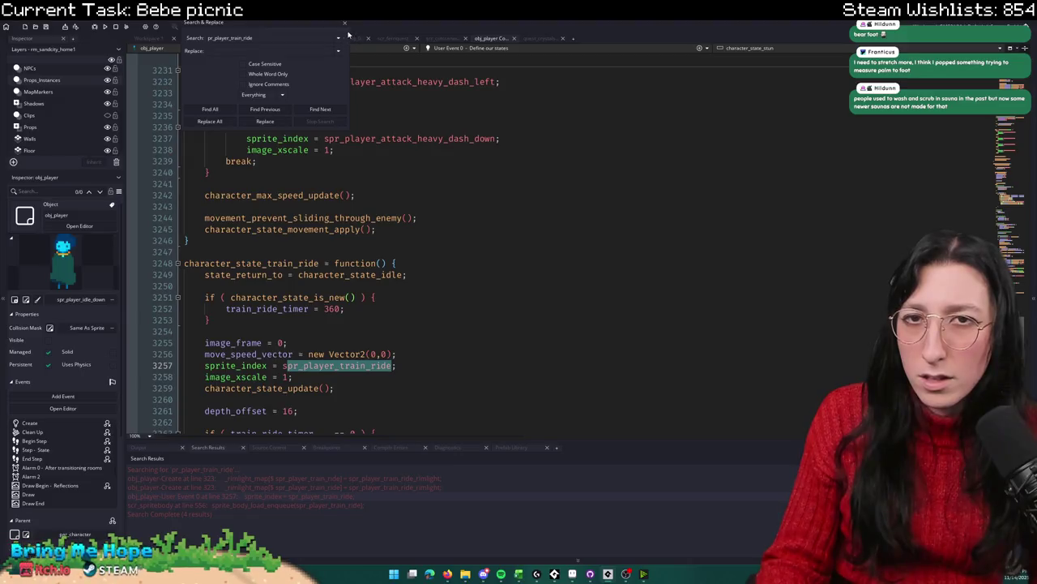
left_click(345, 21)
left_click(340, 387)
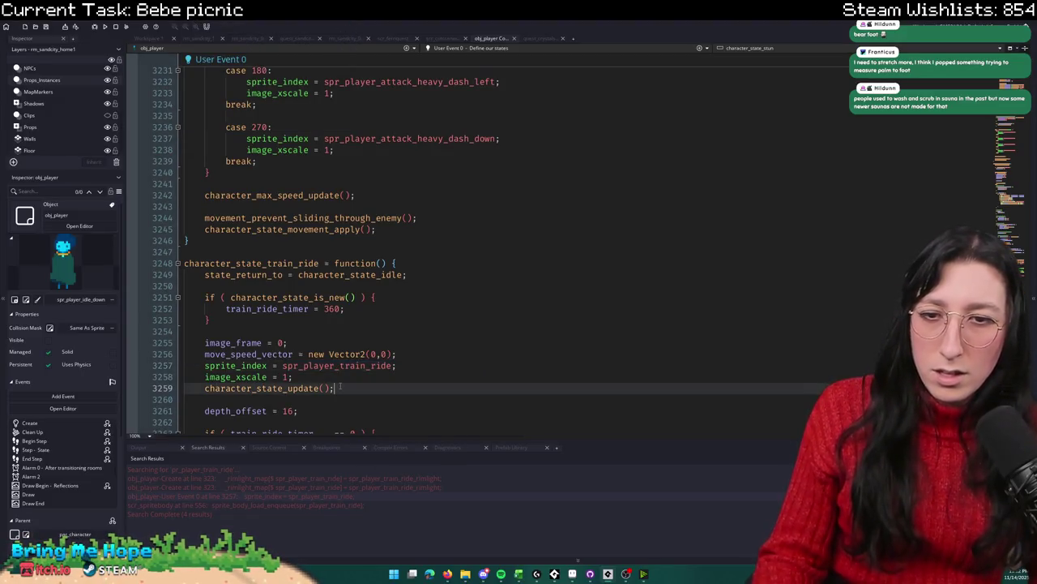
left_click_drag(343, 387, 219, 389)
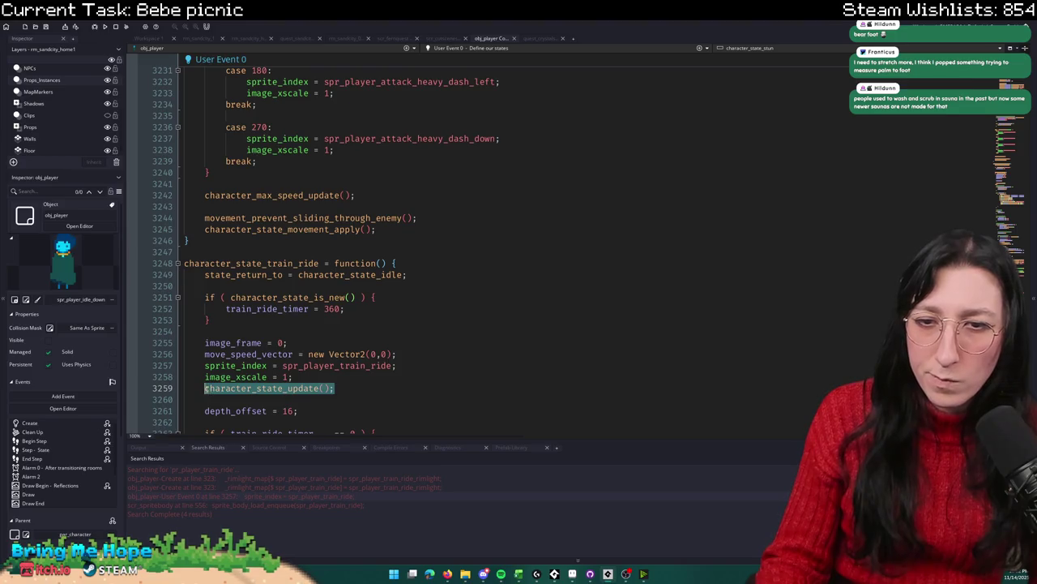
mouse_move(351, 389)
left_mouse_down()
mouse_move(243, 374)
mouse_move(209, 388)
left_mouse_up()
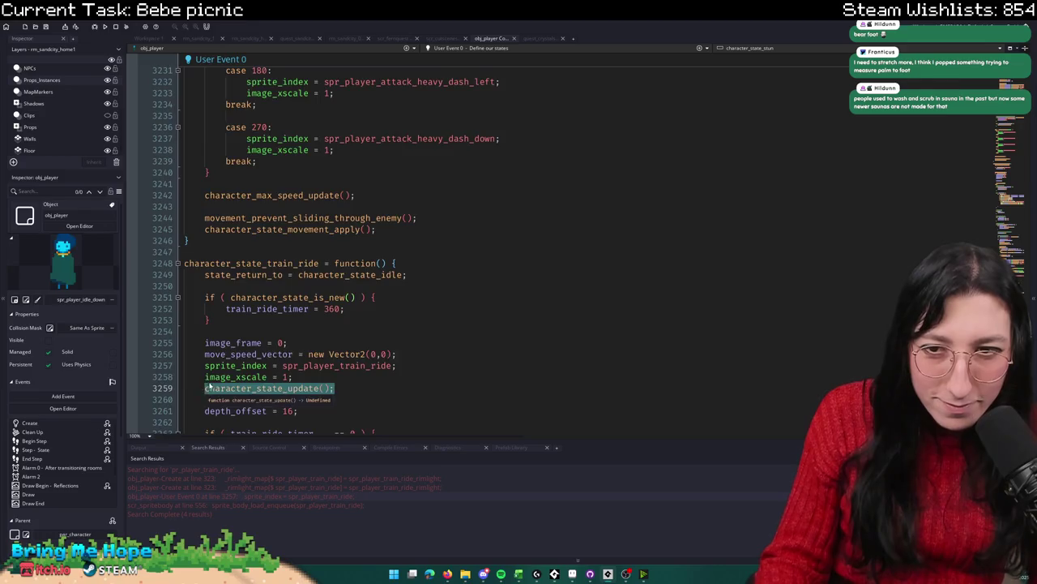
scroll(270, 269, "down", 6)
scroll(377, 184, "down", 2)
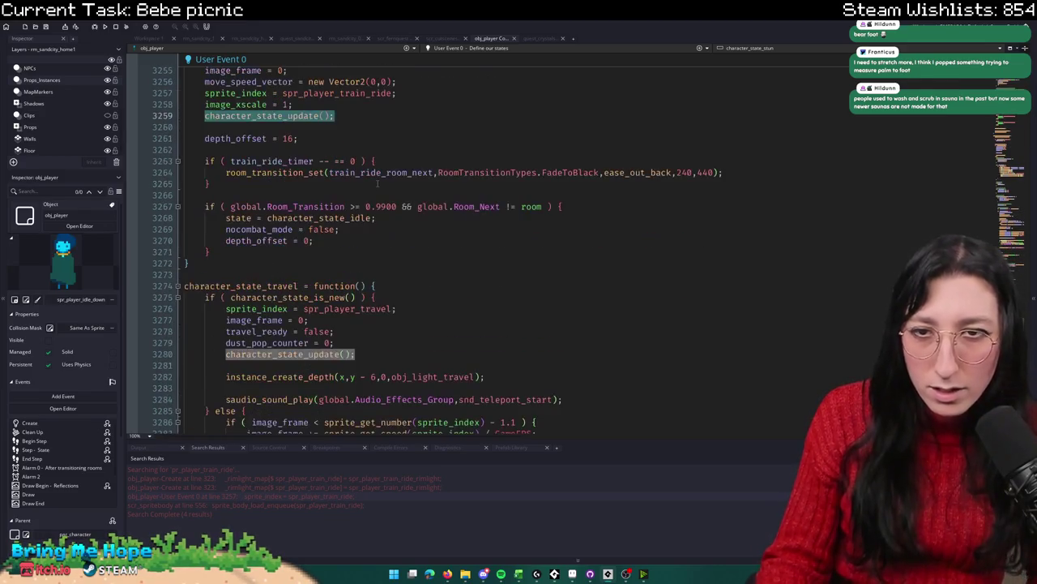
Step: Add a character_state_update(); line inside the character_state_sprite_animation function
left_click(414, 77)
left_click_drag(306, 217, 308, 442)
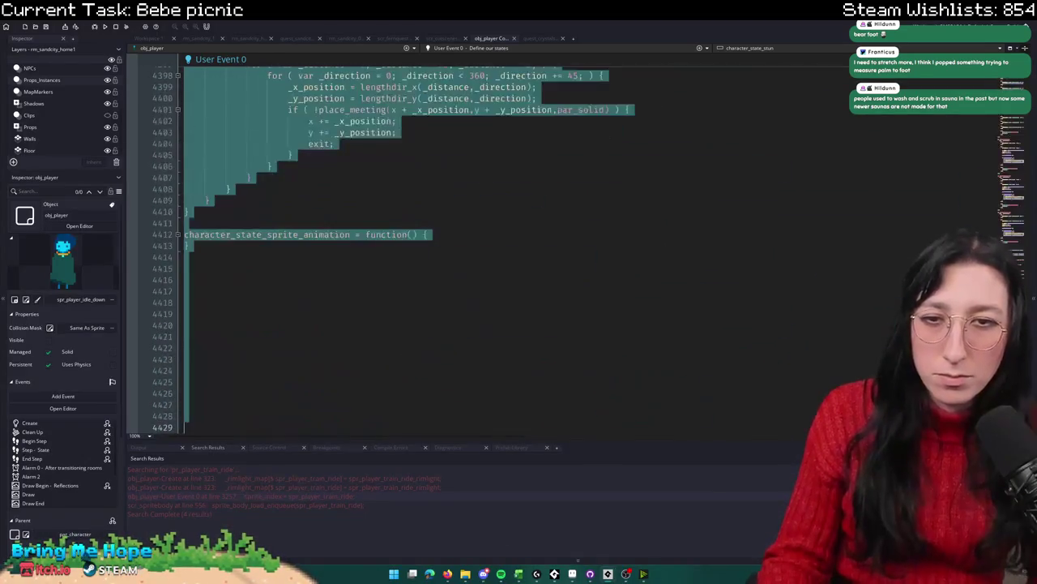
left_click(505, 274)
scroll(505, 274, "up", 8)
scroll(393, 268, "down", 6)
left_click(455, 301)
key("Return")
type("character_state_update();")
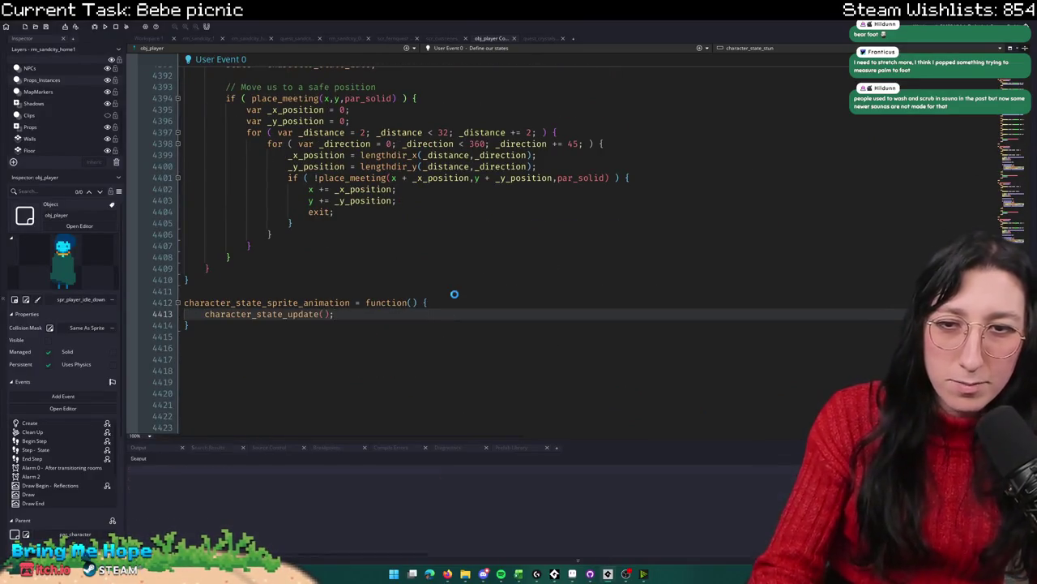
Step: Save, peek at the character_state_update definition in scr_character, then rebuild and launch the game
key("F5")
middle_click(288, 314)
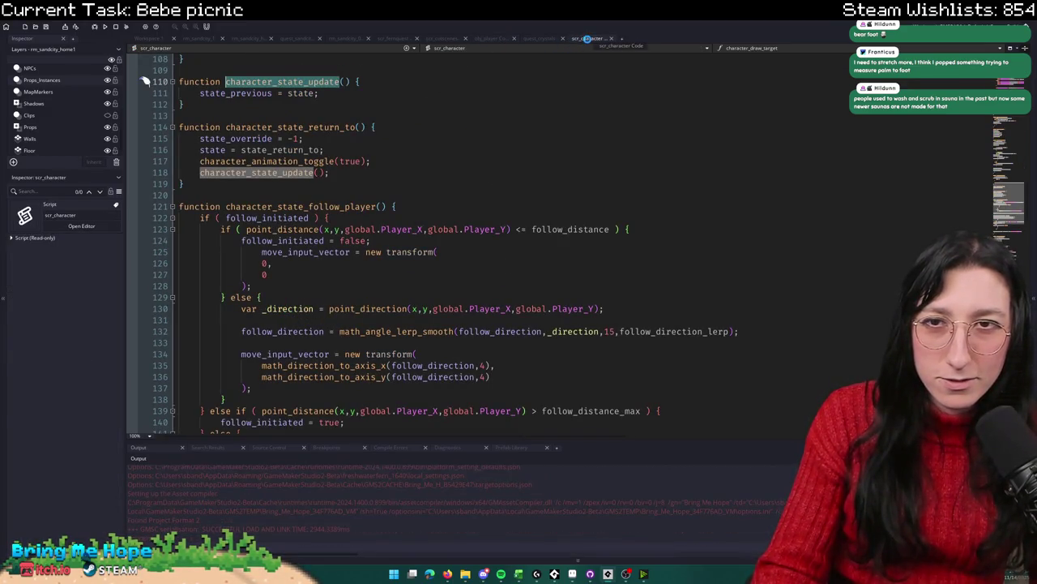
middle_click(586, 38)
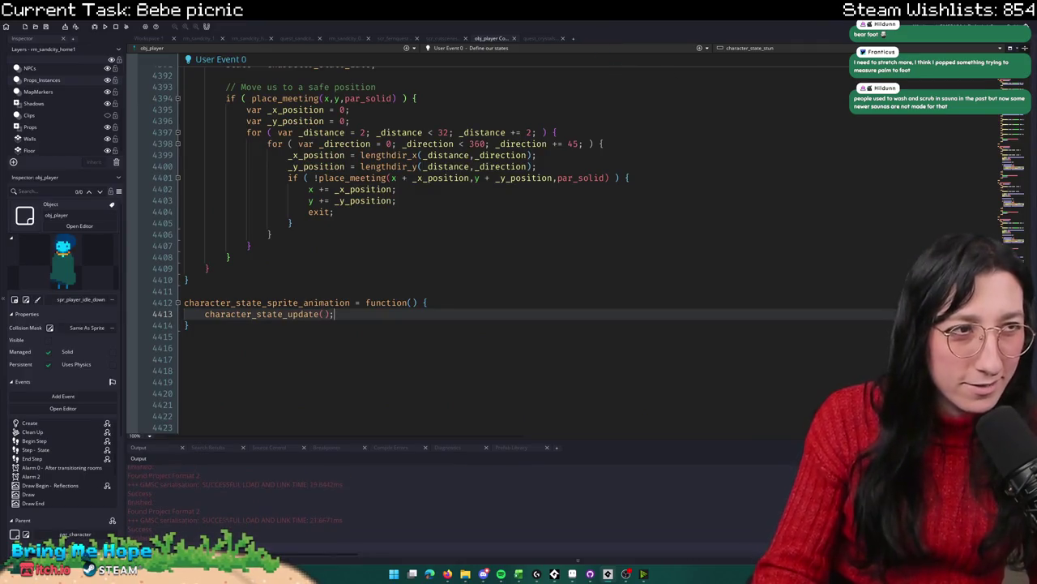
key("F5")
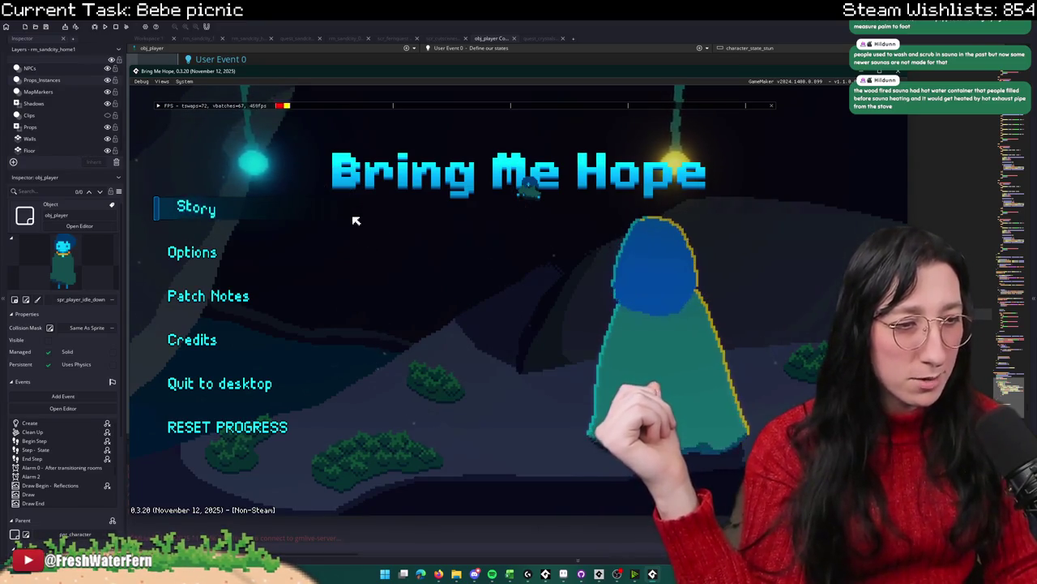
Step: Start Story mode and accept Bebe's picnic invitation to reach the beach blanket, then close the game
left_click(185, 207)
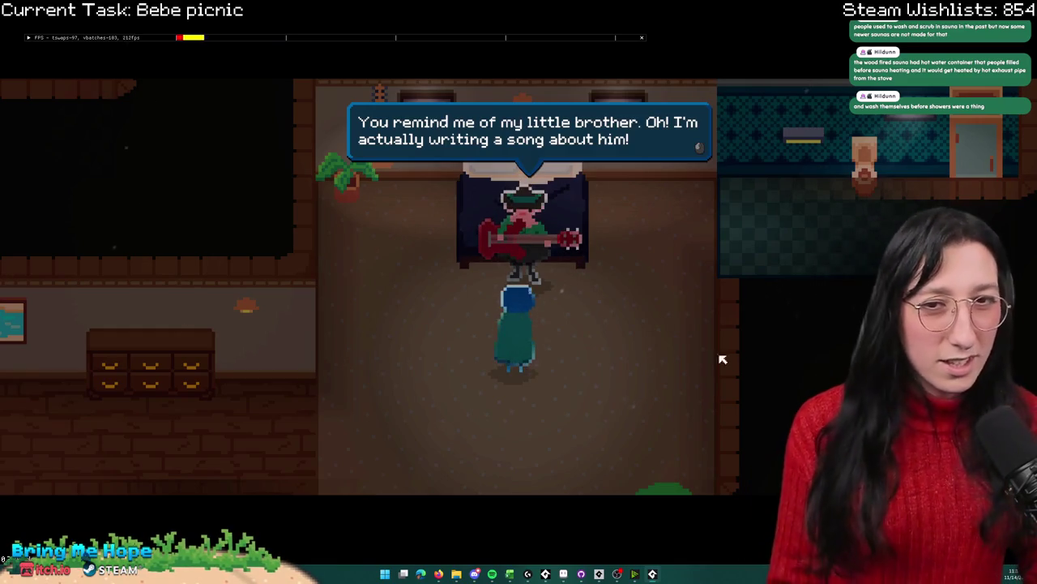
left_click(672, 361)
left_click(630, 361)
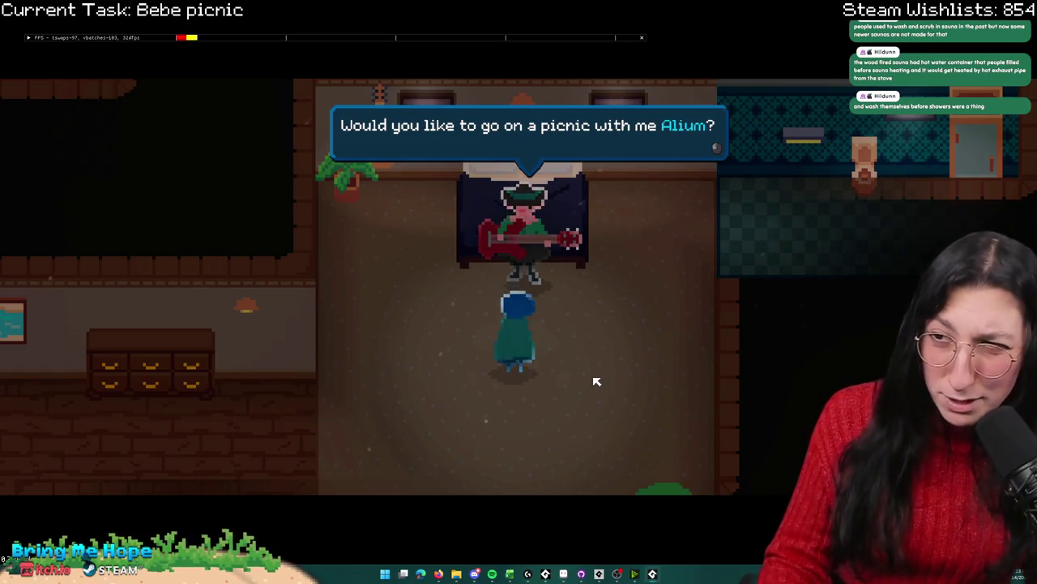
left_click(594, 379)
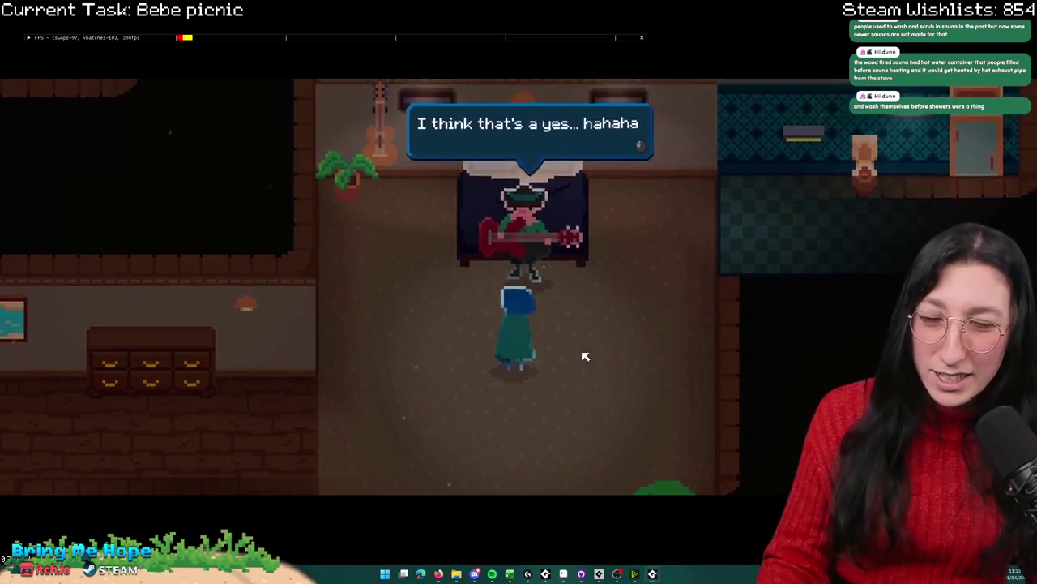
left_click(587, 356)
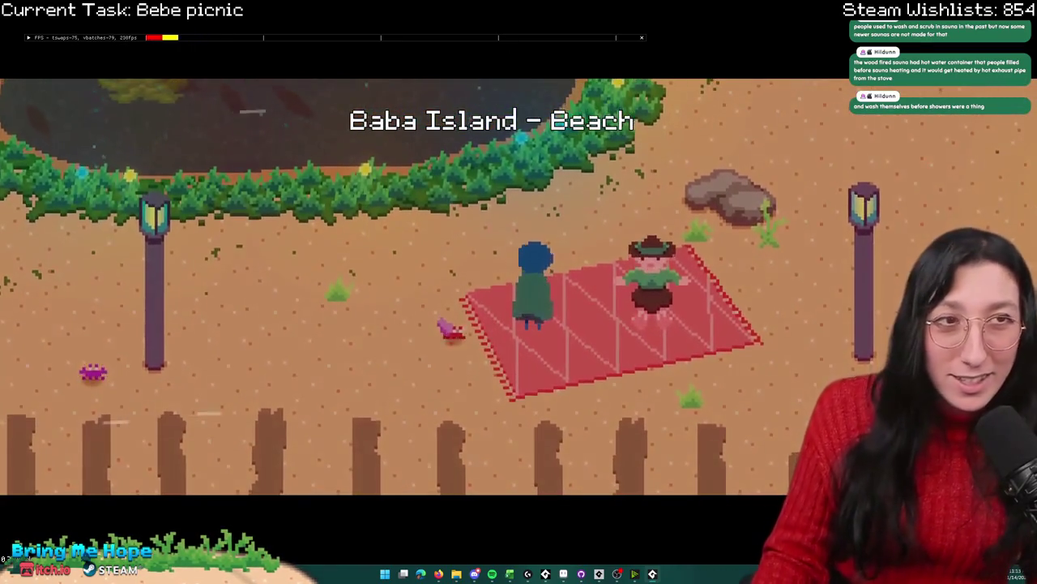
key("Escape")
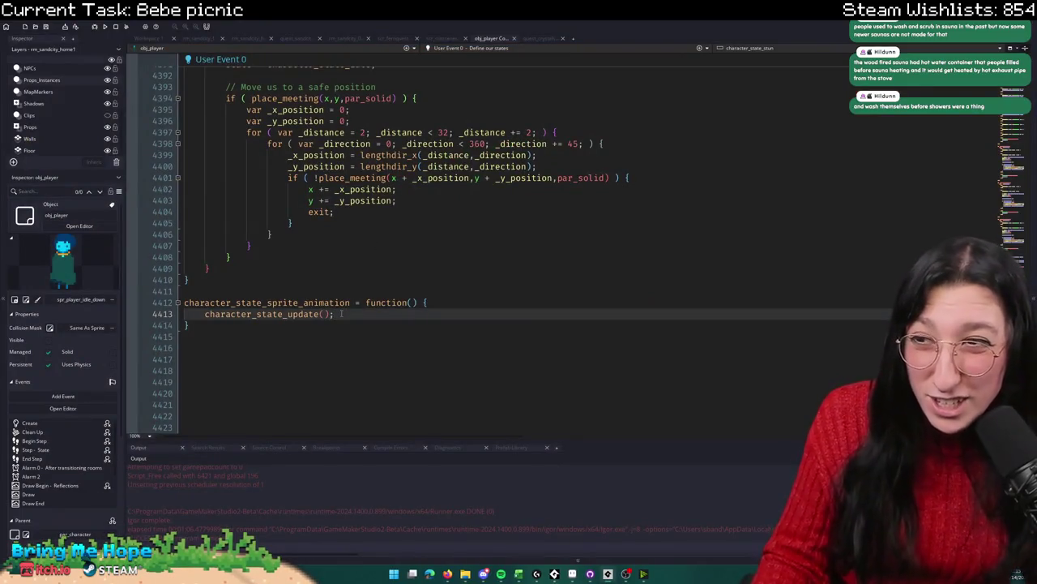
Step: Inspect the character_state_sprite_animation function and its update call in obj_player
mouse_move(144, 291)
left_mouse_down()
mouse_move(199, 327)
mouse_move(144, 301)
left_mouse_up()
left_click(190, 325)
left_click(247, 314)
left_click(350, 302)
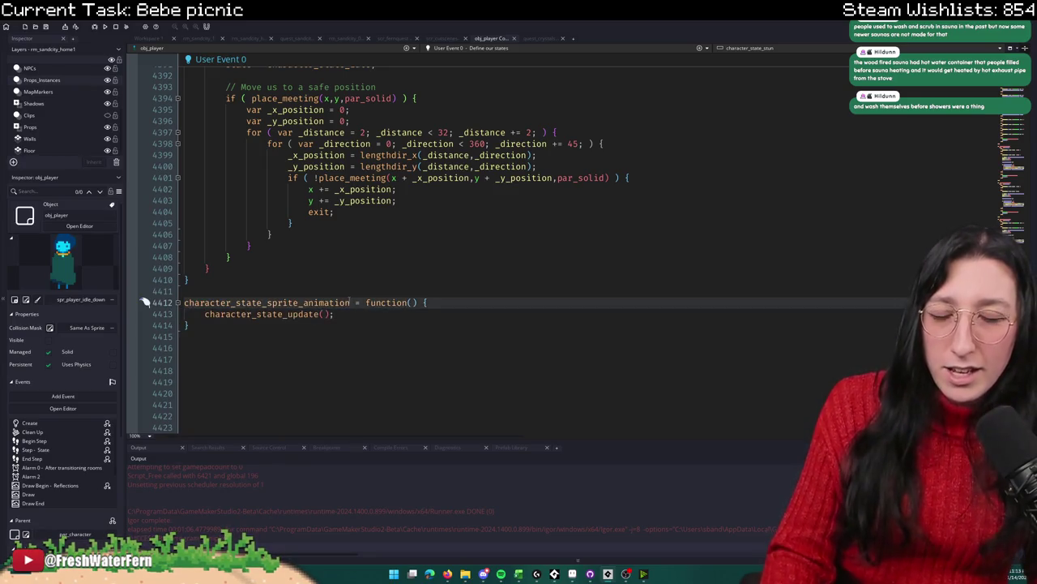
Step: Delete the cutscene_setup_player_sprite function from scr_cutscenes and return to obj_player's code
left_click(444, 38)
left_click(329, 140)
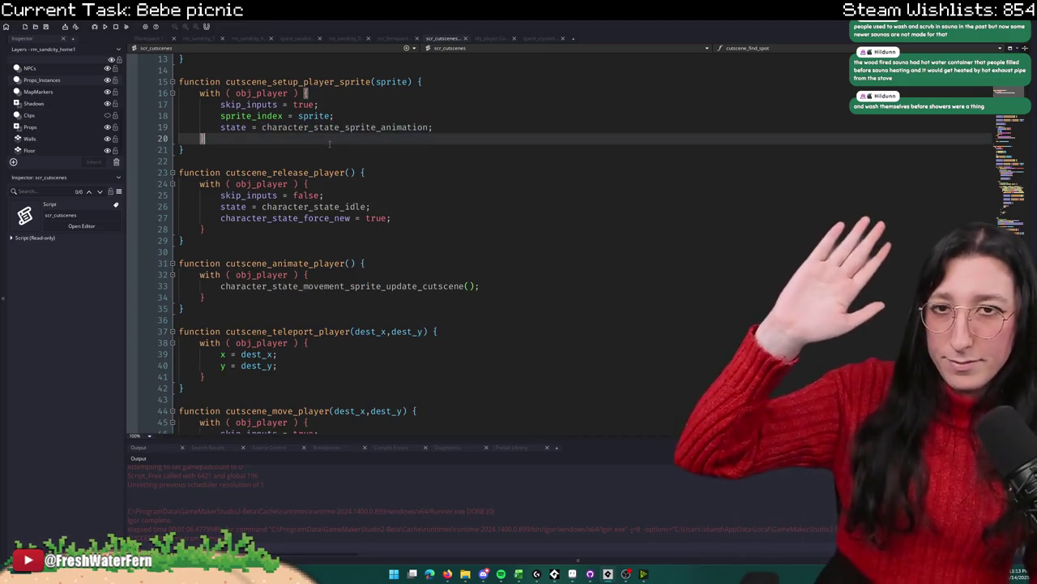
left_click(258, 162)
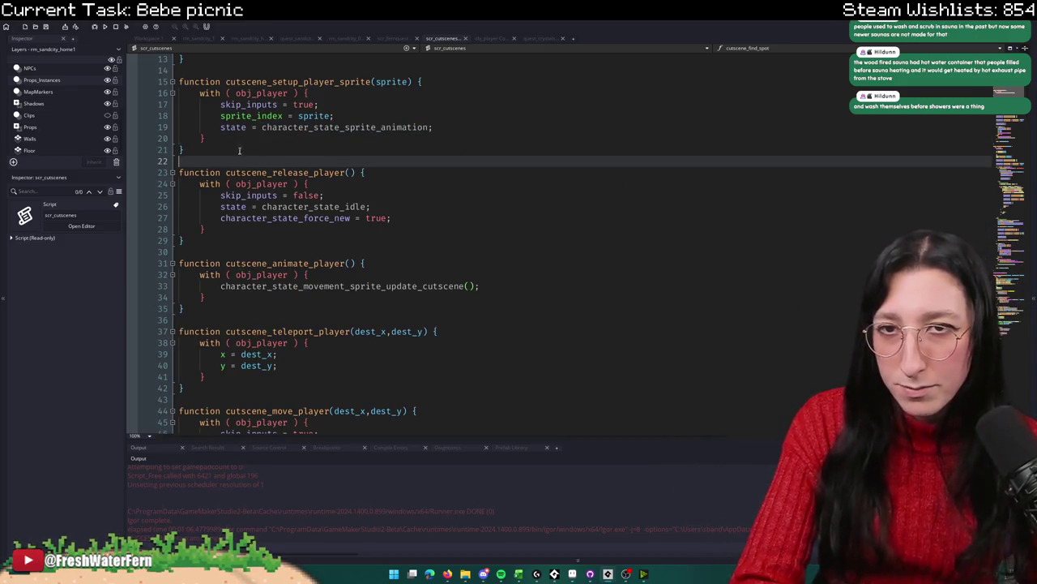
left_click(146, 81, "shift")
key("Delete")
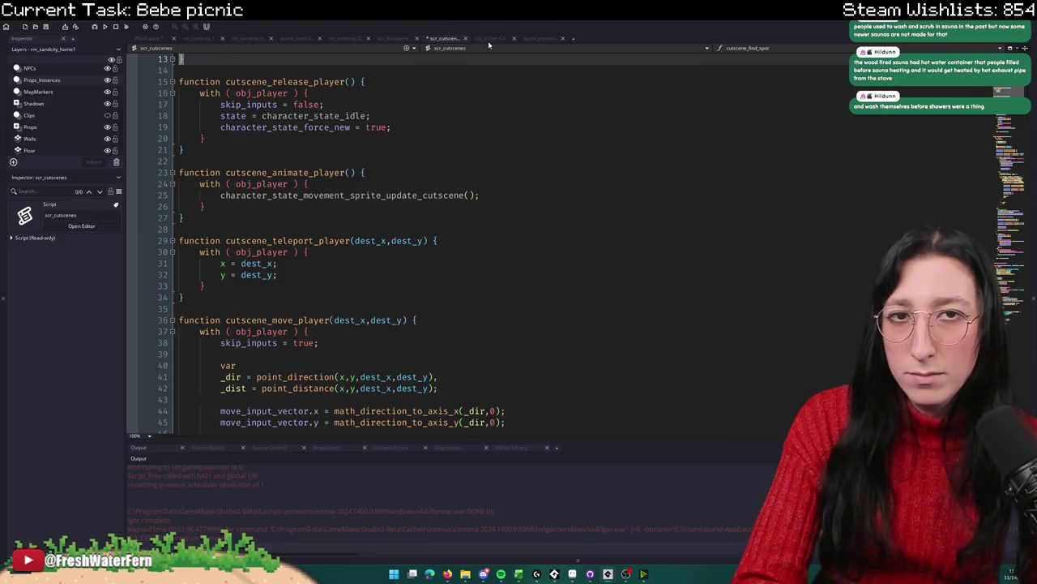
left_click(493, 38)
left_click(353, 335)
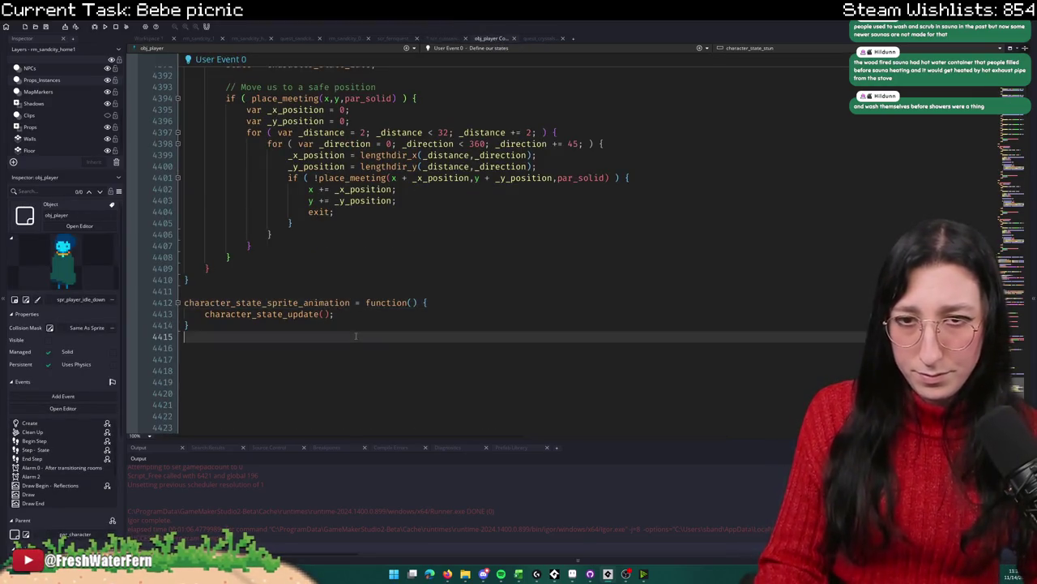
Step: Step through the 'sit' matches in obj_player's code, then go to Workspace 1
key("F3")
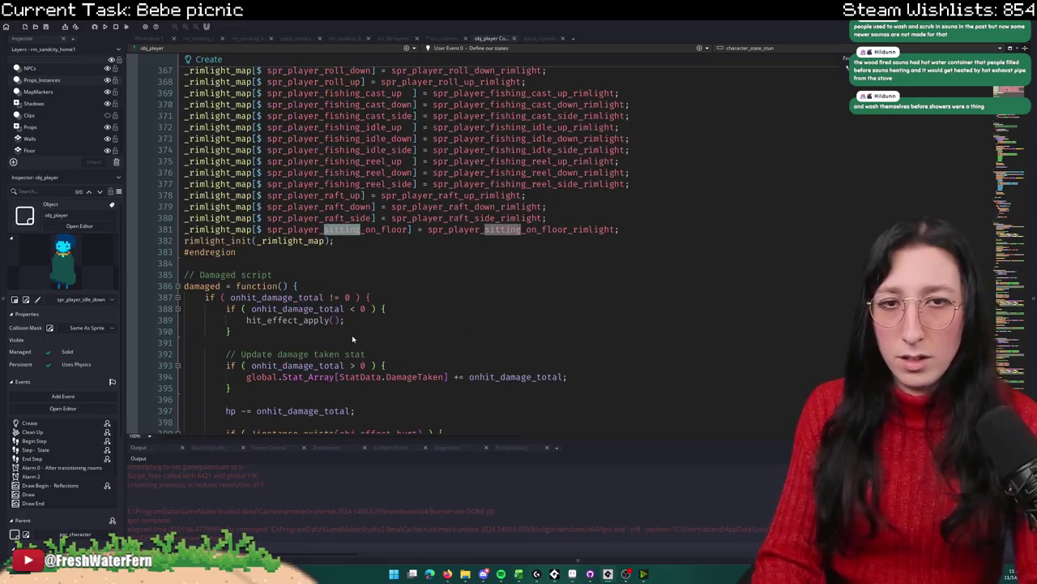
scroll(847, 65, "up", 15)
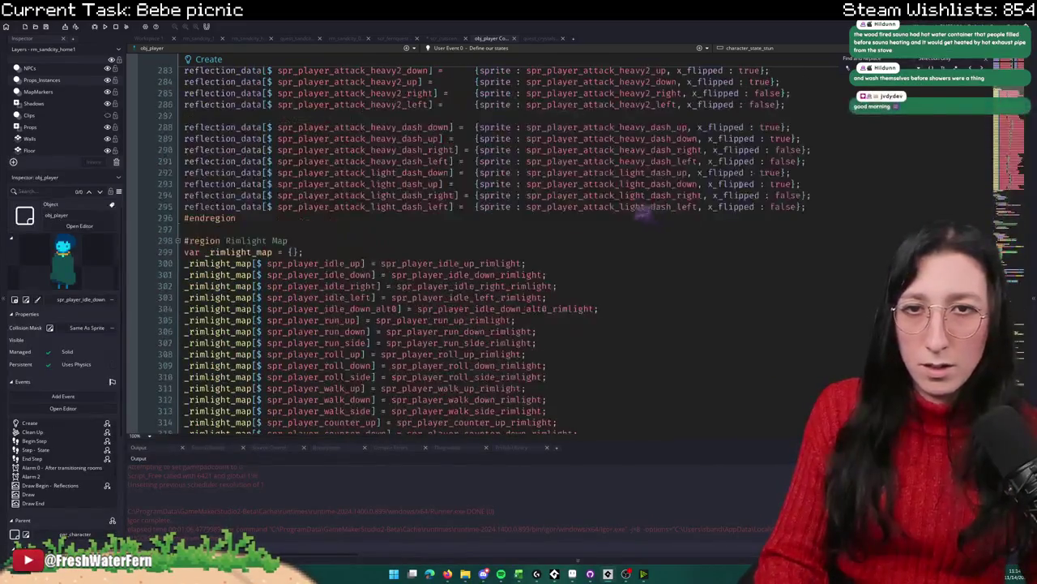
scroll(550, 243, "down", 15)
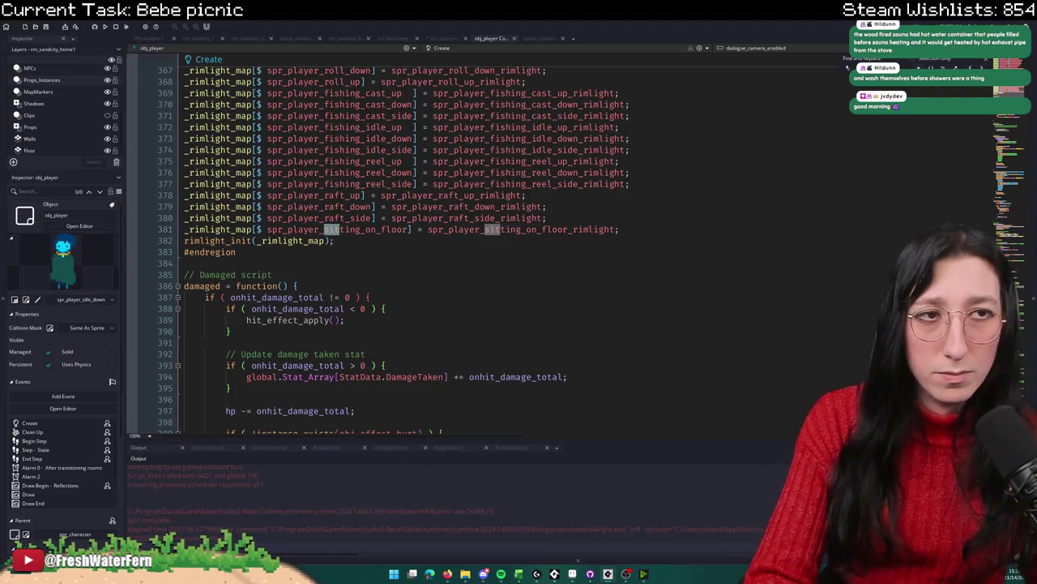
key("shift+F3")
key("shift+F3")
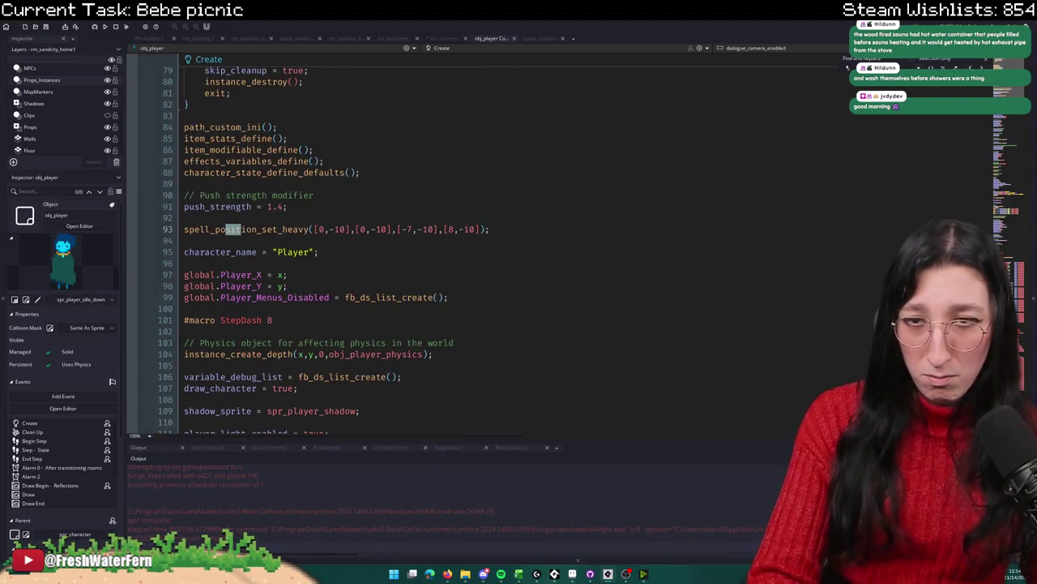
key("shift+F3")
key("shift+F3")
key("shift+F3")
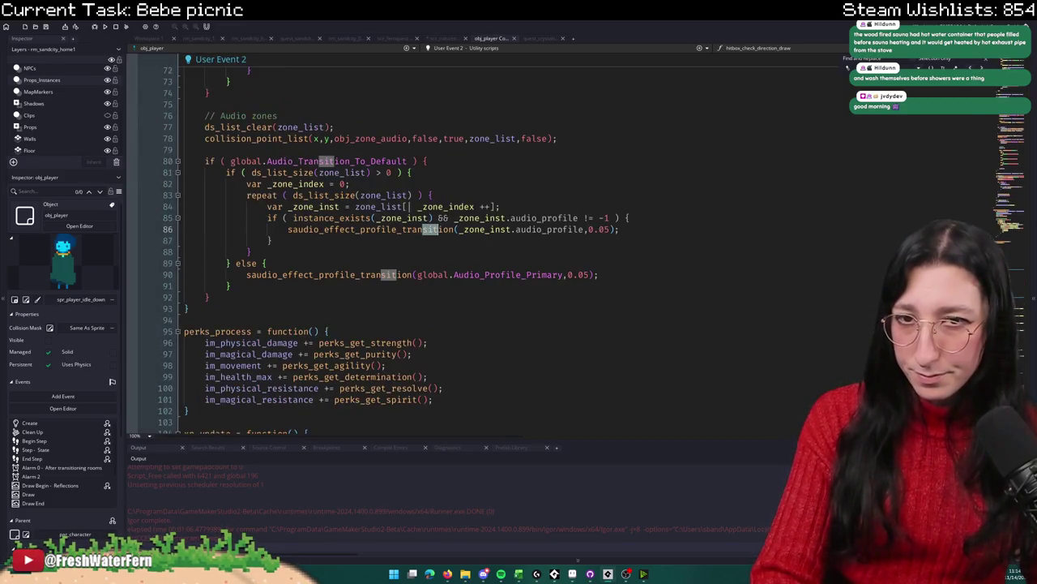
key("Escape")
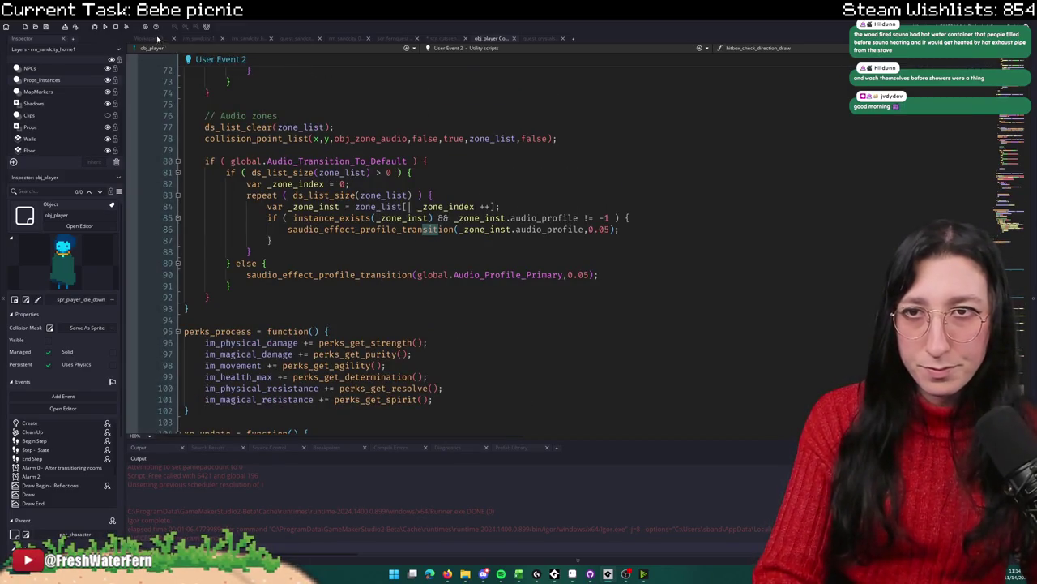
left_click(158, 39)
Step: Search the project for spr_player_train_ride (4 results) and open the obj_player train-ride state
left_click(1033, 78)
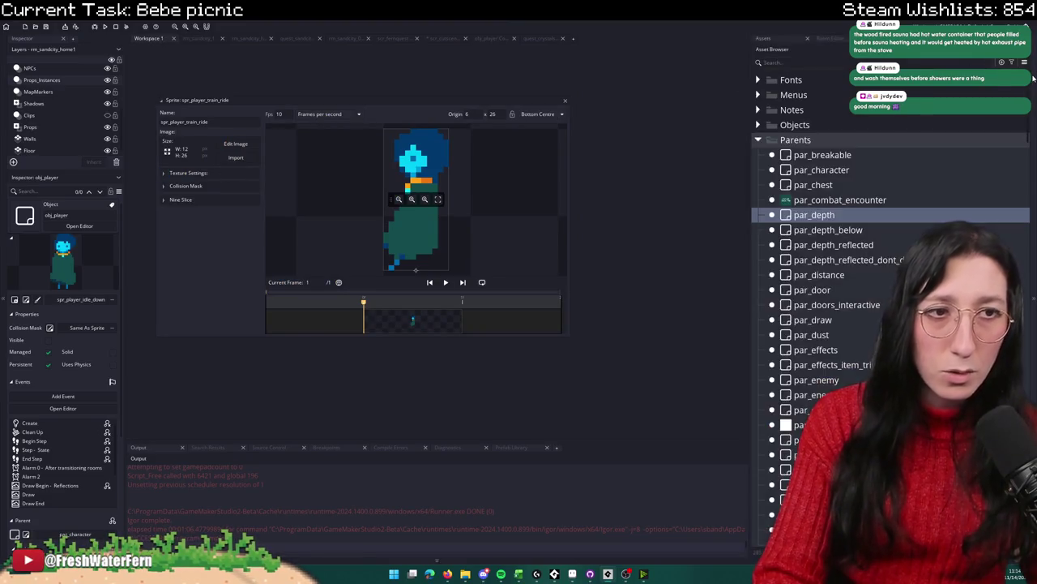
type("s")
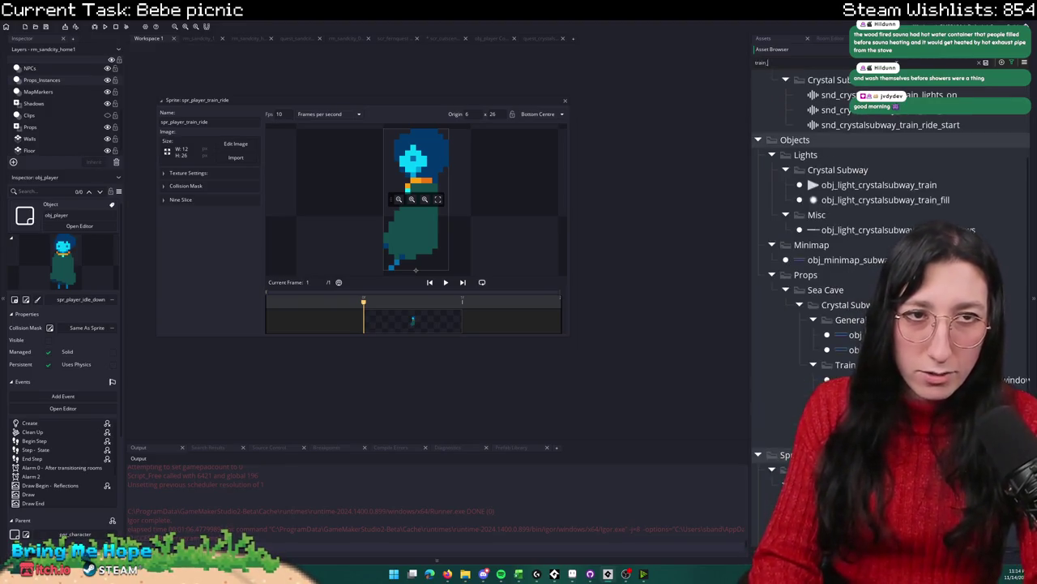
key("ctrl+shift+f")
key("Return")
double_click(209, 496)
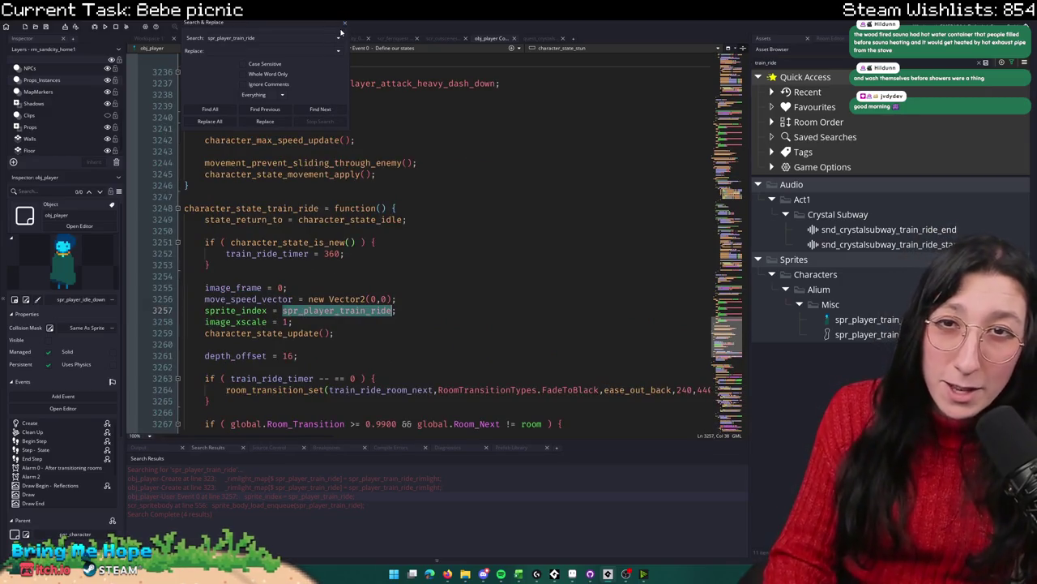
Step: Copy the character_state_train_ride function and paste a duplicate at the end of obj_player's code
left_click(344, 23)
scroll(270, 275, "down", 6)
left_click(270, 278)
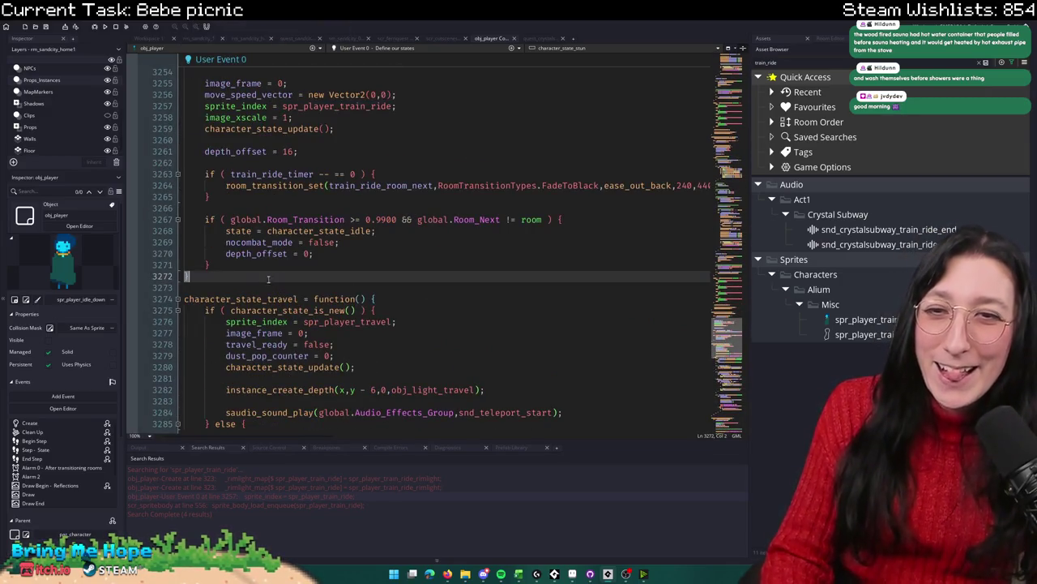
mouse_move(254, 280)
left_mouse_down()
mouse_move(186, 259)
mouse_move(142, 166)
mouse_move(146, 139)
left_mouse_up()
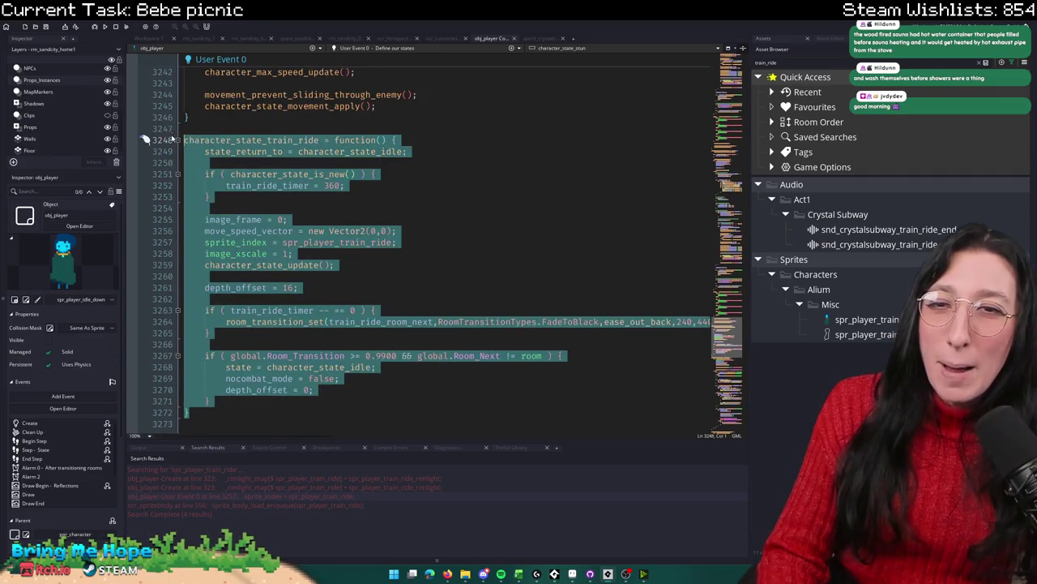
left_click(397, 225)
key("F12")
mouse_move(397, 224)
left_mouse_down()
mouse_move(349, 560)
mouse_move(298, 456)
left_mouse_up()
left_click(298, 456)
scroll(344, 393, "down", 20)
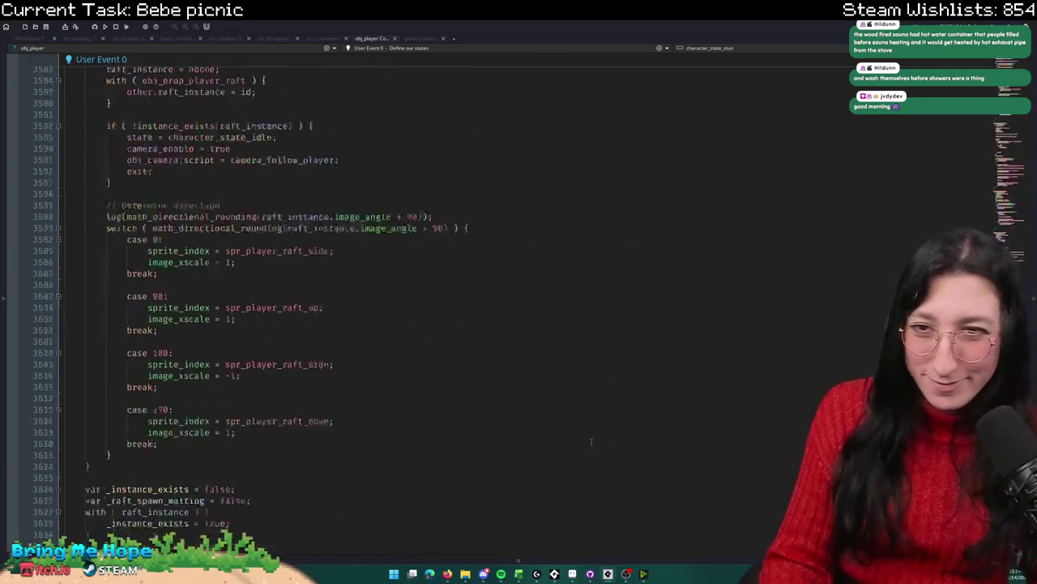
scroll(345, 393, "down", 20)
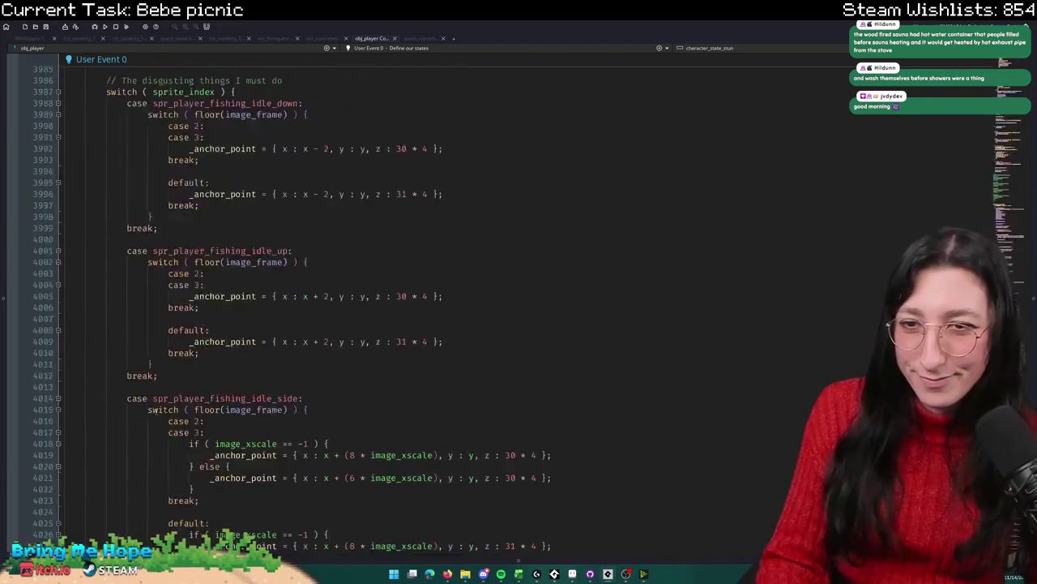
scroll(156, 411, "down", 20)
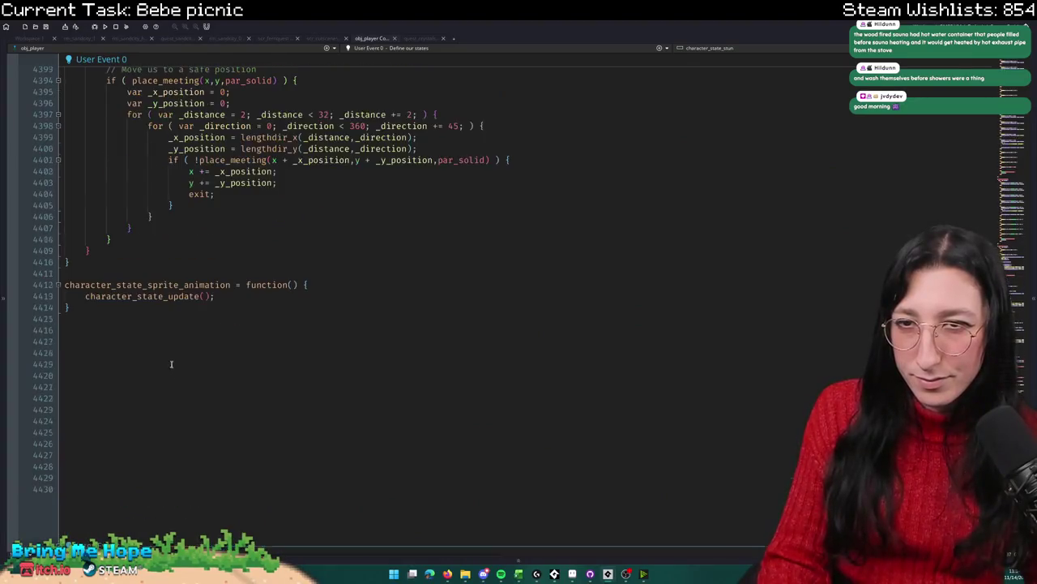
left_click_drag(83, 308, 64, 285)
key("ctrl+v")
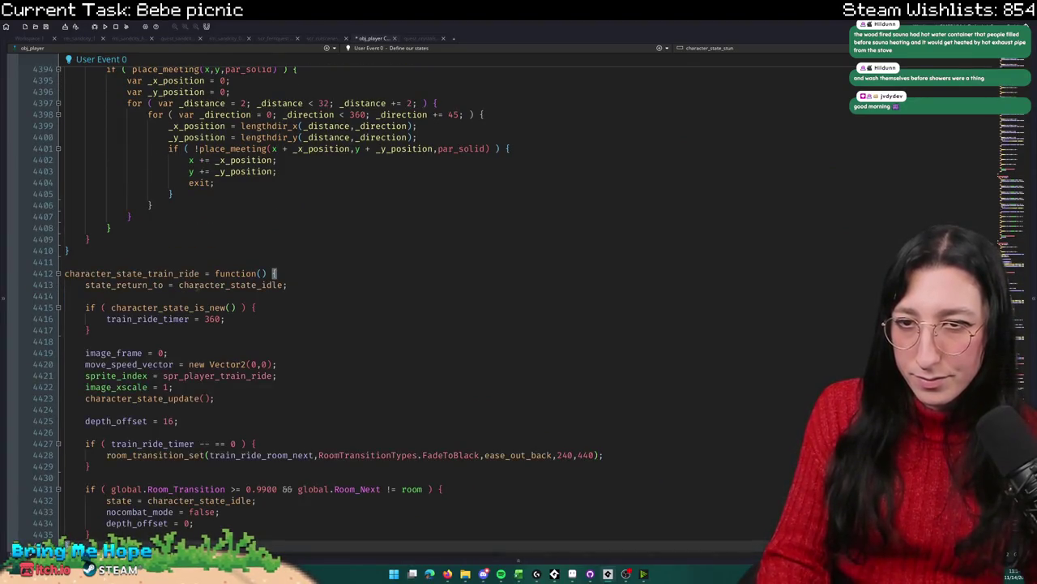
Step: Rename the pasted function to character_state_sitting_on_floor
left_click_drag(199, 274, 148, 275)
type("si")
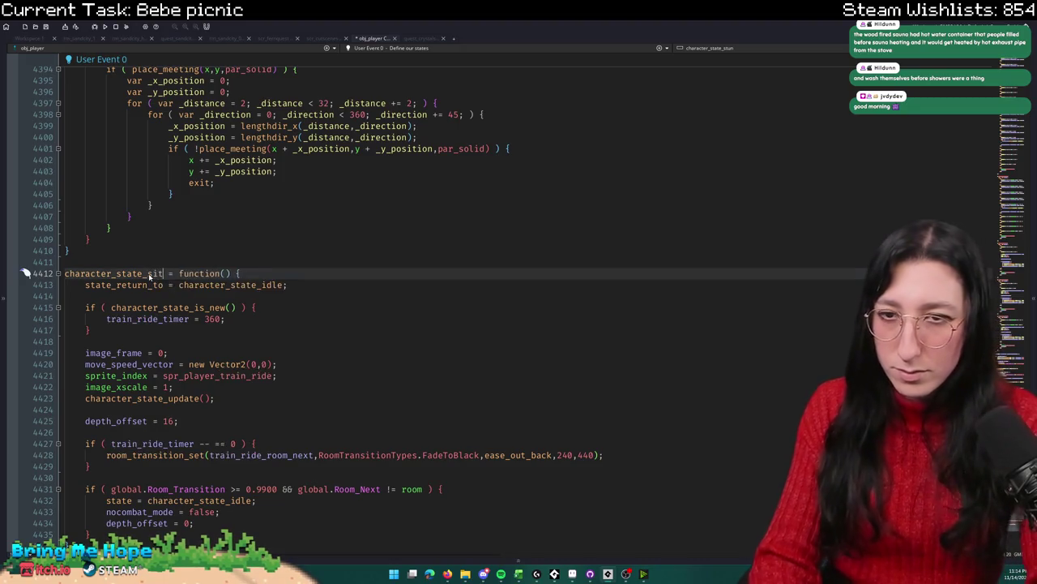
type("tting_on_floor")
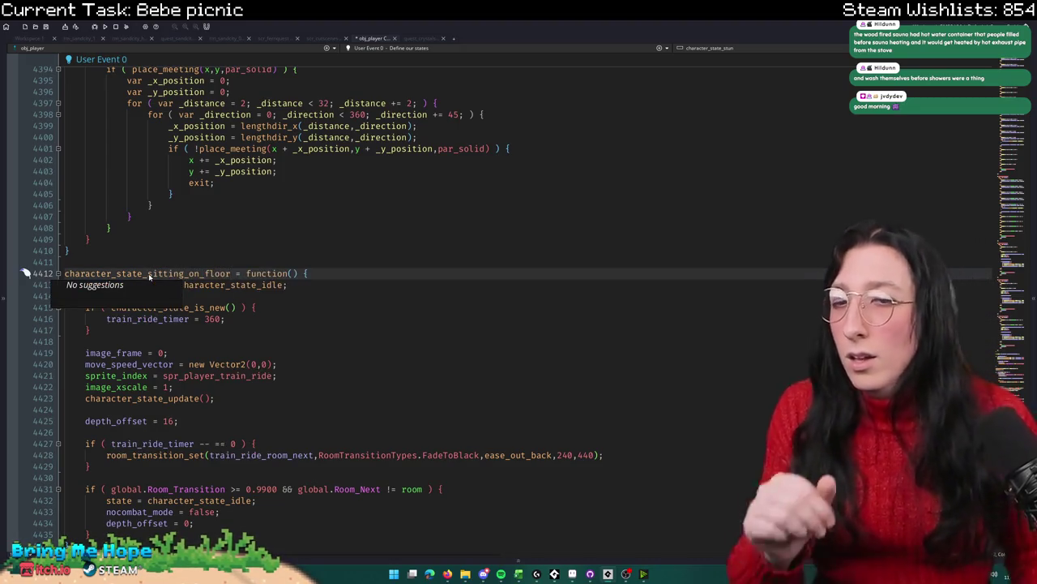
left_click(295, 300)
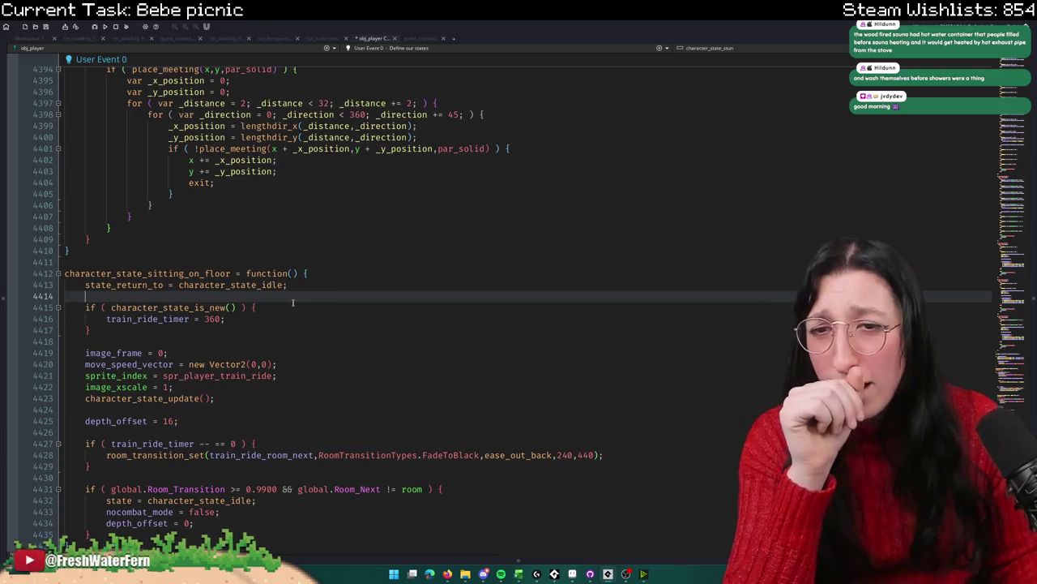
double_click(227, 285)
double_click(152, 284)
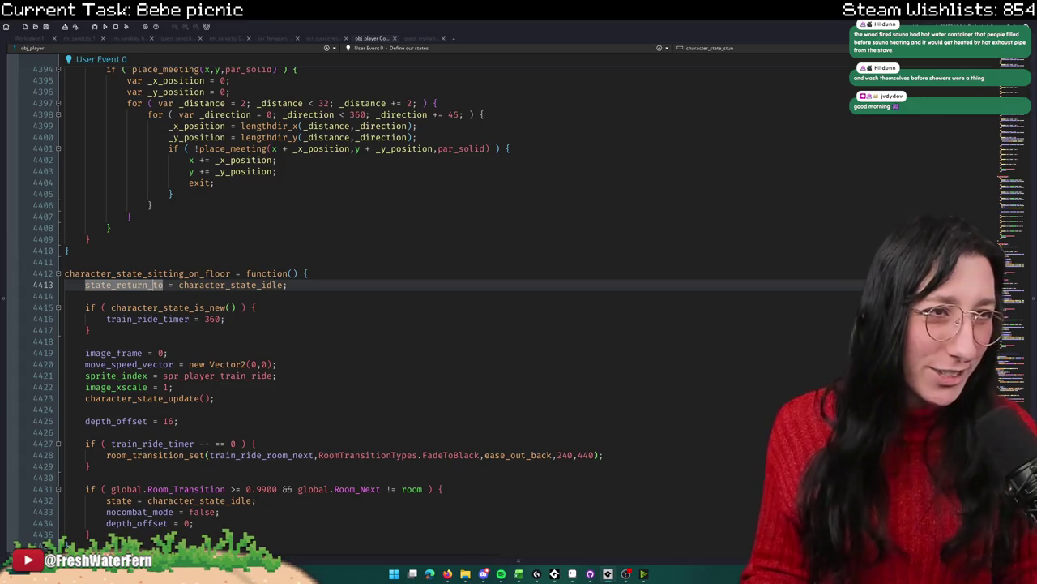
Step: Replace the train_ride_timer reset in the is-new block with image_frame = 0
left_click(285, 310)
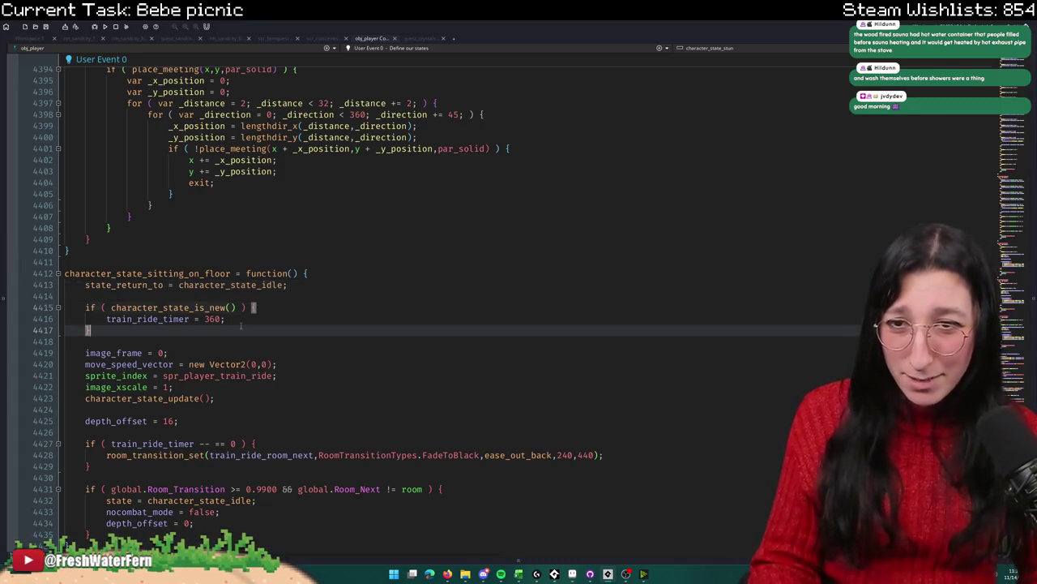
mouse_move(235, 319)
left_mouse_down()
mouse_move(115, 319)
mouse_move(70, 308)
left_mouse_up()
left_click(256, 308)
double_click(146, 319)
mouse_move(168, 352)
left_mouse_down()
mouse_move(108, 347)
mouse_move(185, 319)
mouse_move(232, 319)
left_mouse_up()
type("image_frame = 0;")
left_click(280, 364)
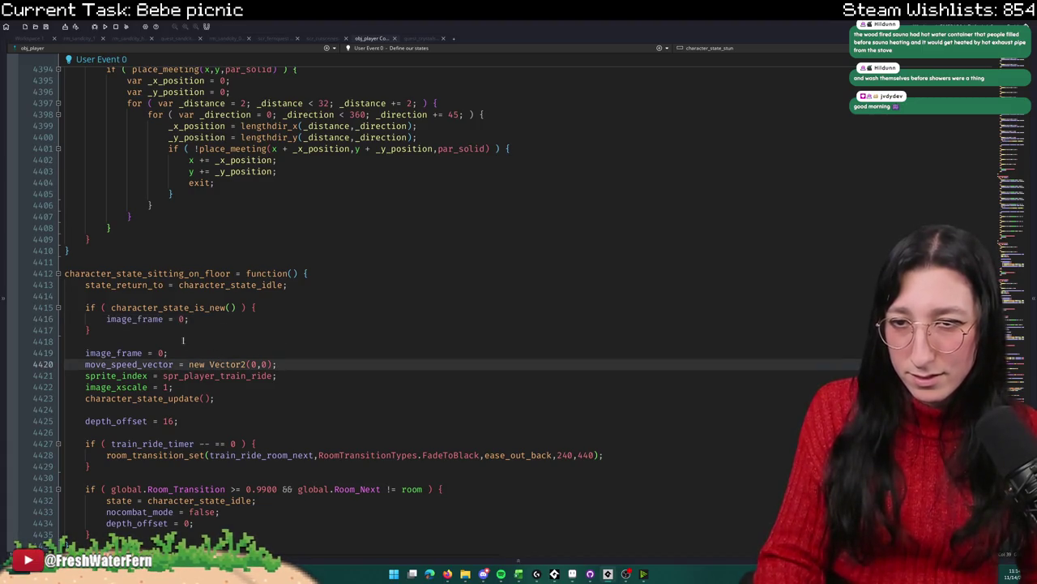
left_click_drag(168, 352, 85, 353)
key("BackSpace")
key("BackSpace")
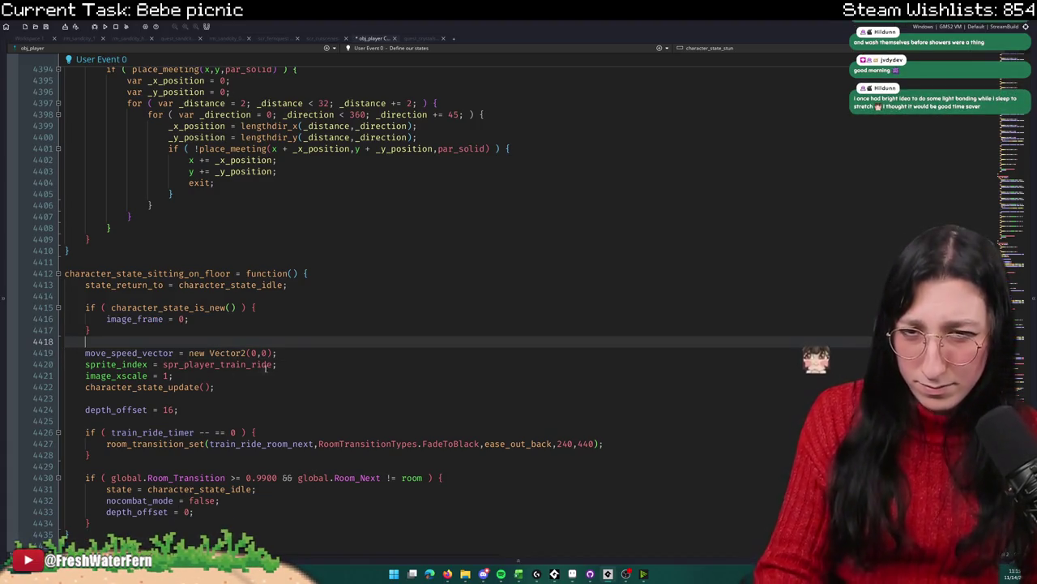
Step: Switch the sprite to spr_player_sitting_on_floor and delete the xscale, depth_offset, timer and transition lines
double_click(263, 364)
left_click_drag(273, 364, 216, 364)
type("si")
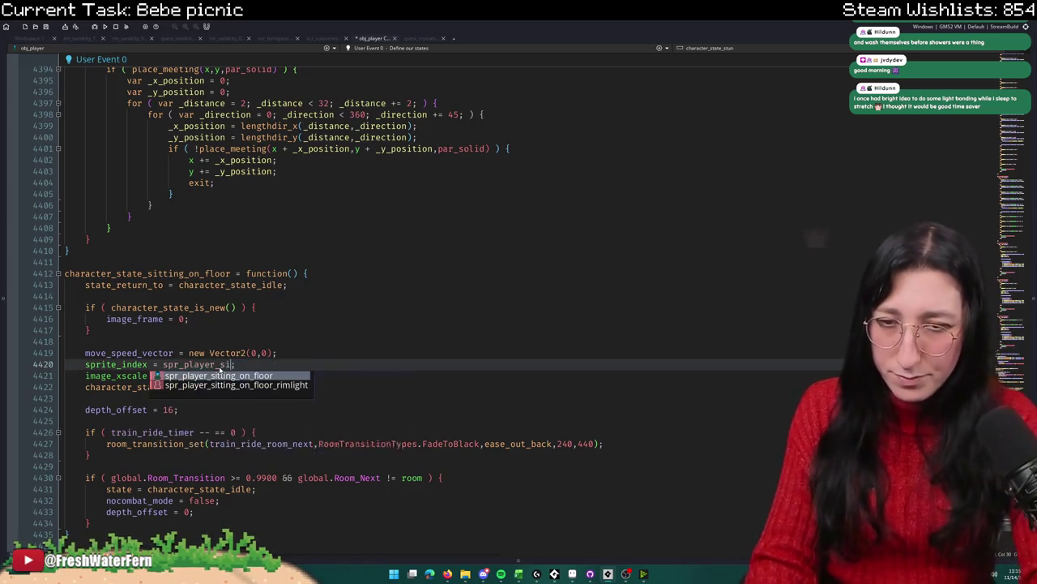
key("Return")
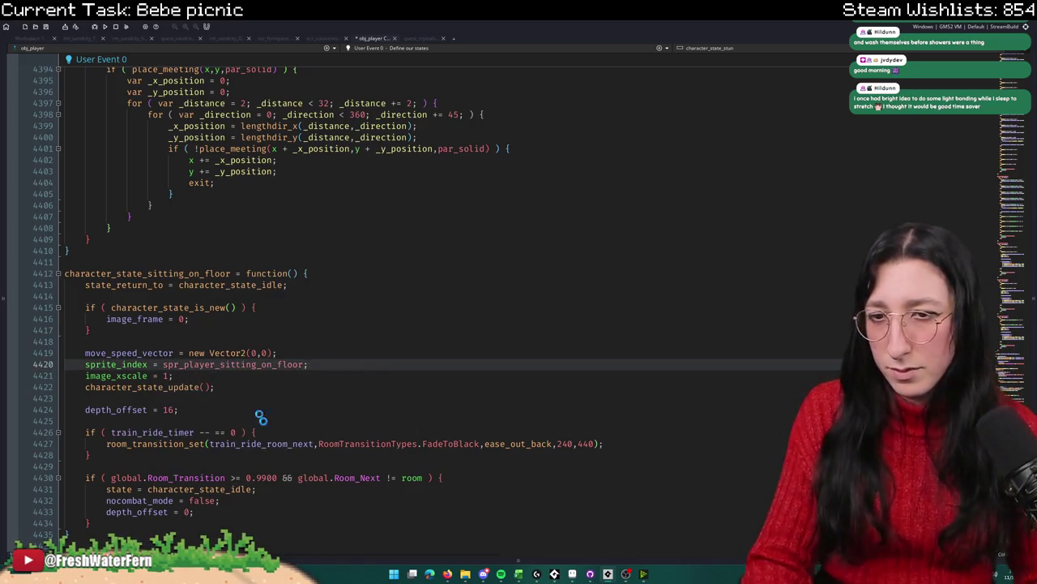
left_click_drag(174, 375, 78, 376)
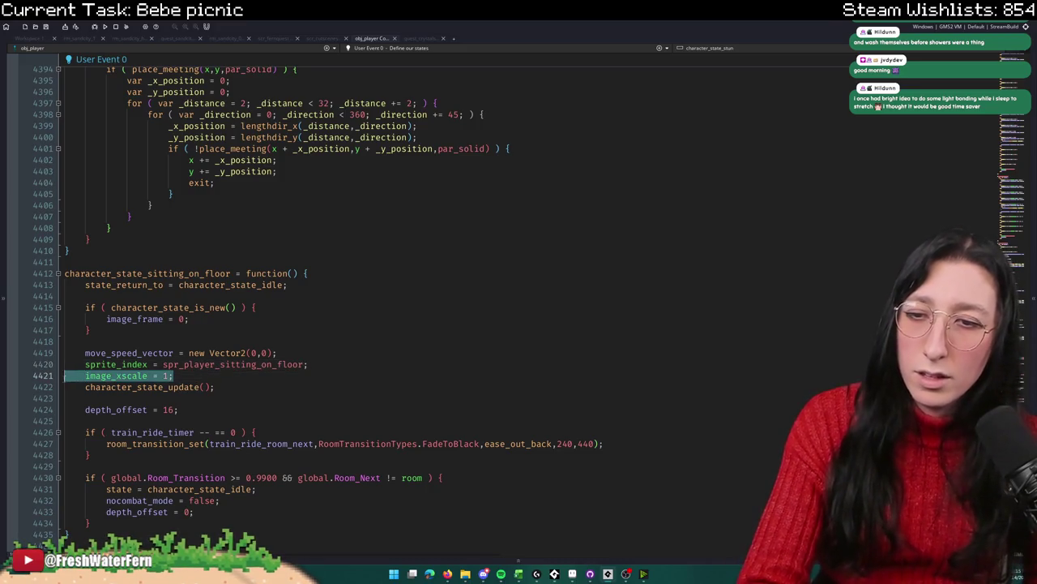
key("BackSpace")
key("BackSpace")
scroll(248, 81, "down", 2)
left_click_drag(180, 330, 81, 331)
key("BackSpace")
key("BackSpace")
key("BackSpace")
mouse_move(132, 422)
left_mouse_down()
mouse_move(81, 409)
mouse_move(81, 319)
left_mouse_up()
key("BackSpace")
key("BackSpace")
double_click(179, 206)
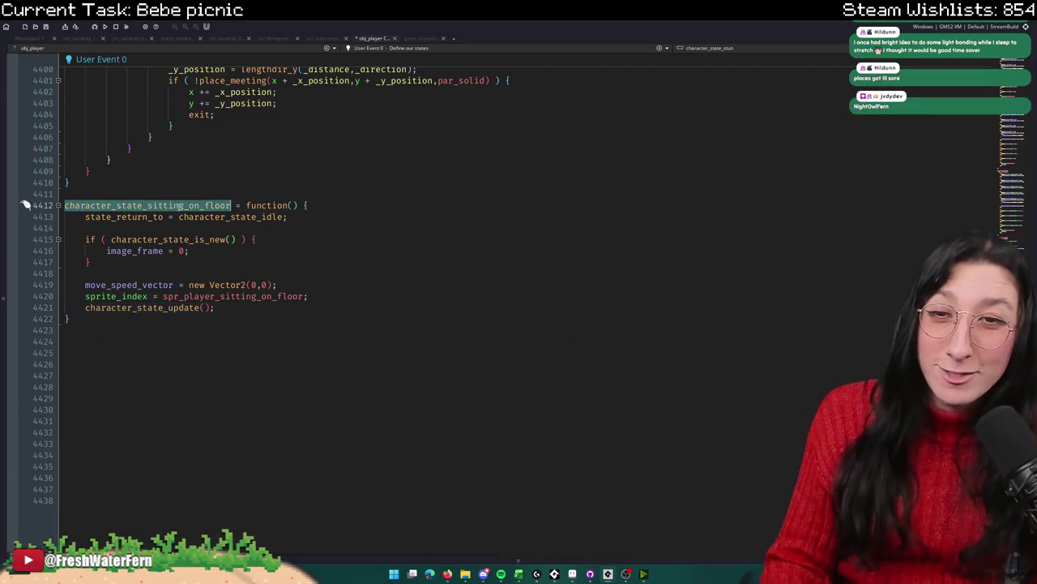
left_click(312, 41)
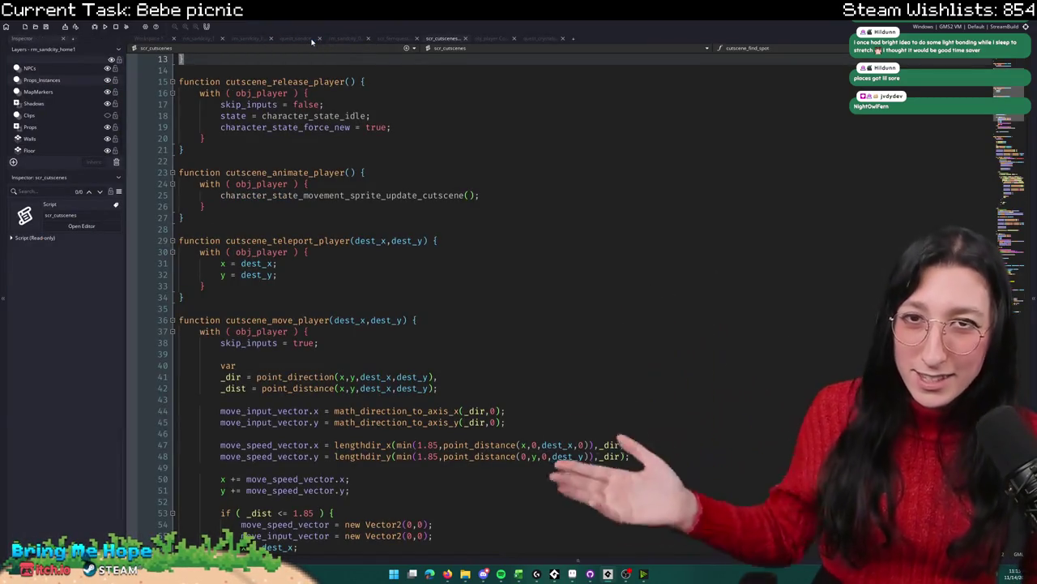
Step: Replace the picnic sprite call with with (obj_player) { state = character_state_sitting_on_floor; } and run the game
left_click(312, 40)
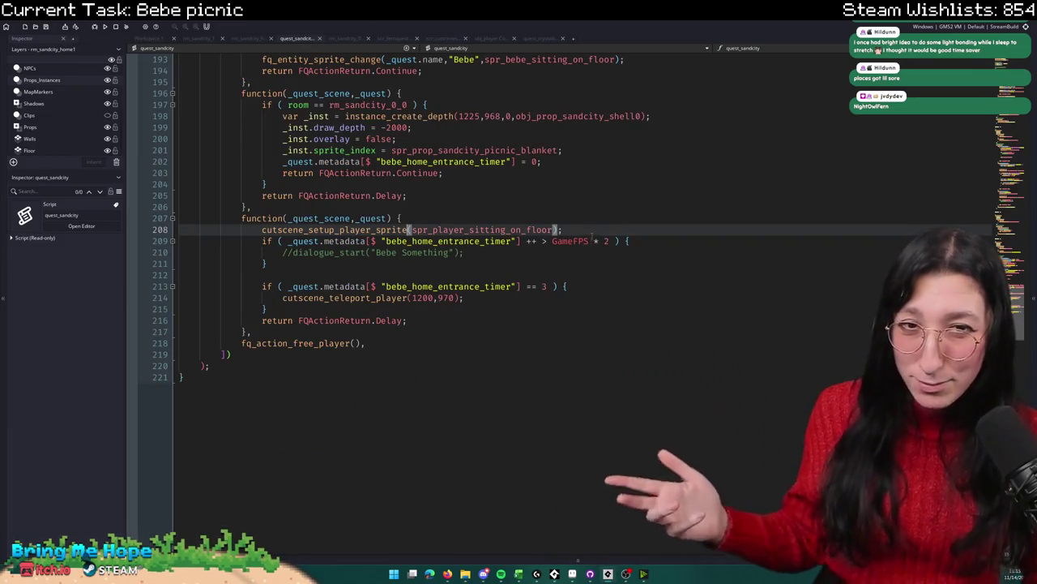
left_click_drag(587, 230, 375, 231)
left_click(320, 230)
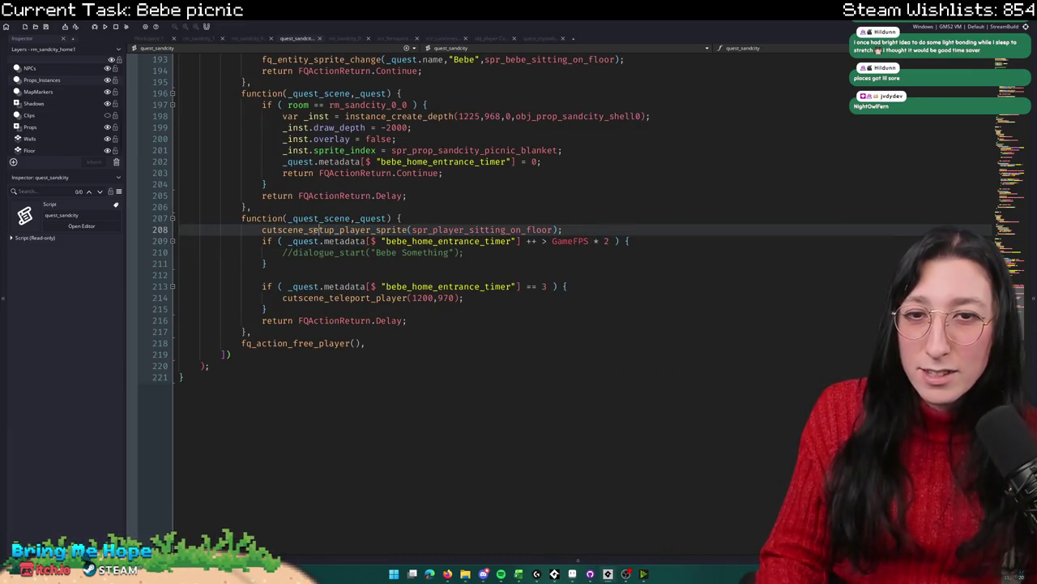
mouse_move(260, 231)
left_mouse_down()
mouse_move(183, 230)
mouse_move(561, 230)
left_mouse_up()
type("s=")
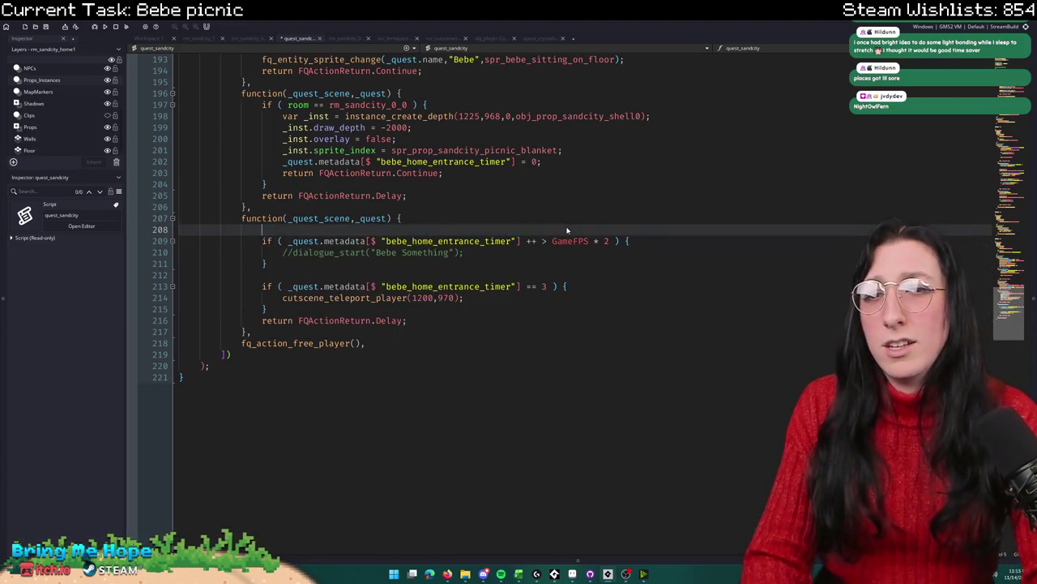
type("with ( obj_player")
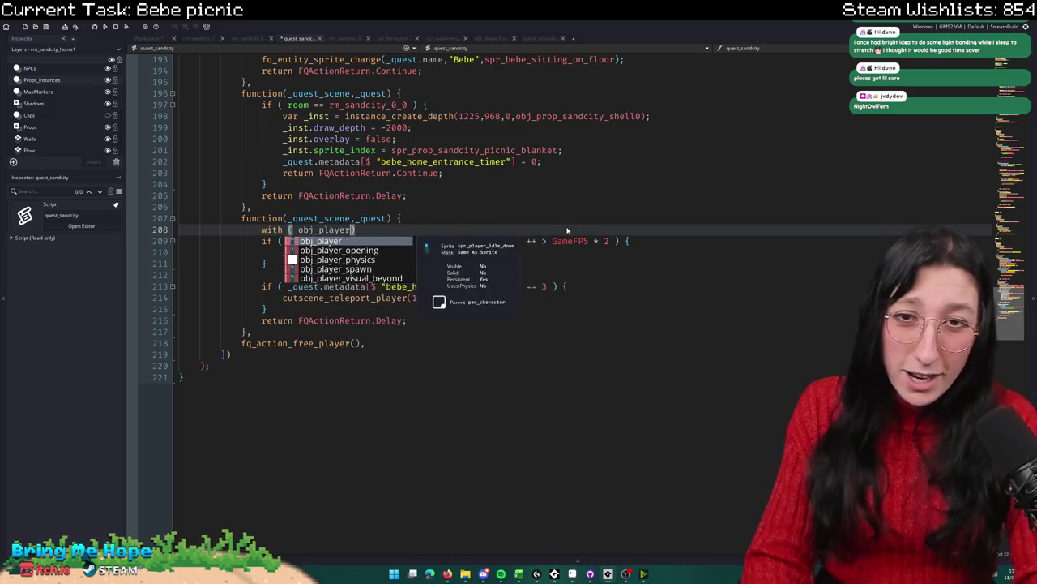
type(" ) {")
key("Return")
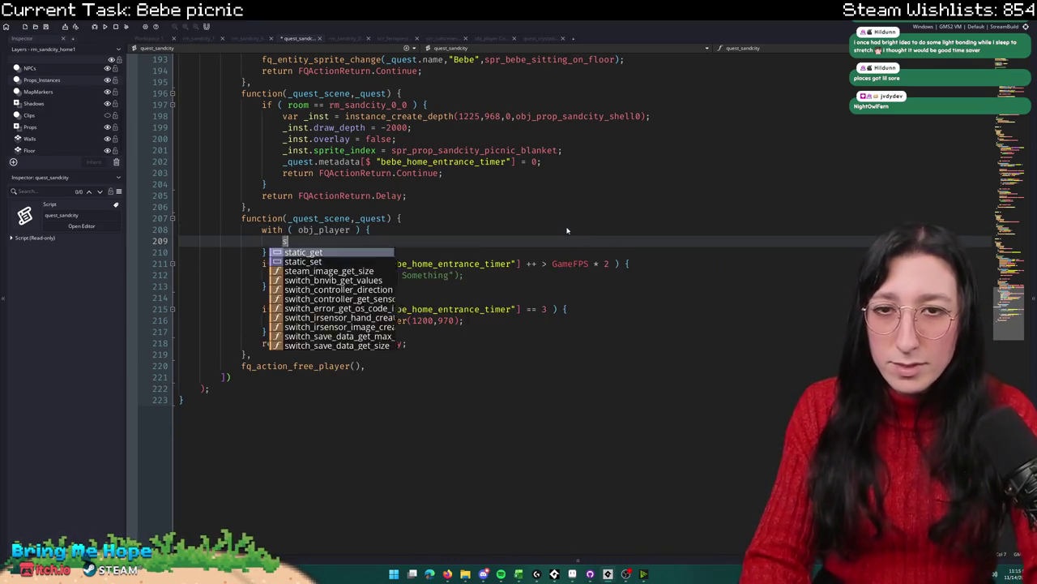
type("state = character_state_sitting_on_floor")
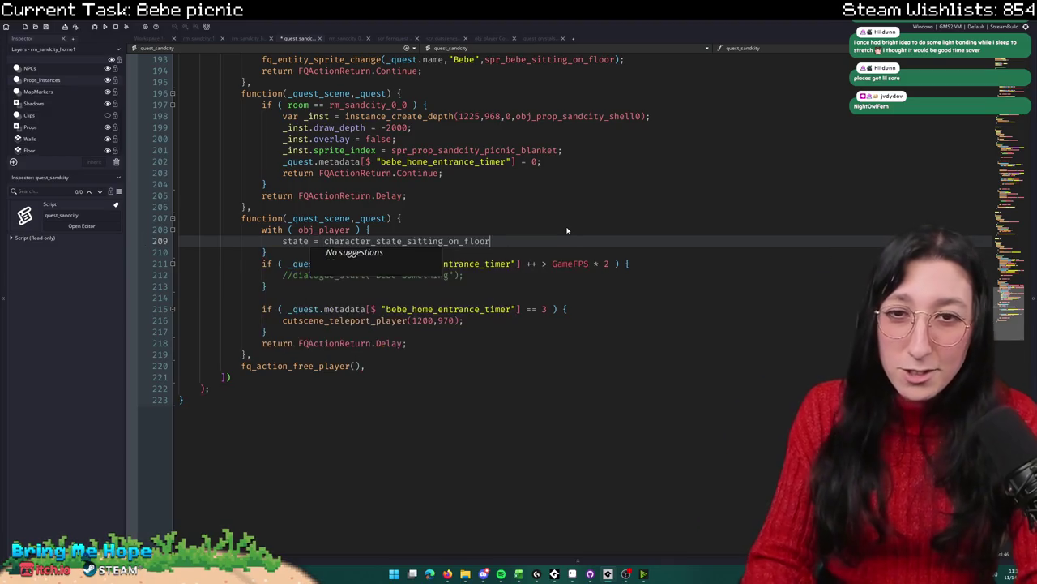
type(";")
key("F5")
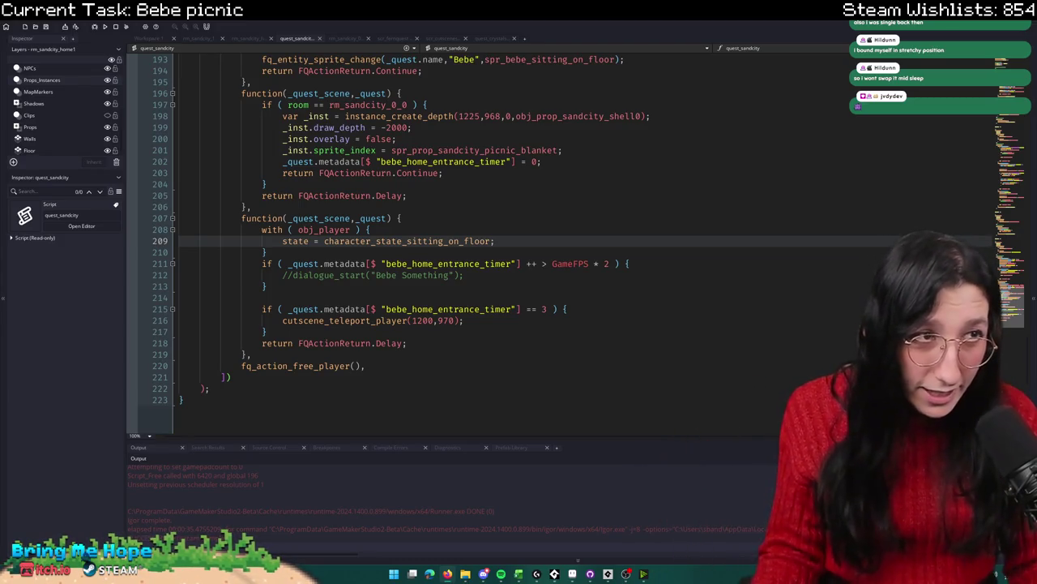
key("alt+Tab")
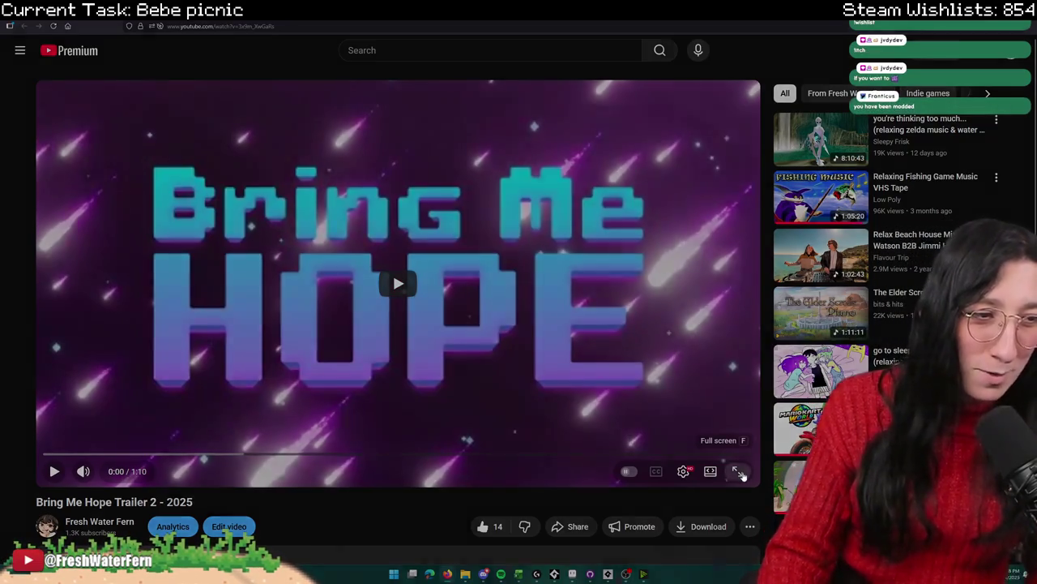
Step: Watch the Bring Me Hope Trailer 2 full screen, then go back to GameMaker
left_click(738, 471)
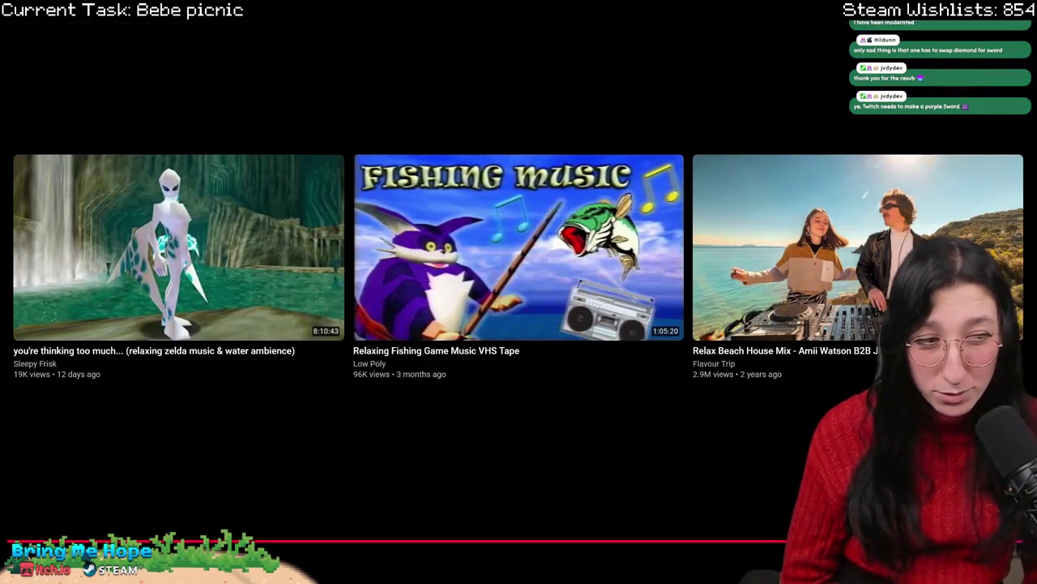
key("Escape")
key("alt+Tab")
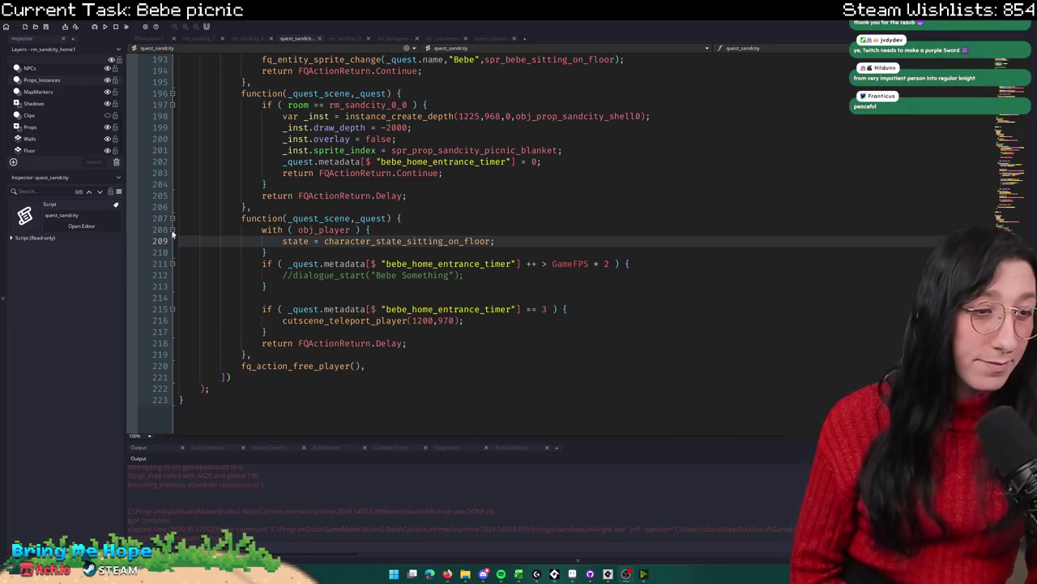
Step: Scroll down the quest_sandcity script, then switch to the Bring Me Hope itch.io page
scroll(765, 170, "down", 2)
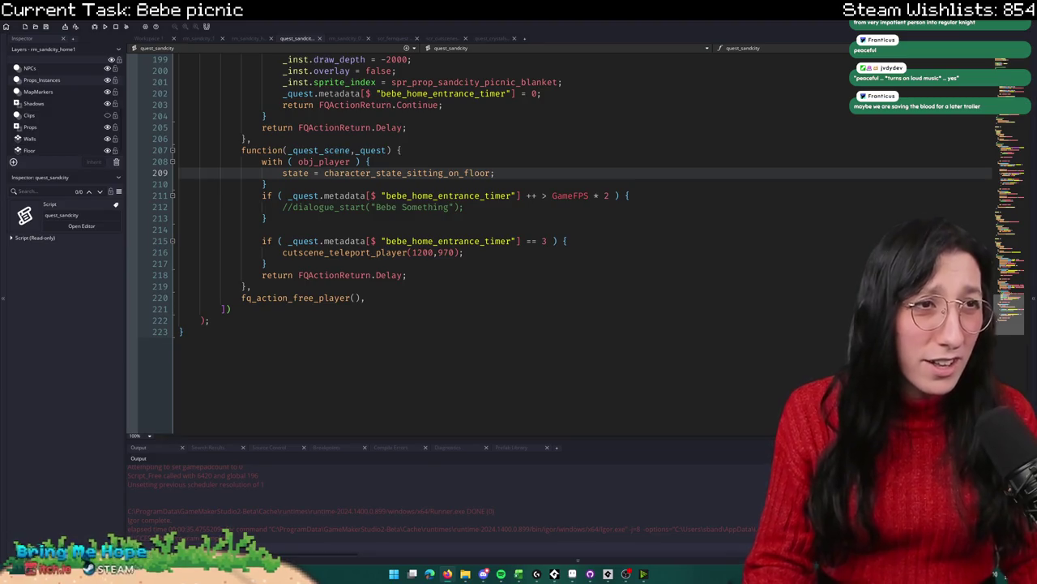
key("alt+Tab")
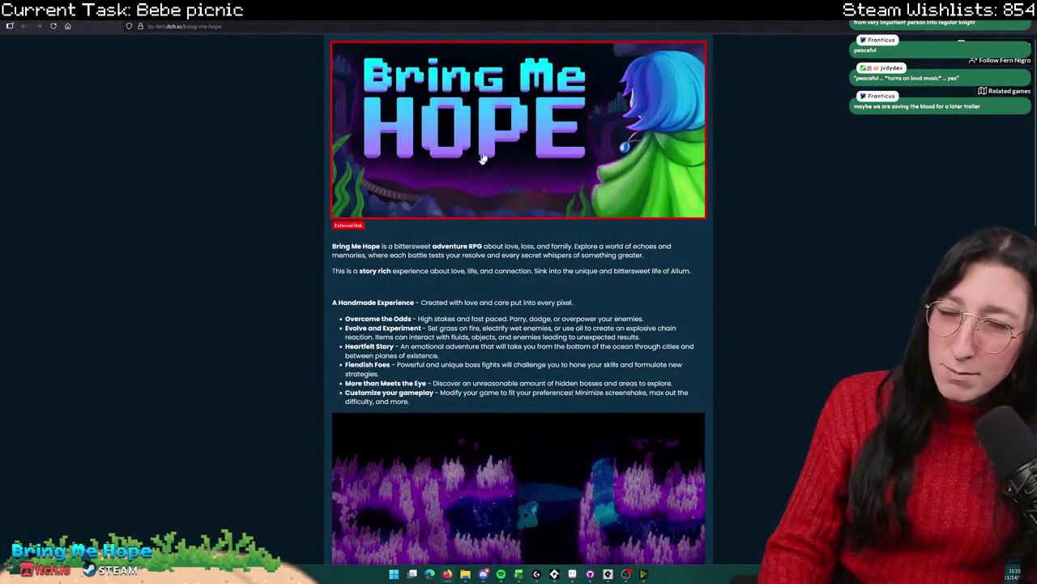
Step: Follow back the newest follower from the itch.io notifications list
key("ctrl+l")
key("alt+Tab")
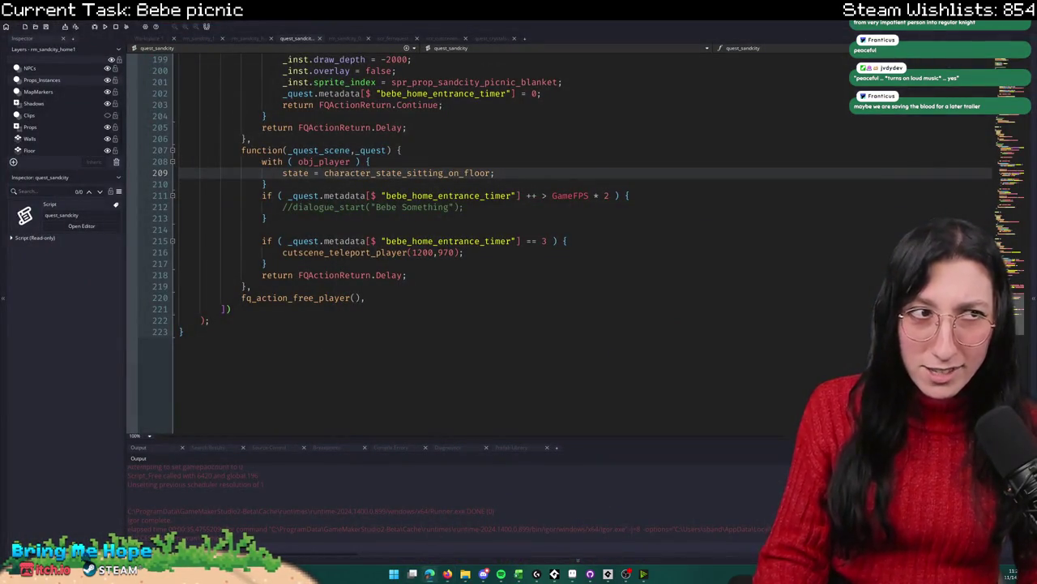
key("alt+Tab")
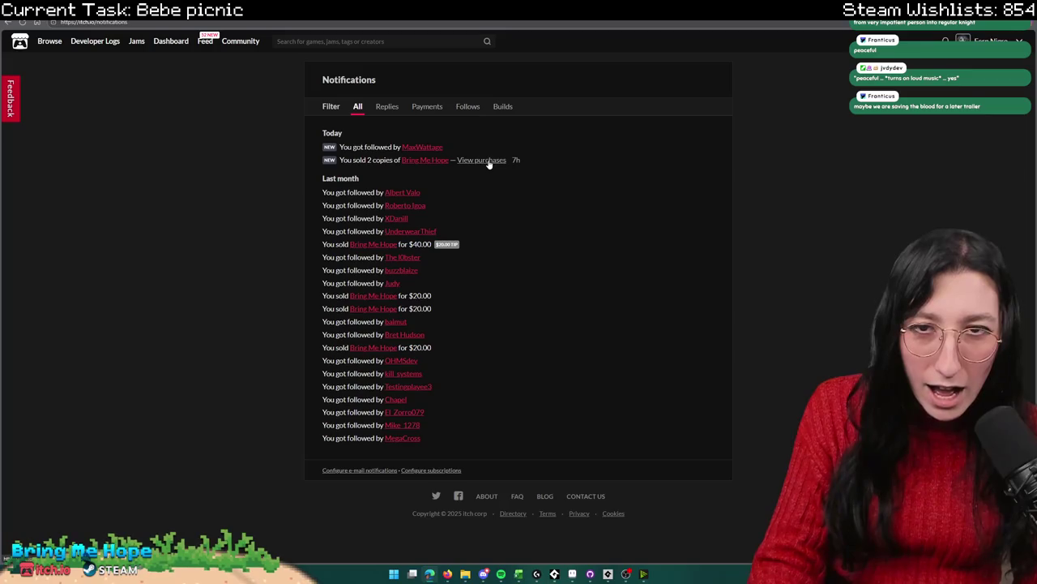
left_click(434, 148)
left_click(664, 109)
key("alt+Left")
Step: Open the Steamworks sales stats page in the browser
key("alt+Tab")
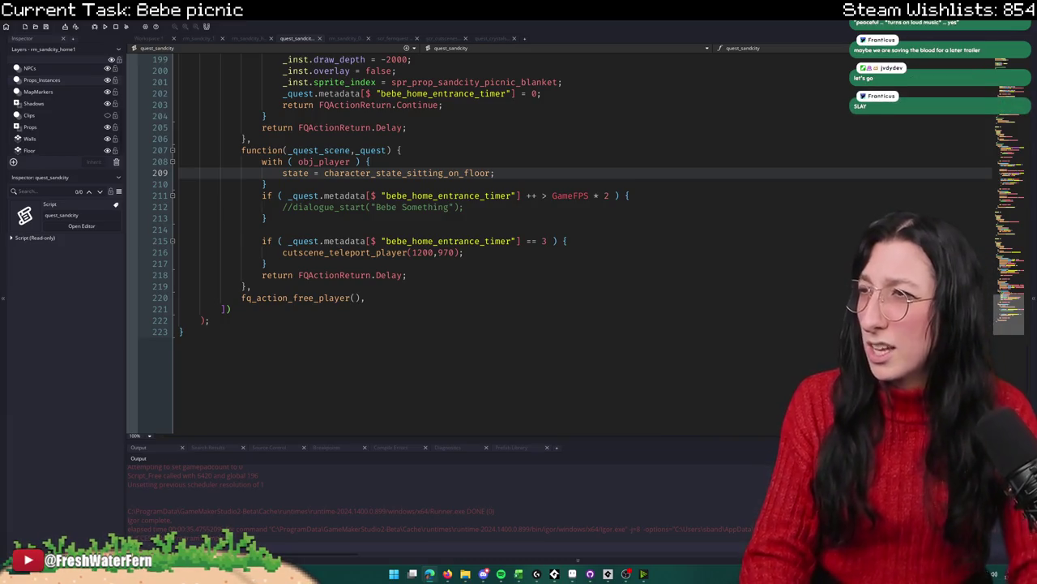
key("alt+Tab")
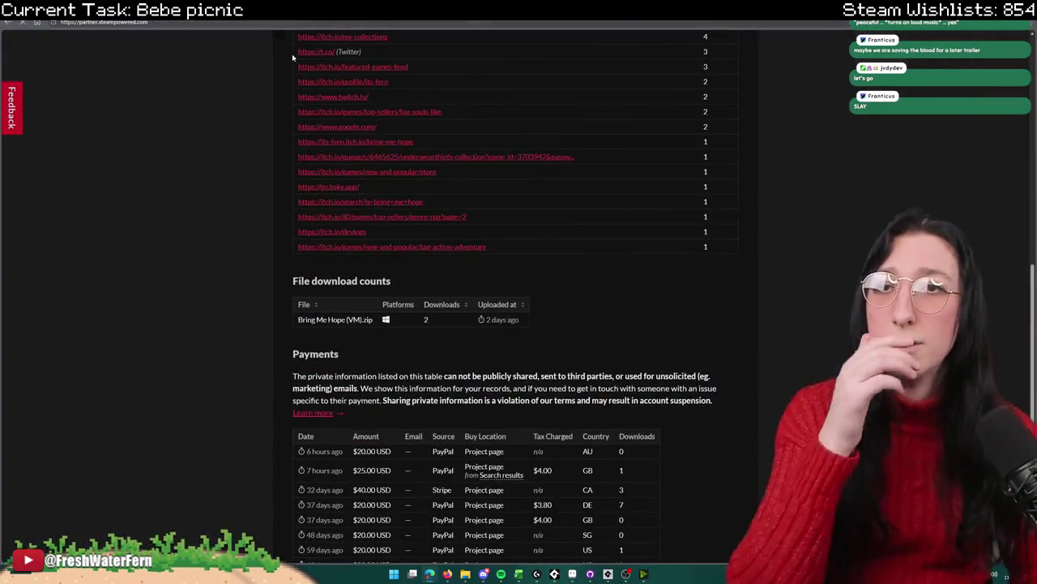
left_click(291, 54)
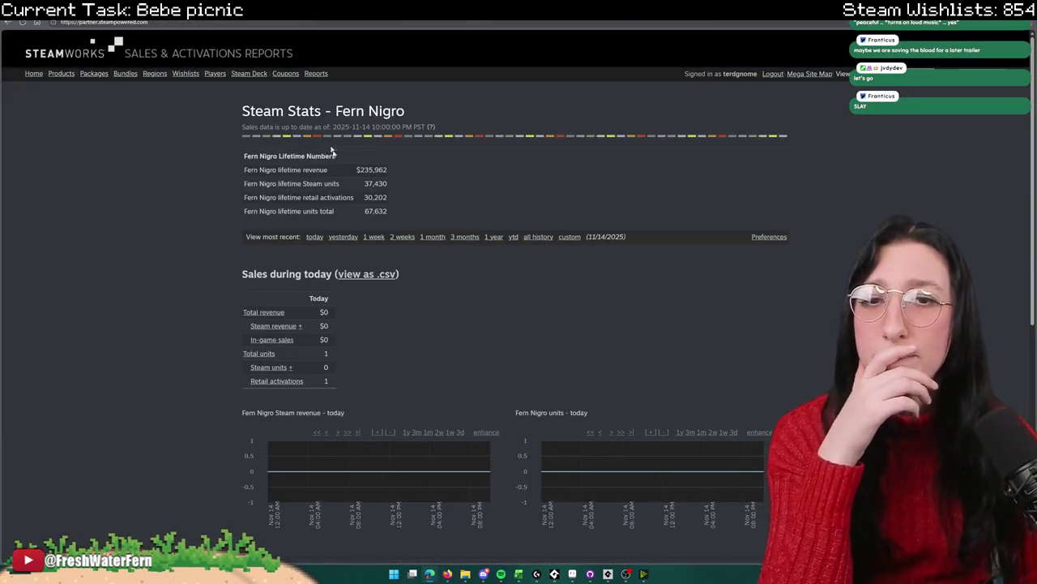
Step: Show all-history Steamworks wishlist activity, down to Bring Me Hope's 1,031 additions
left_click(185, 73)
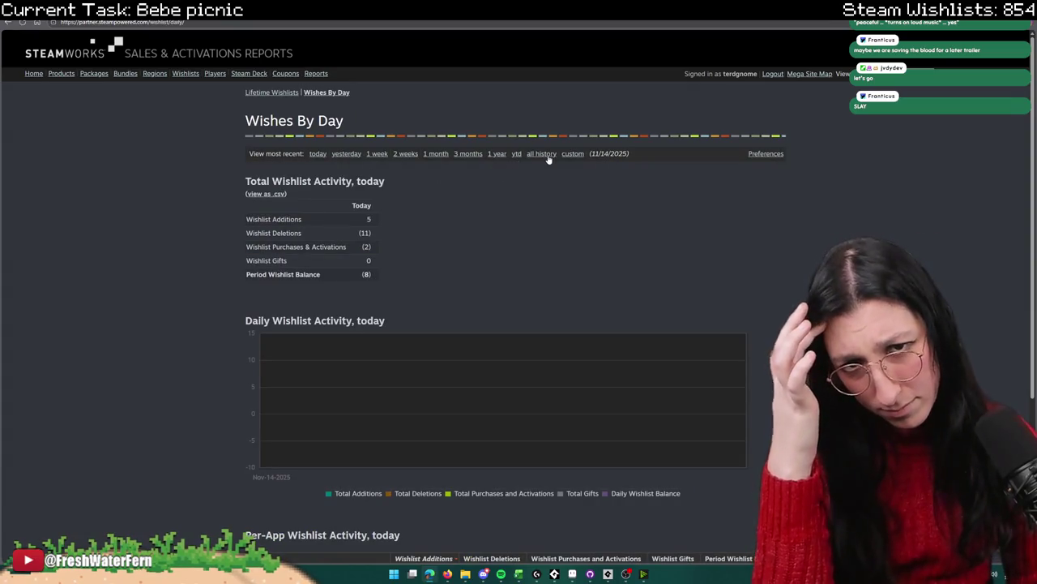
left_click(538, 154)
scroll(398, 220, "down", 3)
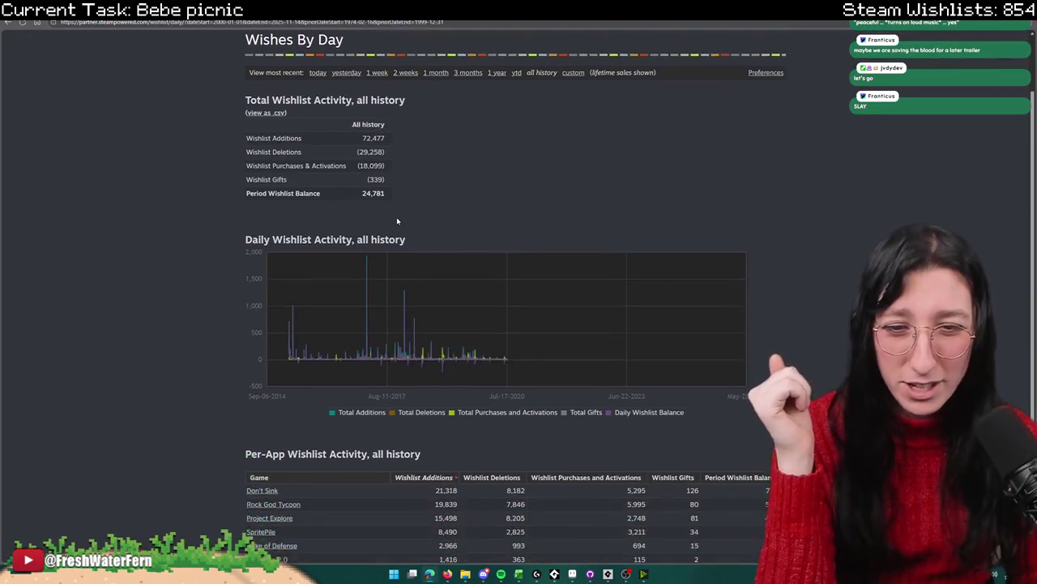
scroll(406, 486, "up", 1)
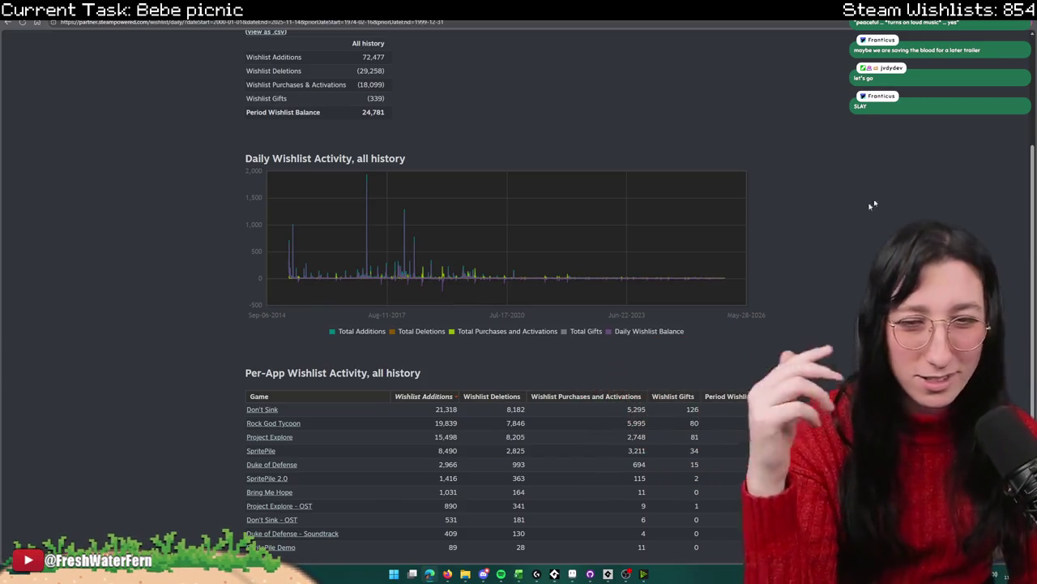
scroll(549, 406, "down", 2)
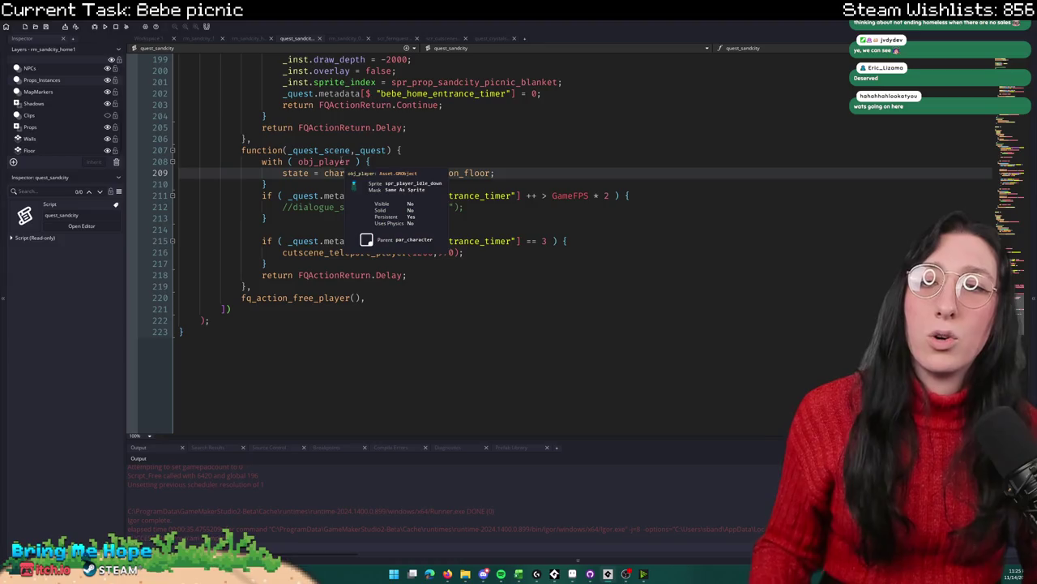
middle_click(342, 161)
double_click(322, 150)
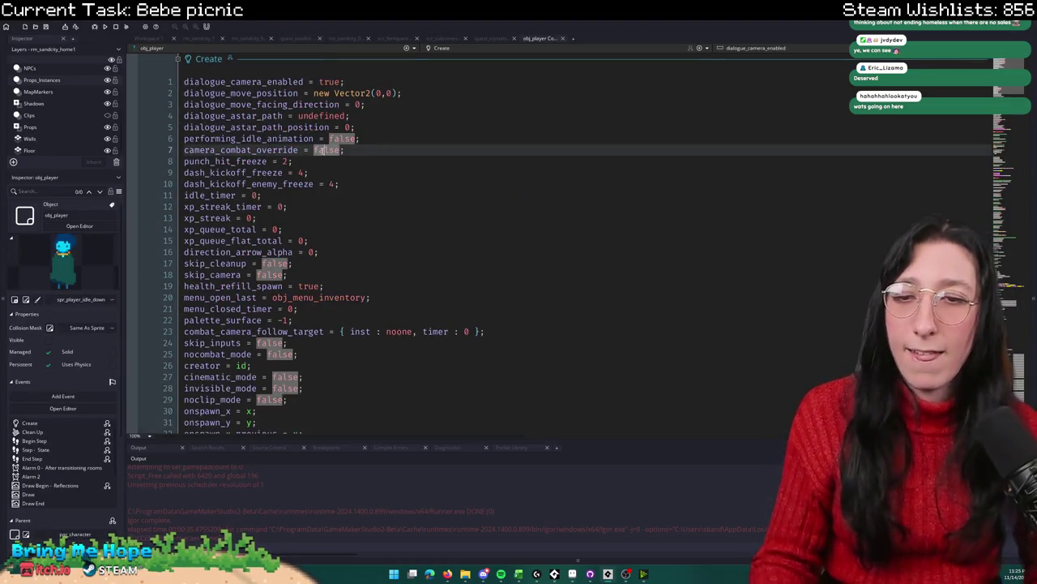
scroll(321, 150, "down", 2)
key("ctrl+f")
type("sprite_index =")
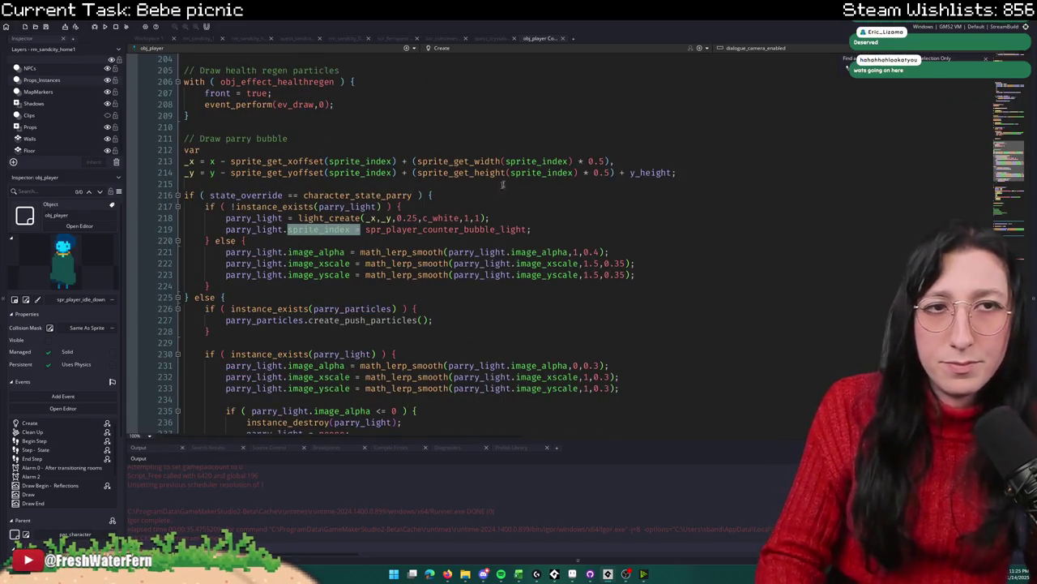
left_click(502, 49)
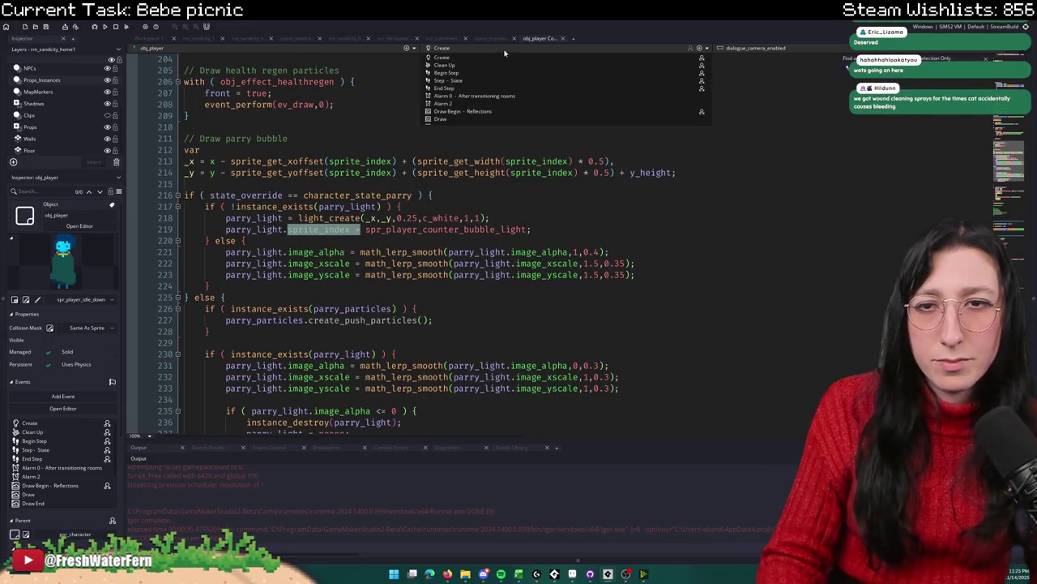
left_click(464, 71)
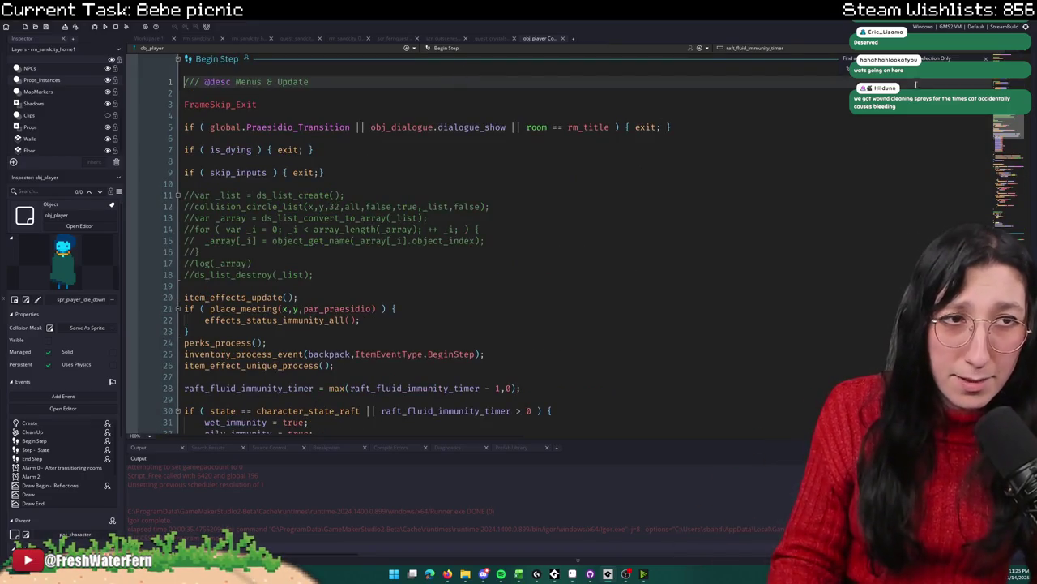
key("Return")
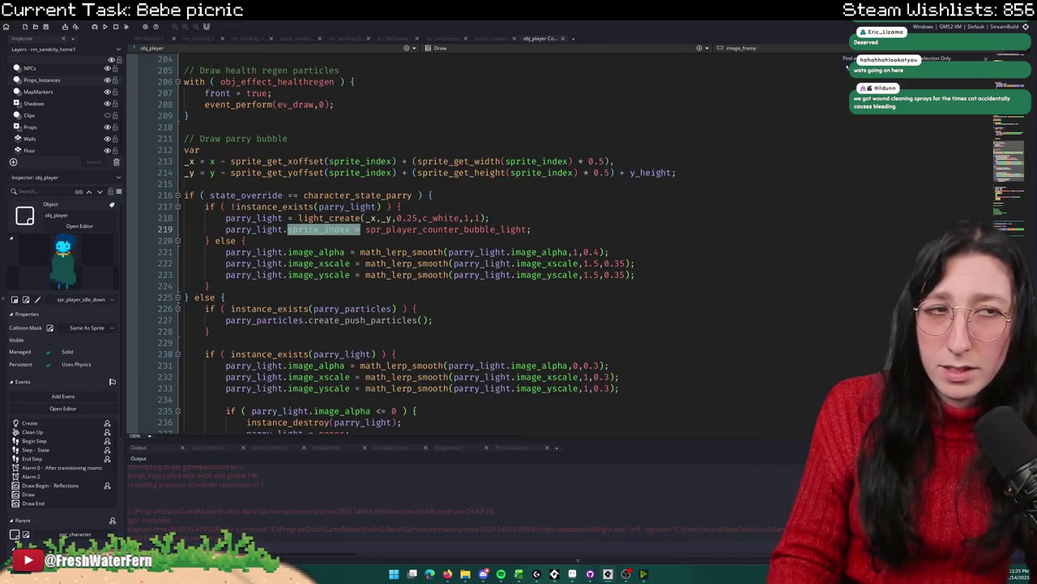
key("Return")
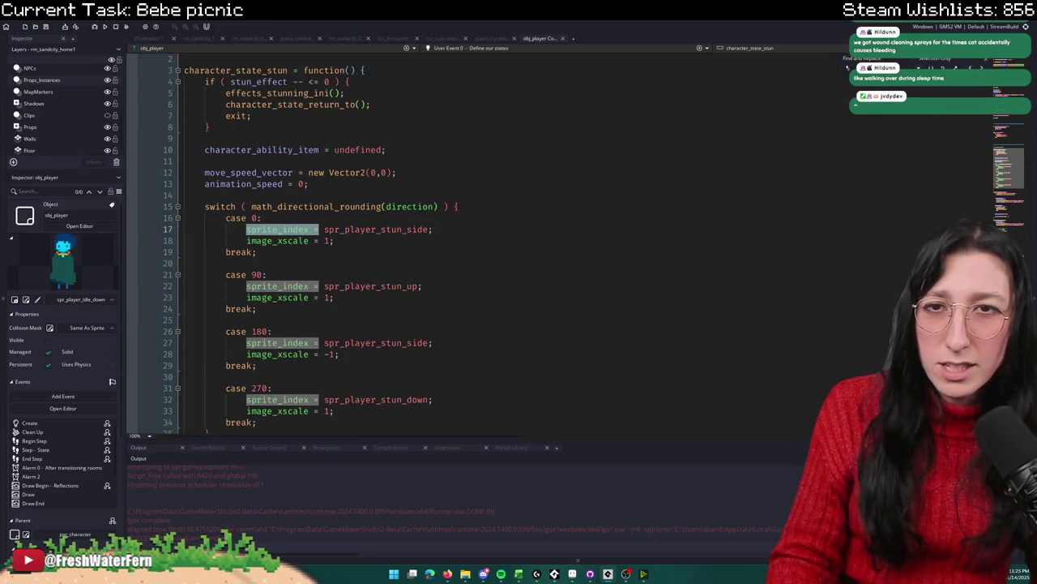
key("Return")
key("Return")
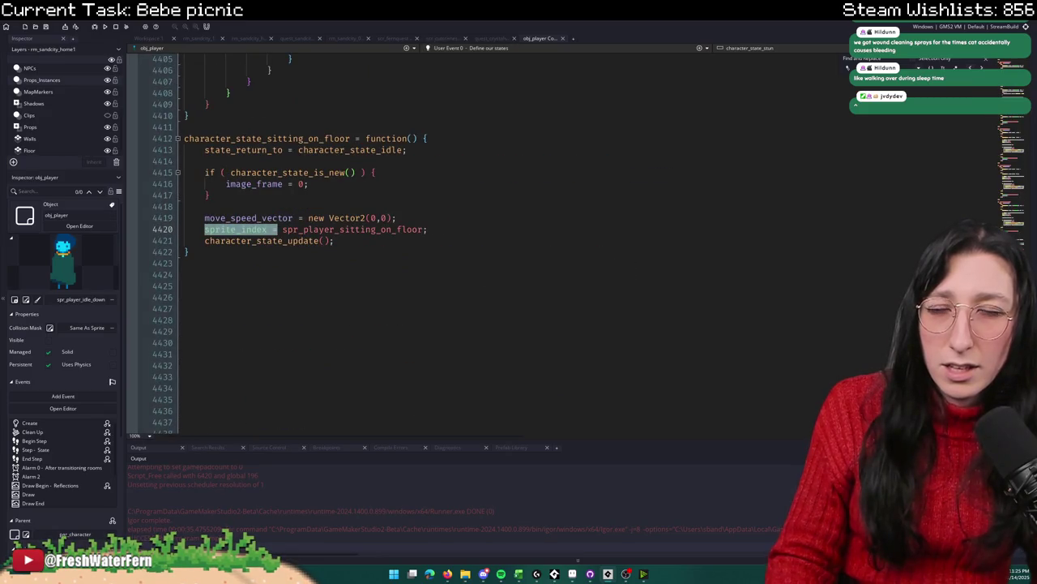
key("Return")
key("Return")
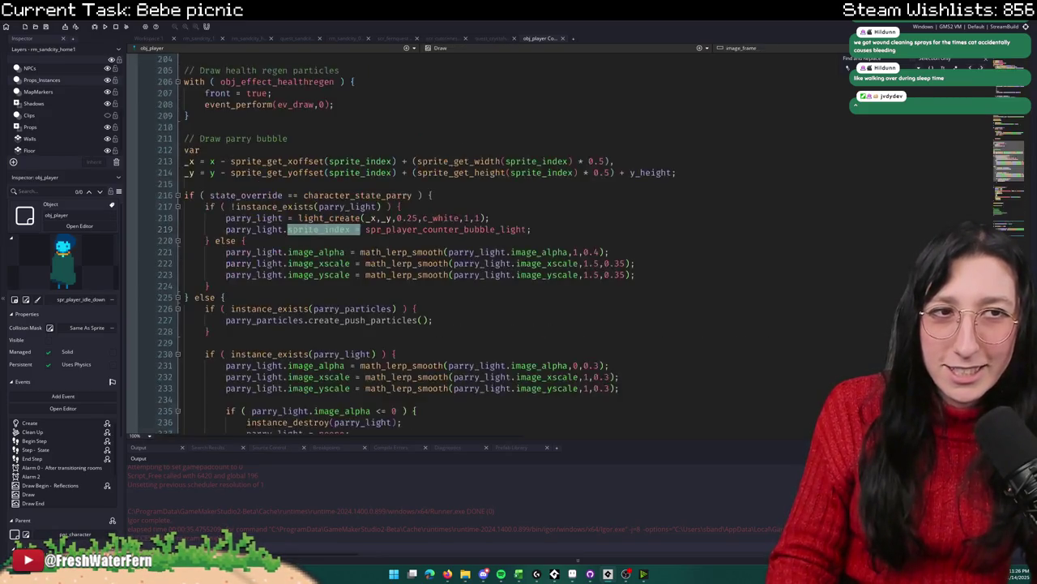
key("Return")
key("Return")
key("Return")
key("Return")
key("Return")
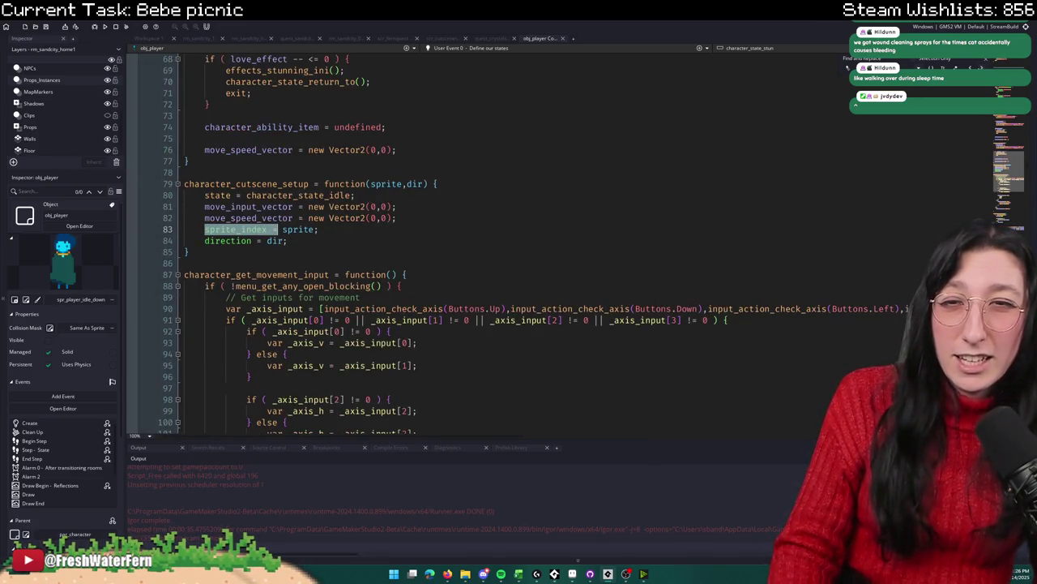
left_click(983, 63)
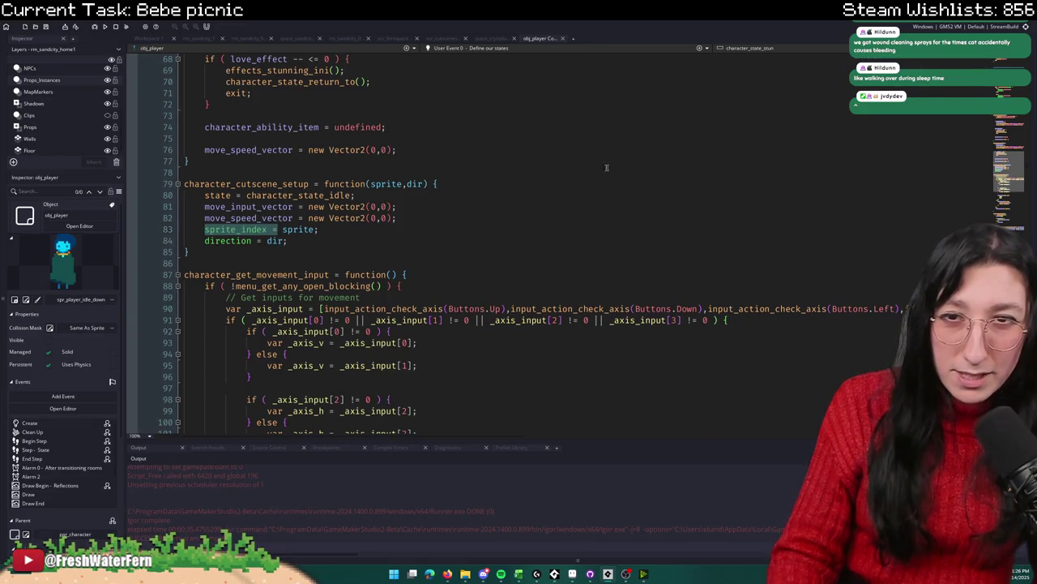
double_click(267, 184)
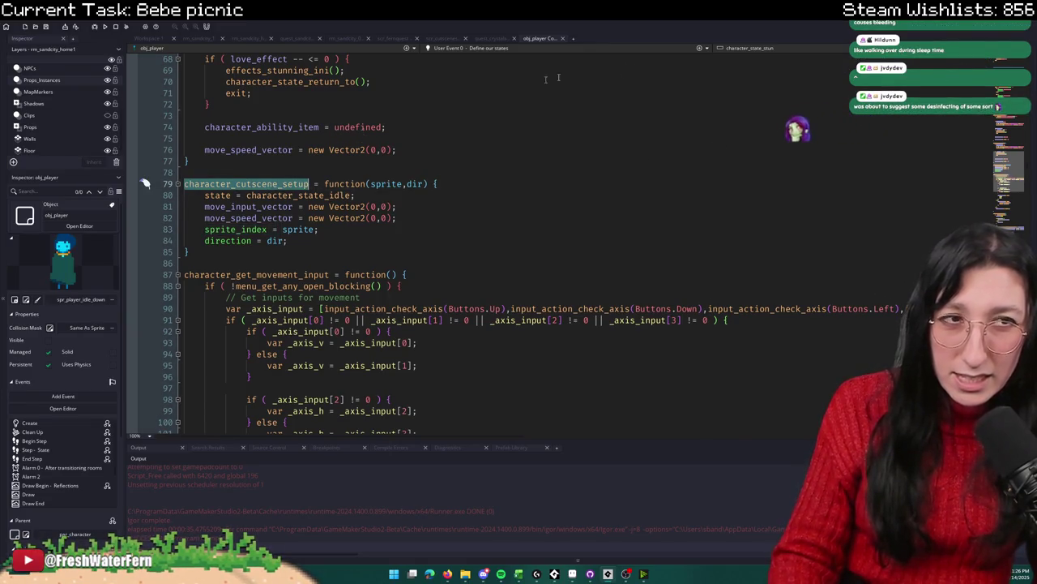
scroll(143, 181, "up", 2)
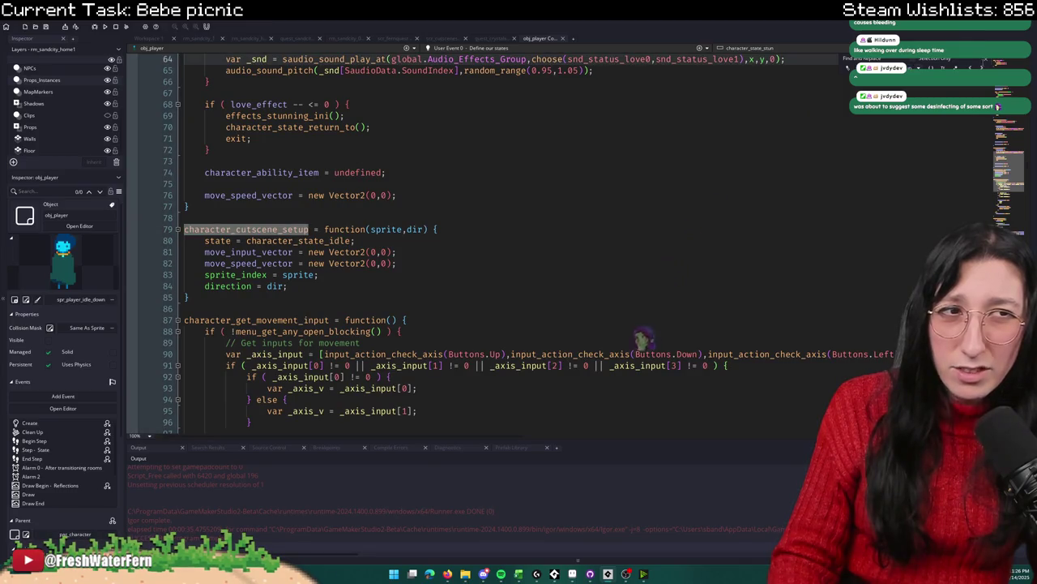
left_click(987, 62)
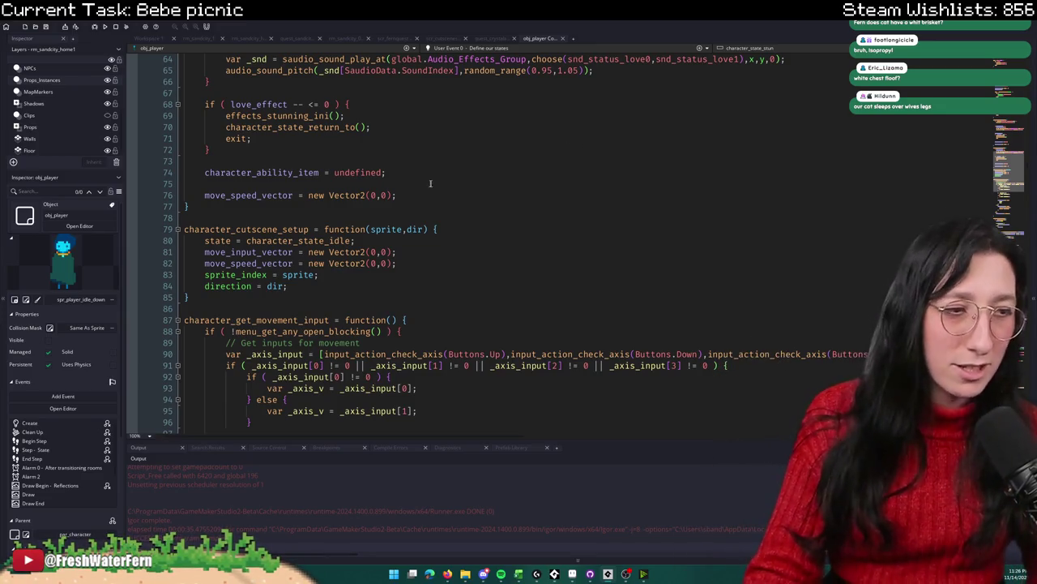
left_click(448, 229)
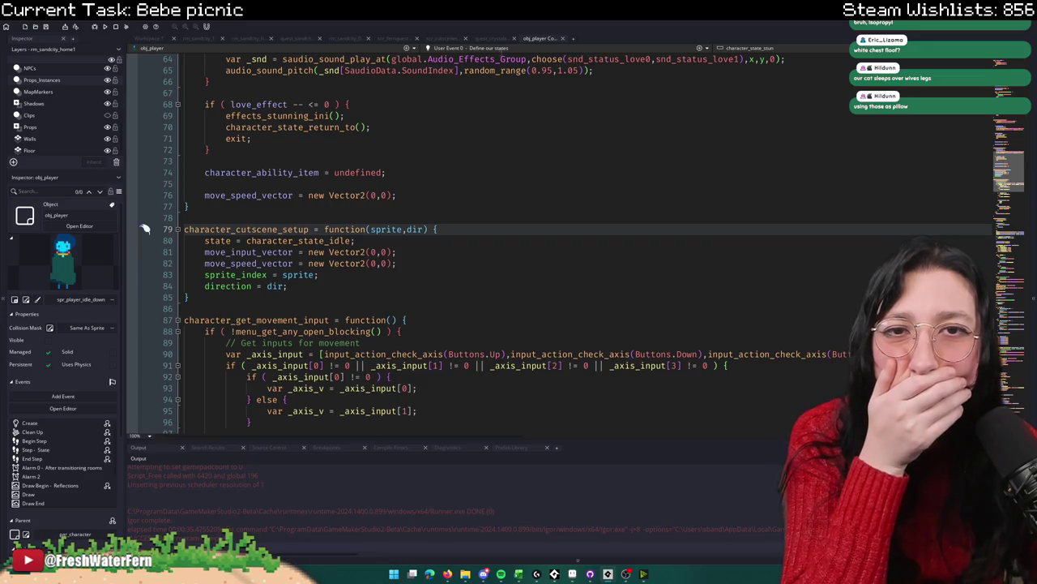
left_click(291, 39)
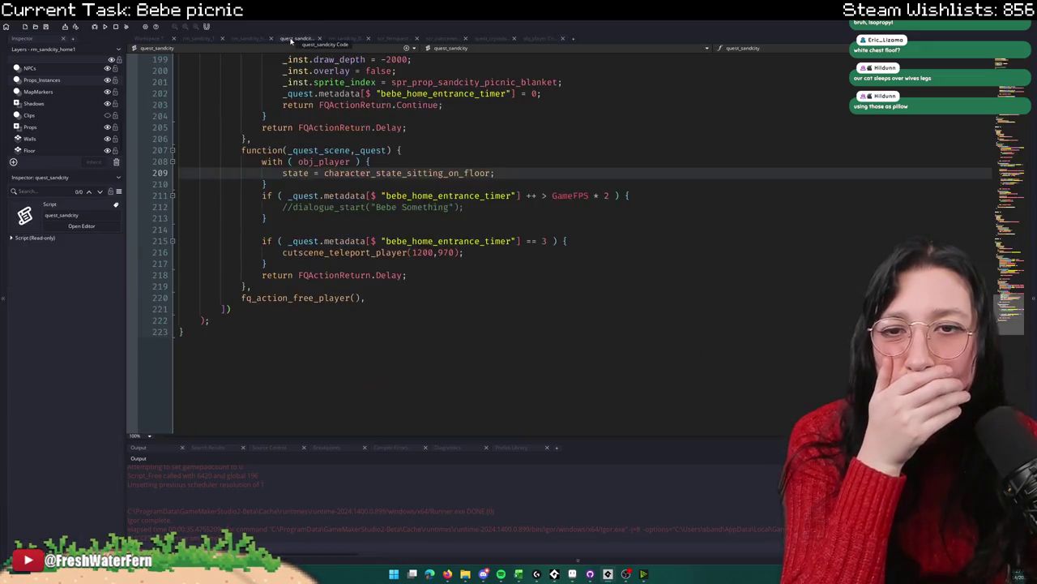
Step: Add log(state,sprite_index) inside the picnic step's obj_player block, then build and run
left_click(486, 151)
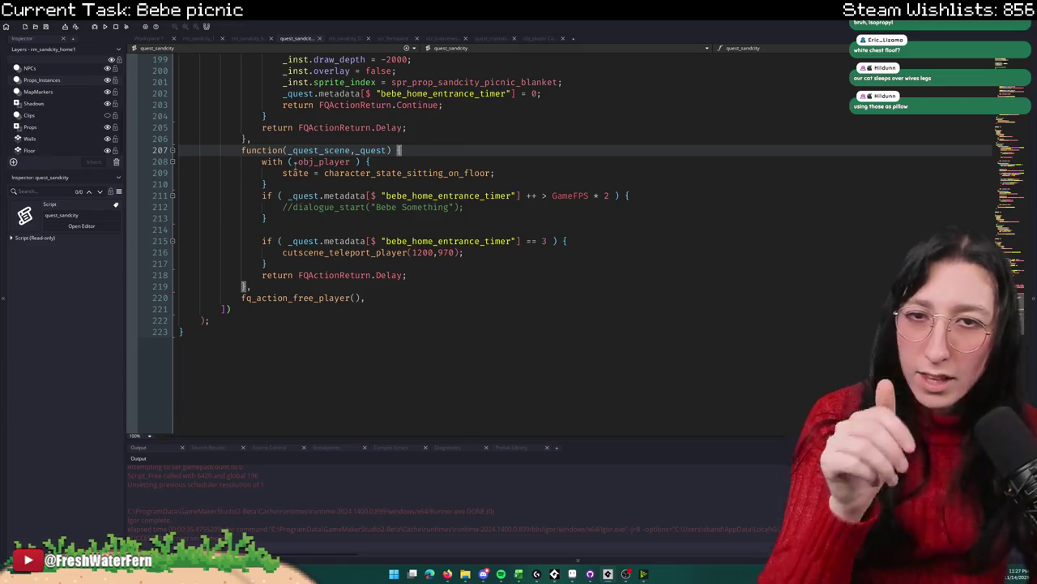
double_click(349, 162)
left_click(402, 163)
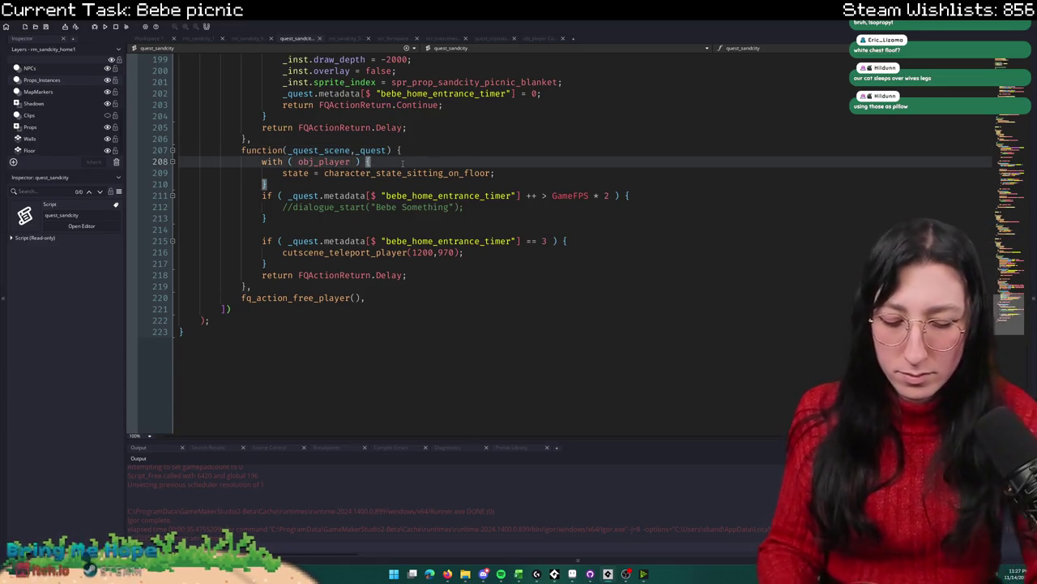
key("Return")
type("lo")
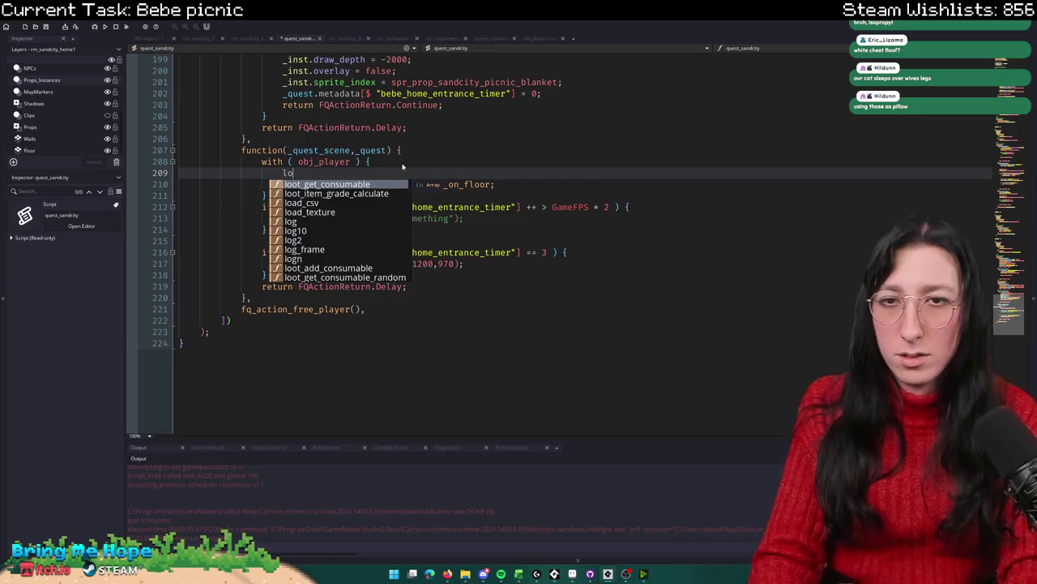
type("g(obj_player")
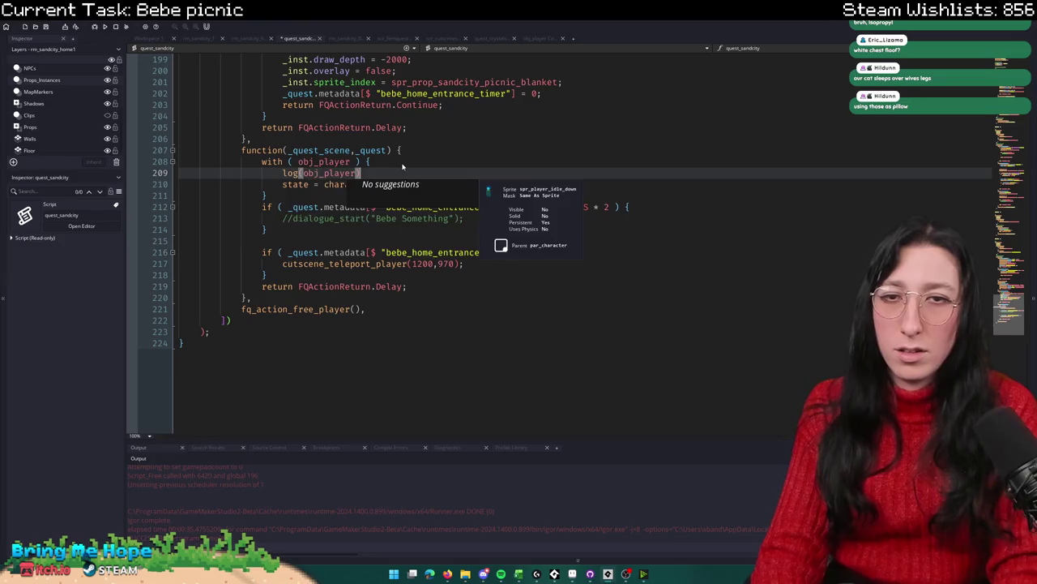
key("BackSpace")
key("BackSpace")
key("BackSpace")
type("s")
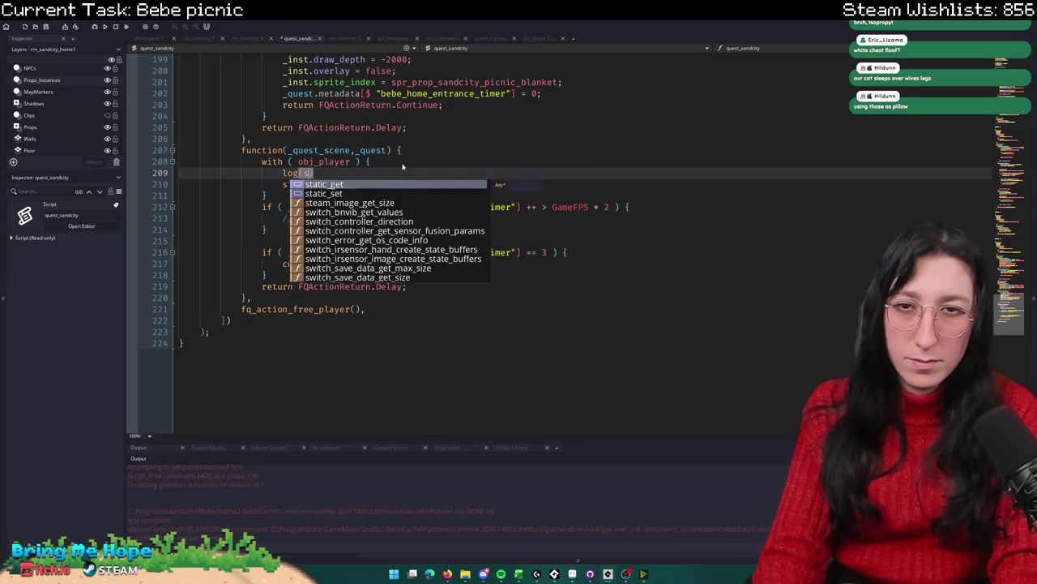
type("tate")
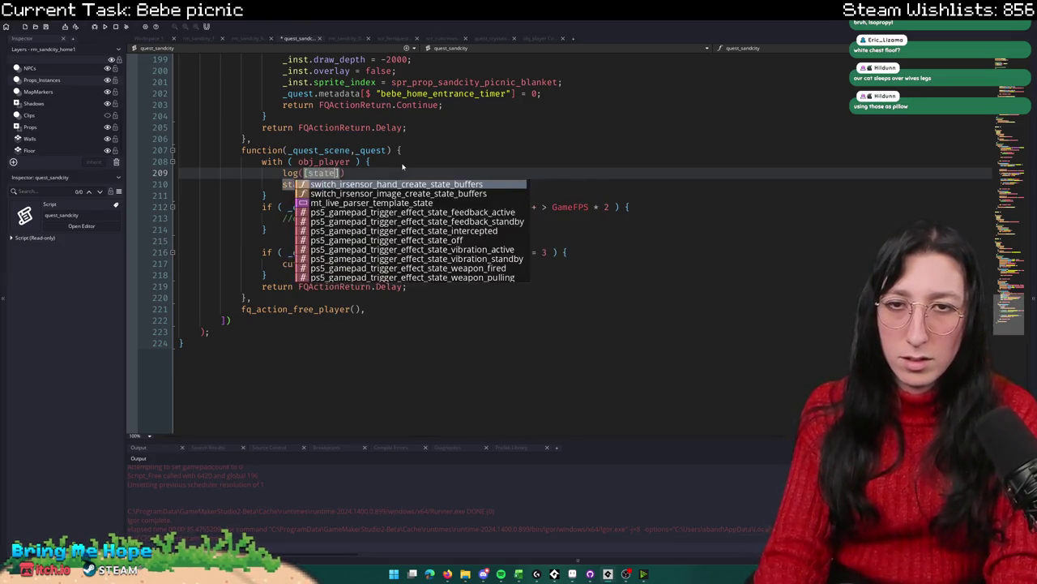
type(",sprite_index")
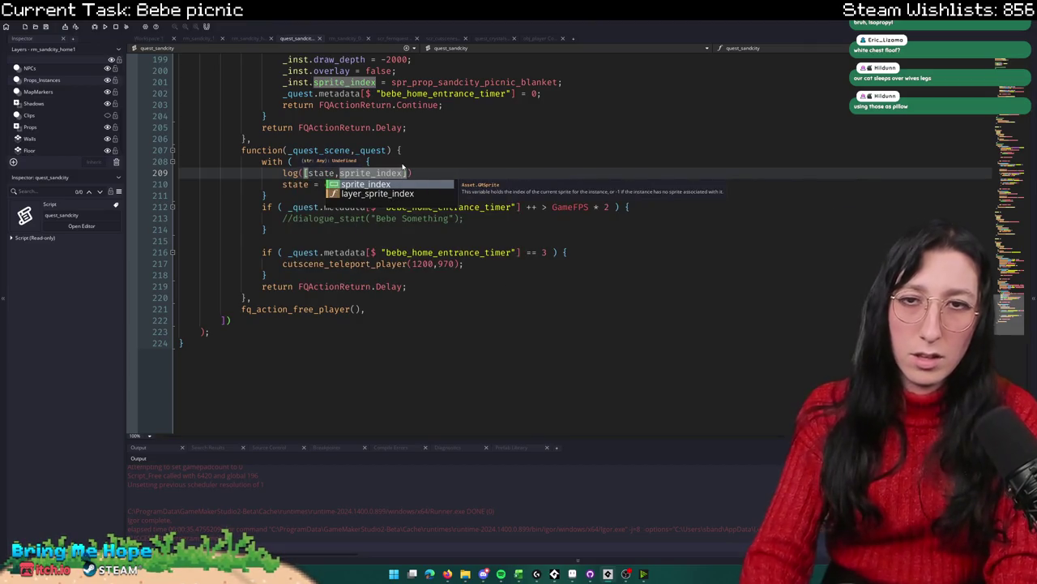
key("F5")
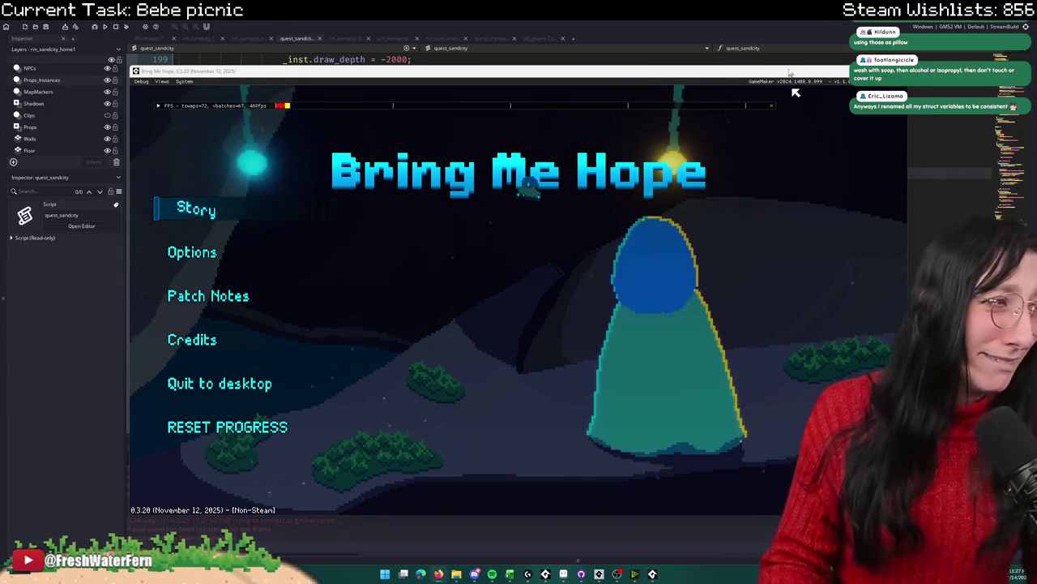
Step: Play Story through the picnic dialogue to the beach blanket, window the game, and stop it
left_click(213, 202)
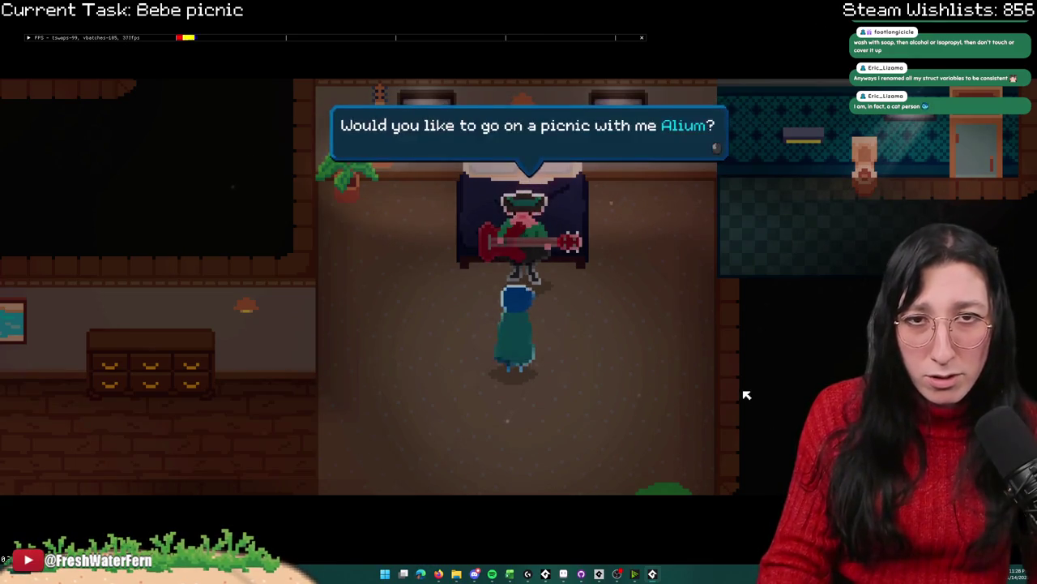
key("space")
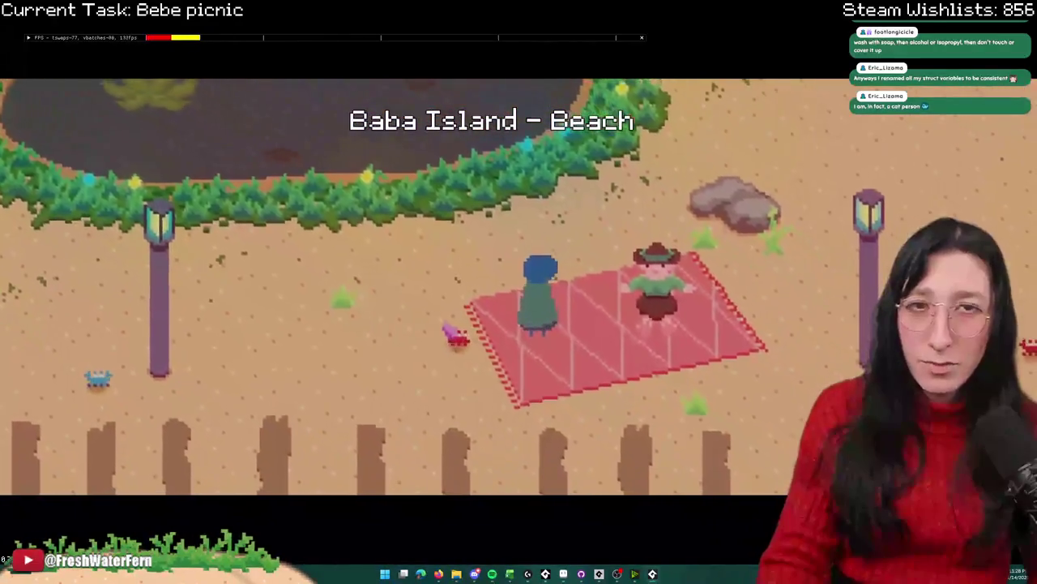
key("F11")
left_click_drag(850, 158, 786, 28)
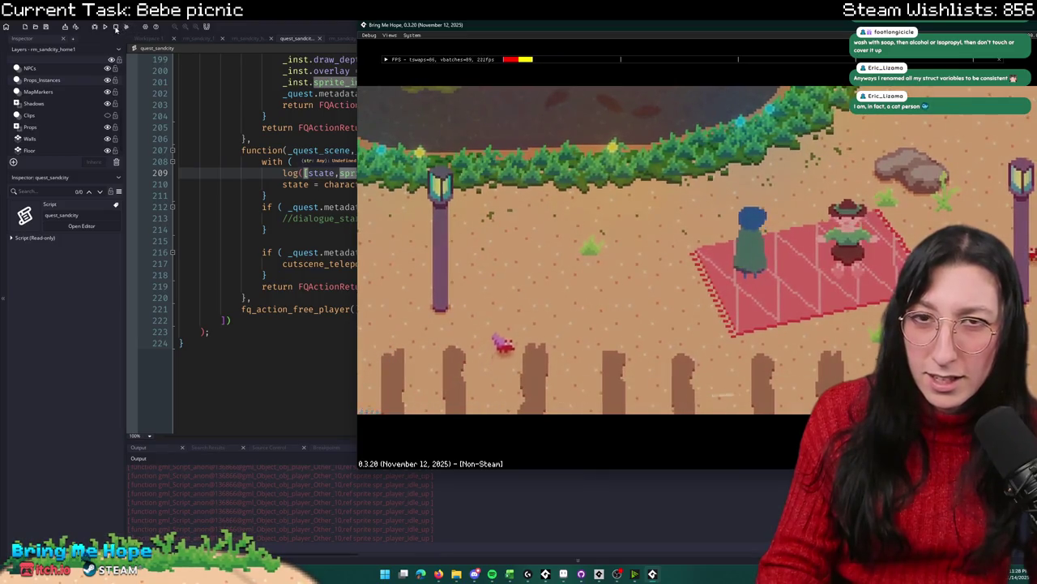
left_click(116, 26)
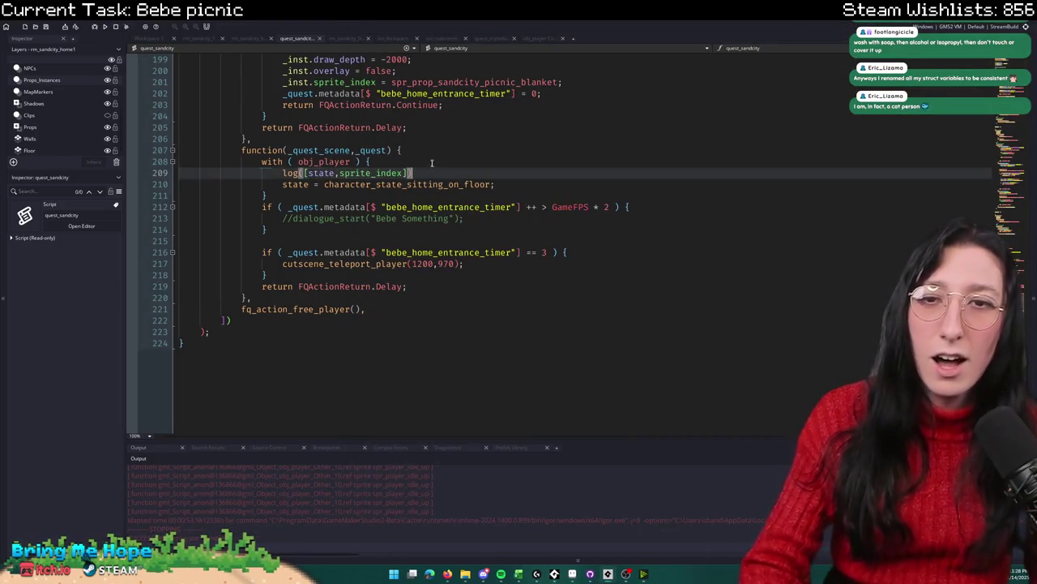
Step: Delete the log line and move to the end of the sitting-on-floor line
triple_click(467, 173)
key("BackSpace")
left_click(500, 173)
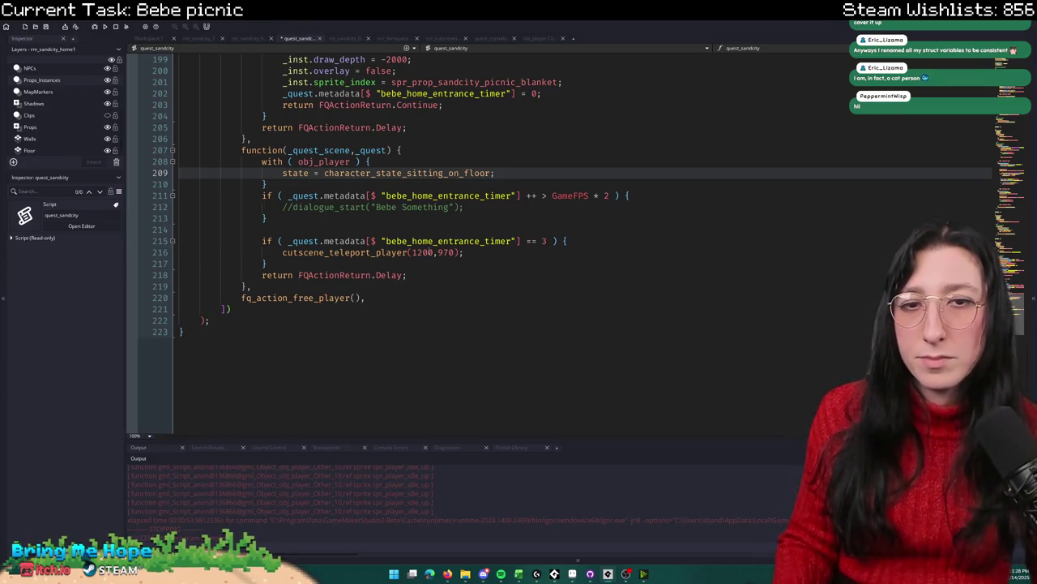
left_click(432, 252)
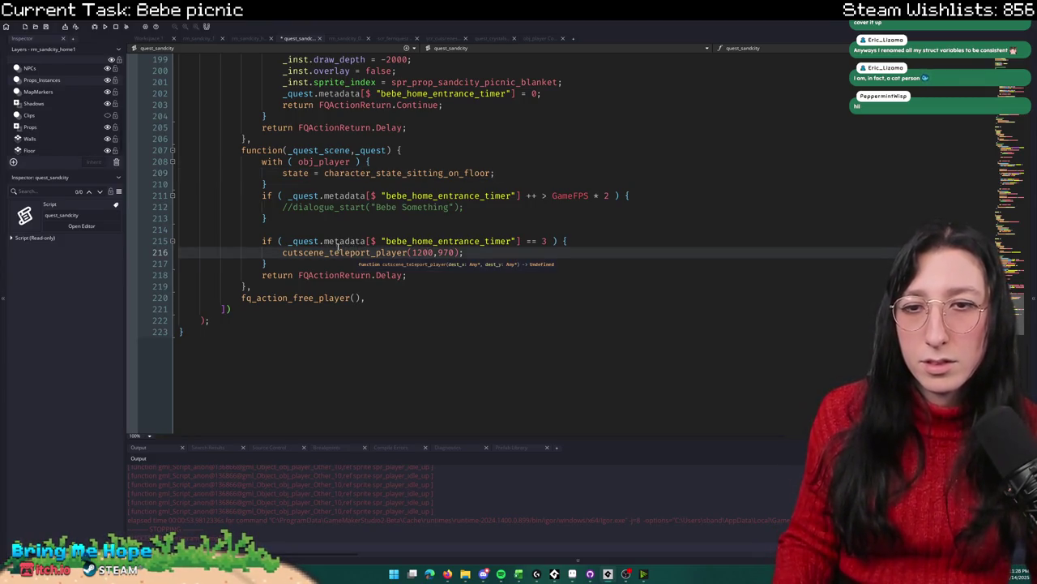
scroll(339, 247, "up", 4)
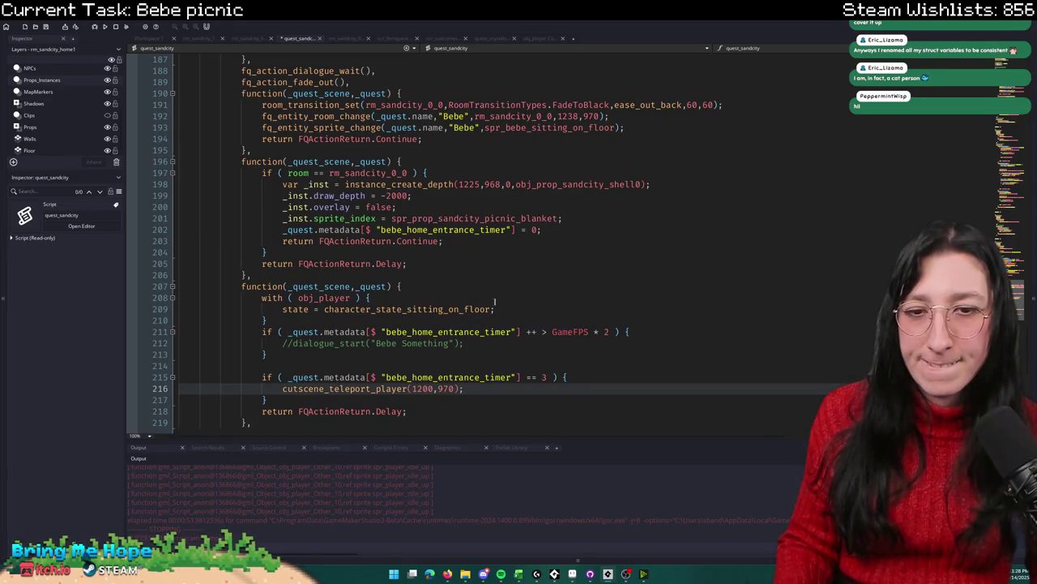
left_click(521, 310)
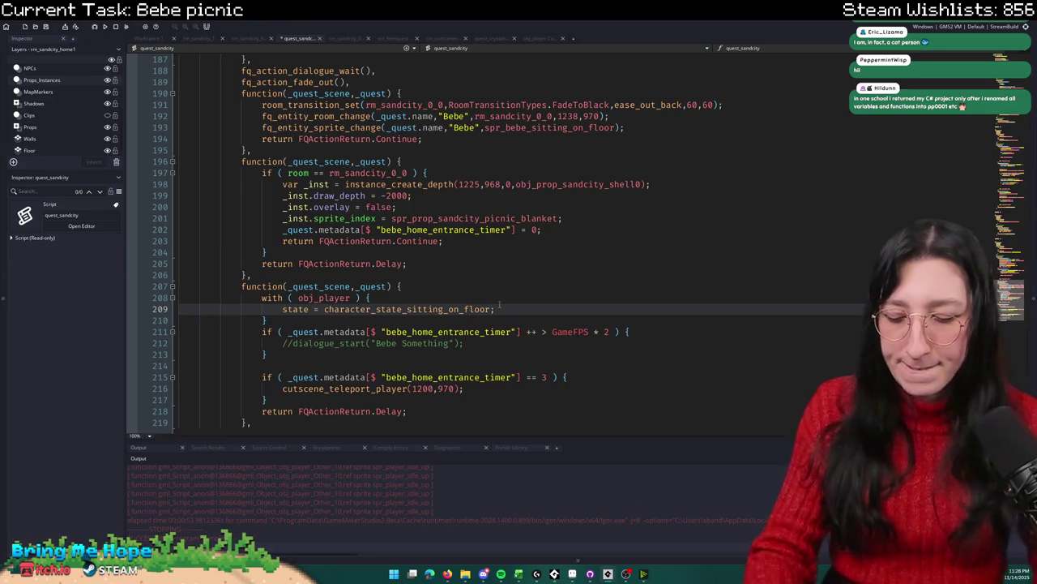
Step: Add 'character_state_force_new = true;' after the sitting state and rebuild the game with F5
key("Return")
type("state_for")
key("BackSpace")
key("BackSpace")
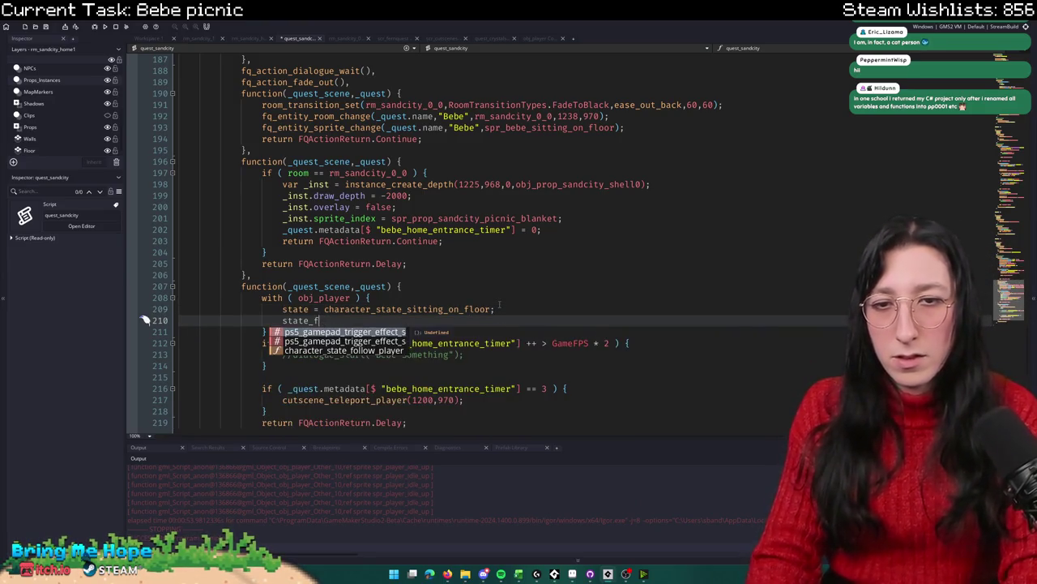
key("BackSpace")
key("BackSpace")
key("BackSpace")
type("force_n")
key("BackSpace")
key("BackSpace")
key("BackSpace")
type("charac")
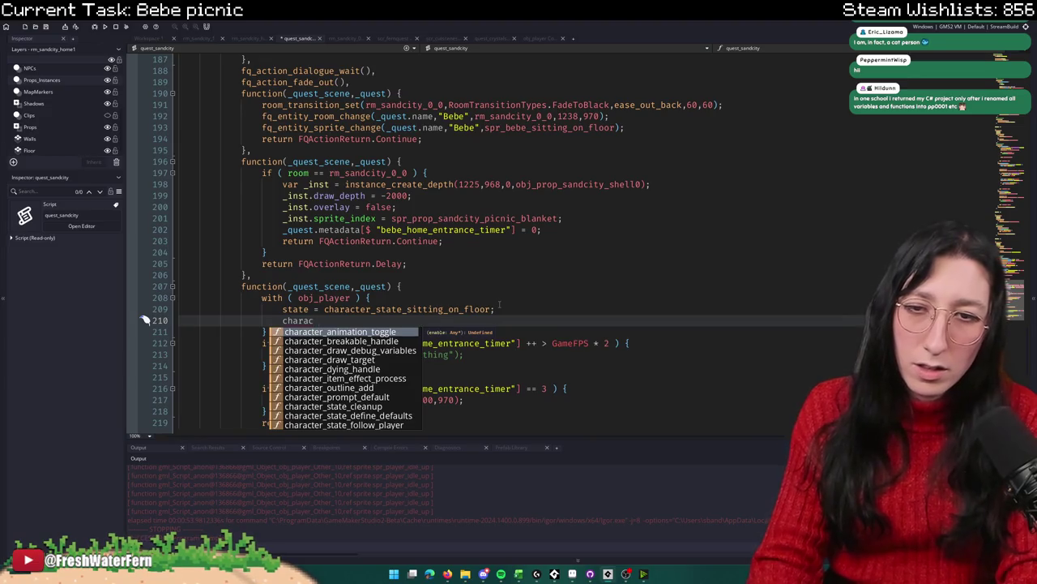
type("ter_state_f")
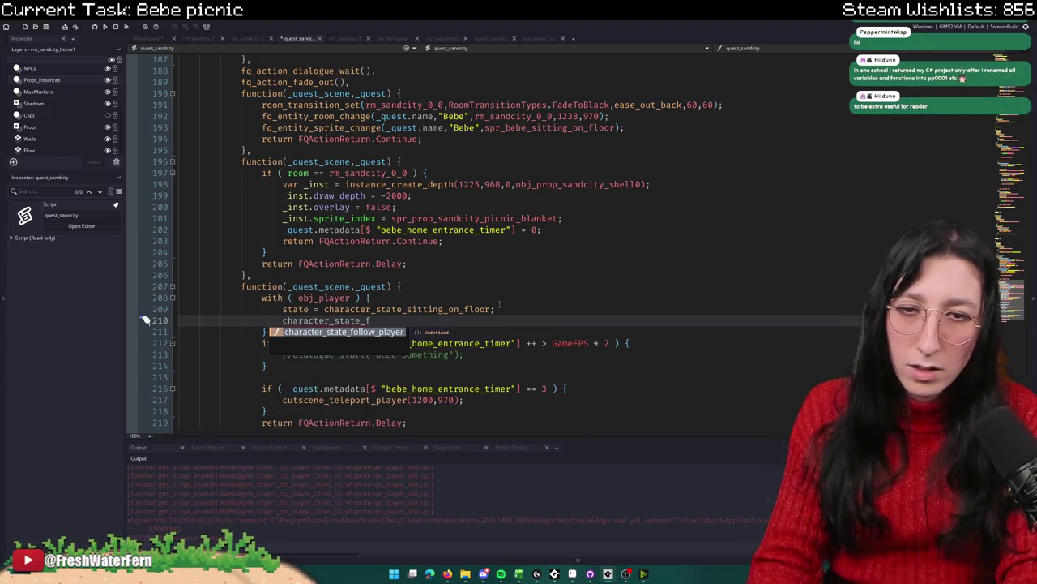
key("BackSpace")
key("BackSpace")
key("BackSpace")
type("force")
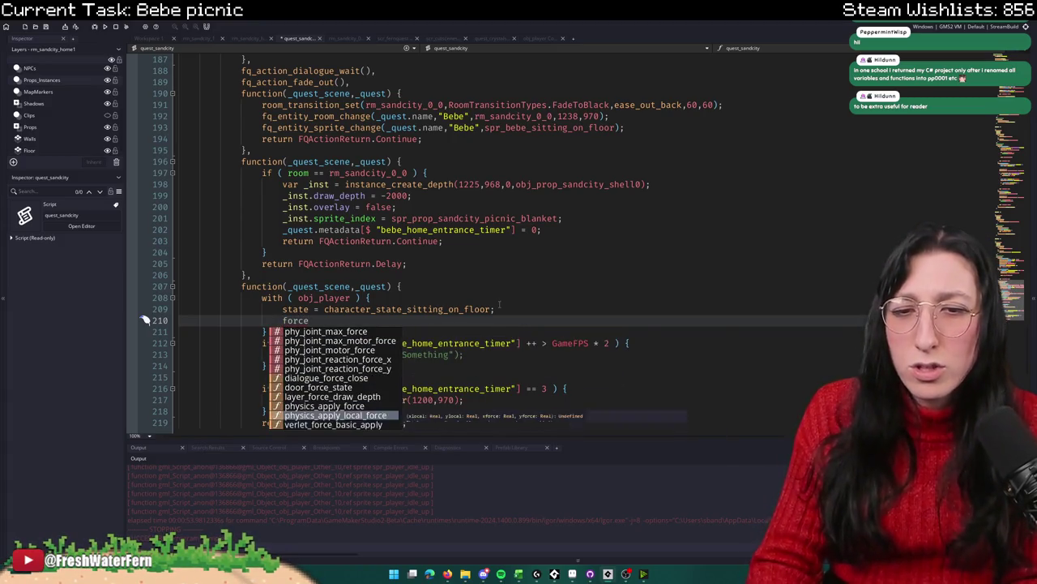
key("Up")
key("Up")
key("Up")
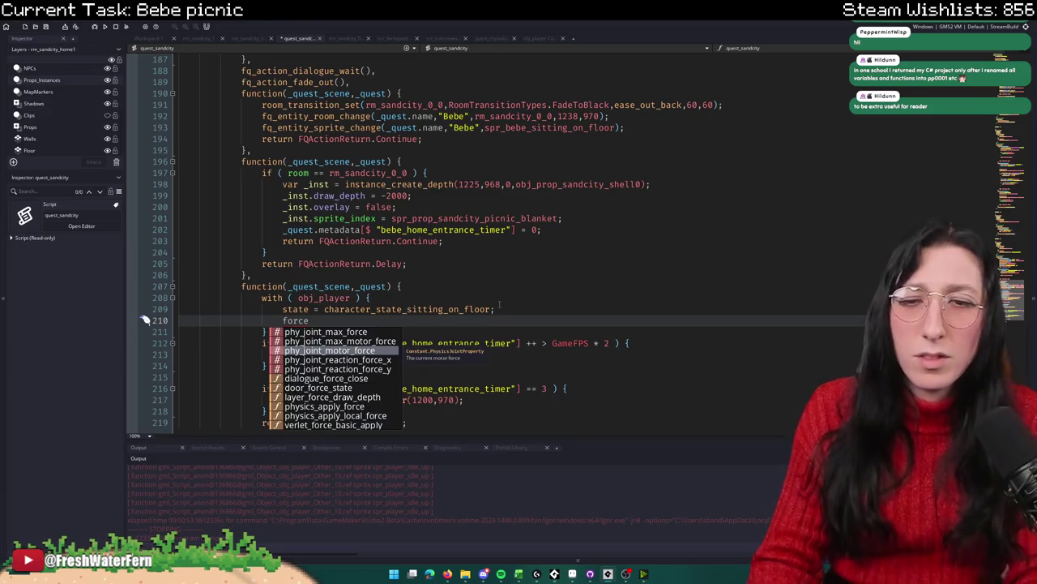
type("_new")
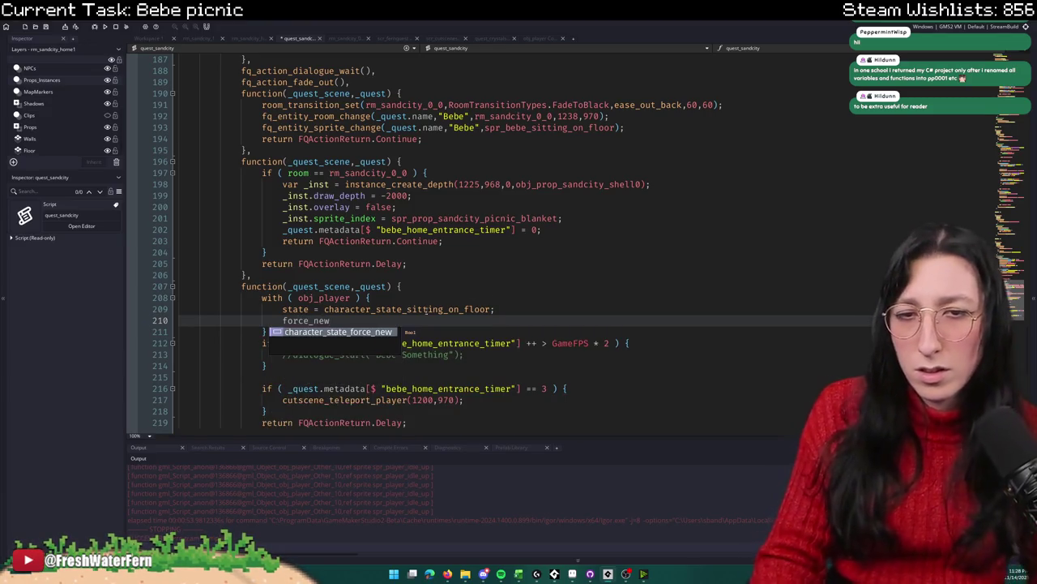
key("Return")
type("true;")
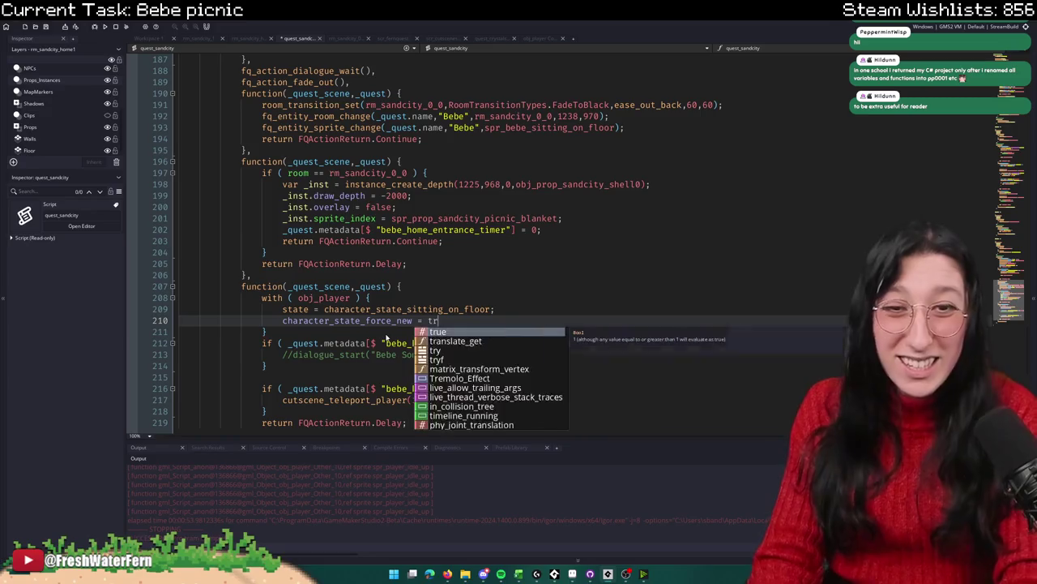
key("F5")
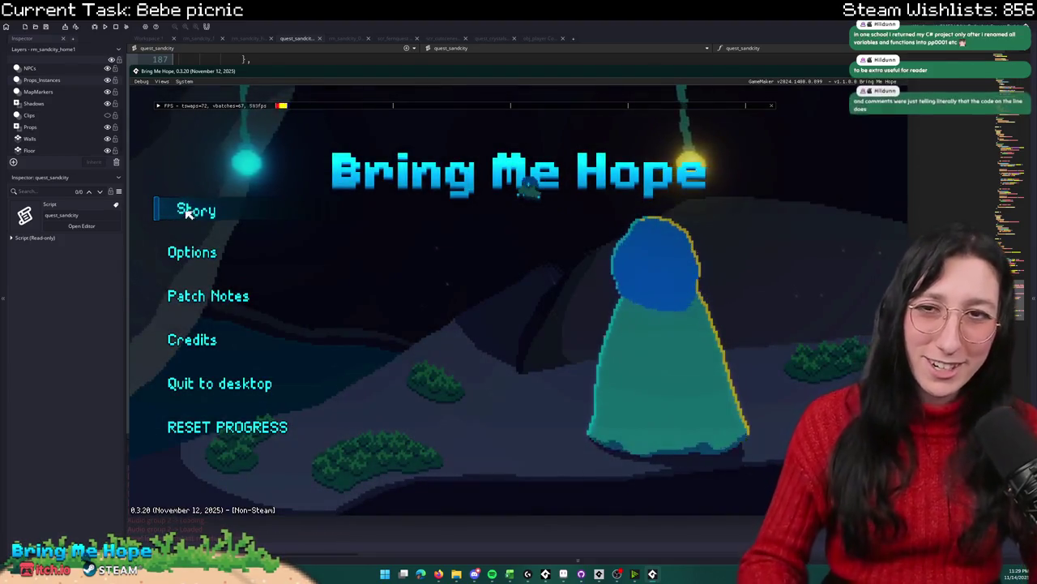
Step: Start Story, enter the house and skip the picnic dialogue to reach the beach
key("Return")
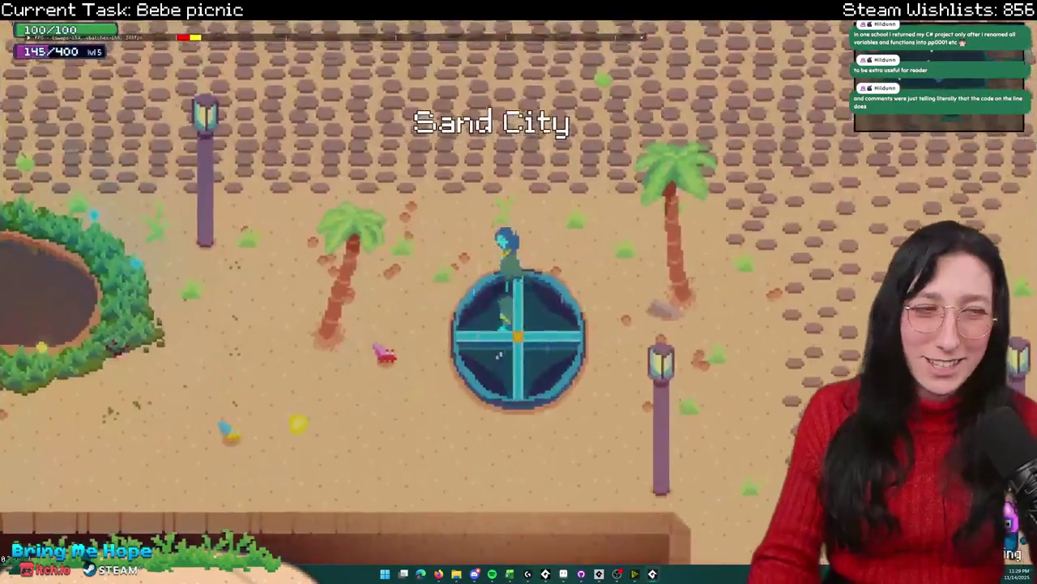
key("w")
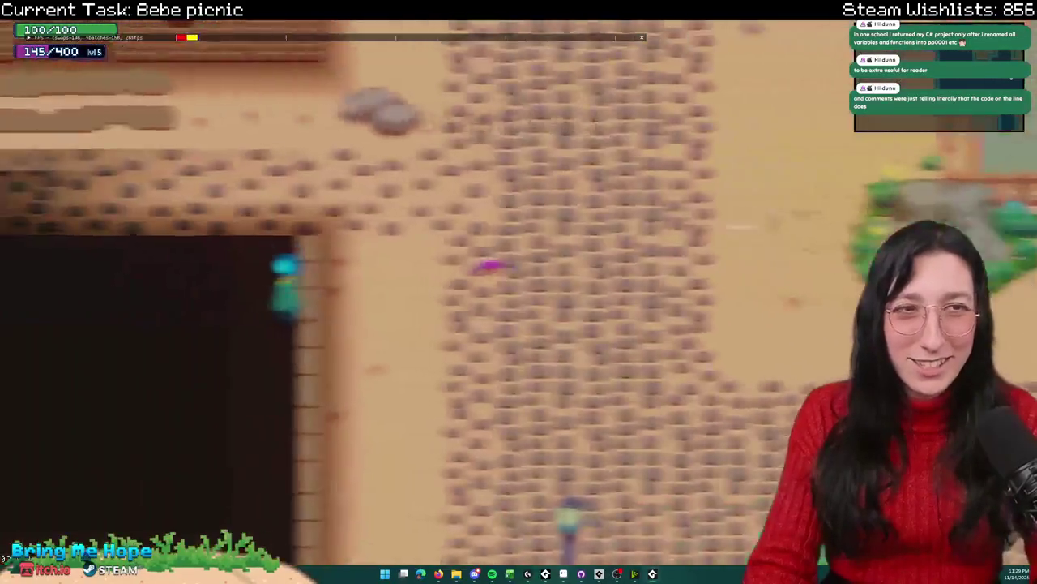
key("e")
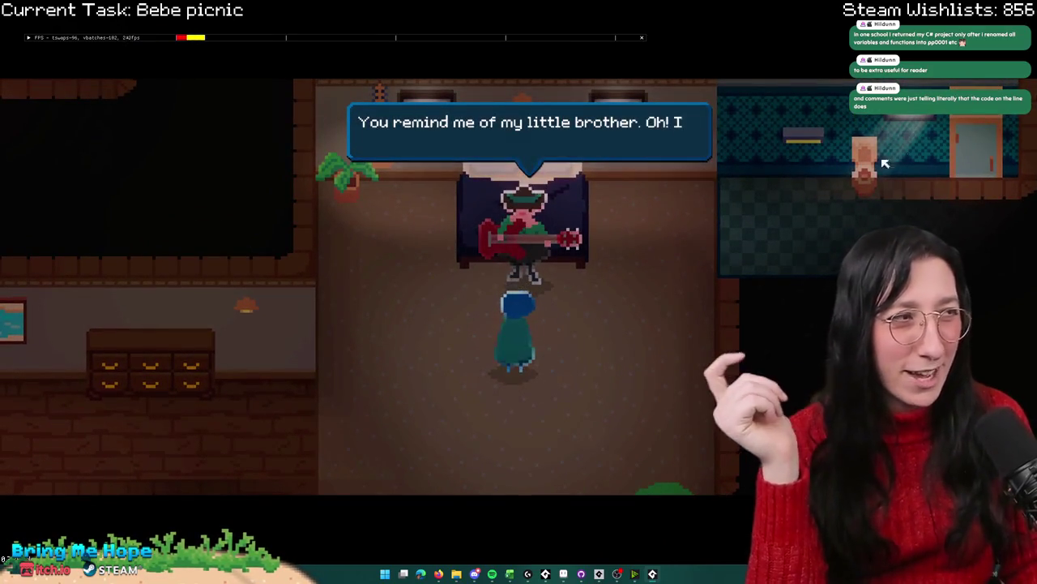
key("e")
key("e")
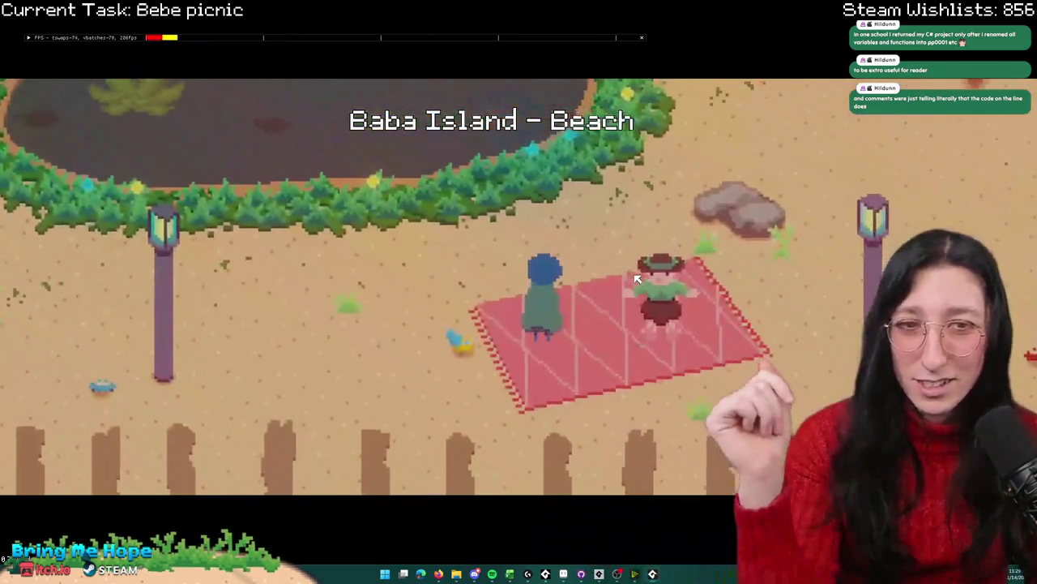
left_click_drag(734, 9, 737, 69)
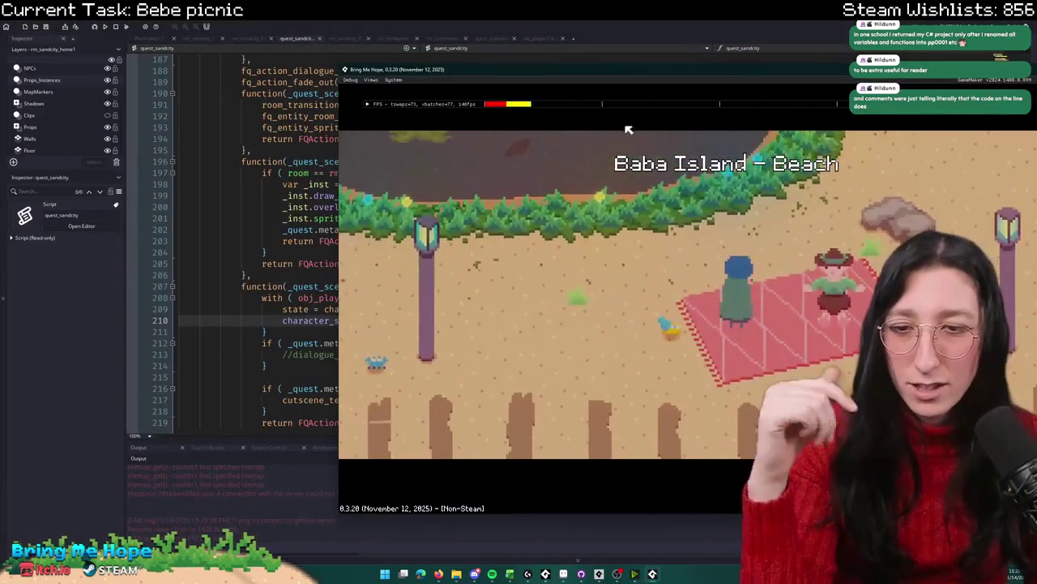
Step: Stop the game and delete the character_state_force_new = true line
key("Escape")
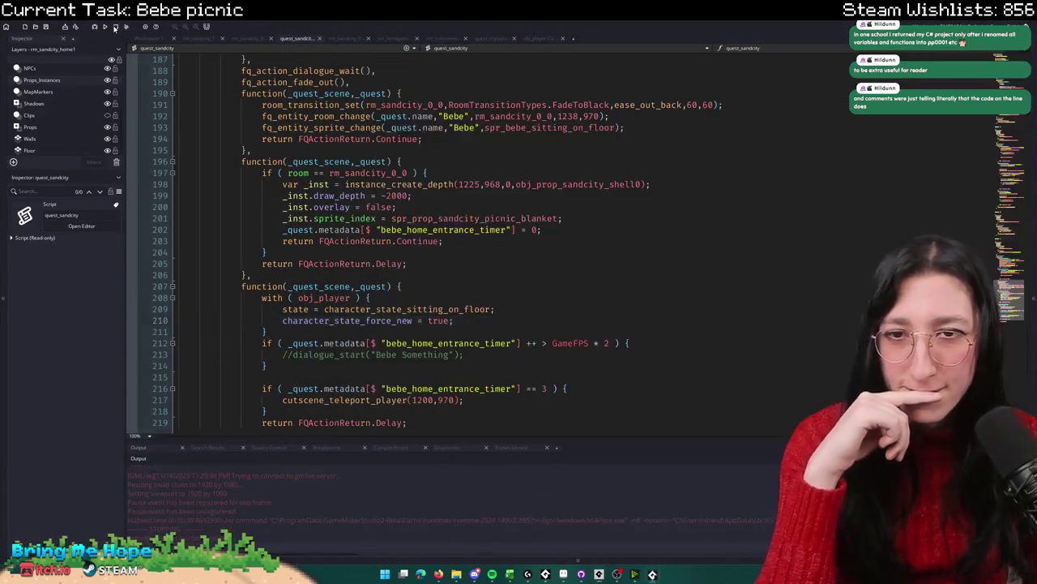
left_click_drag(487, 321, 512, 310)
key("BackSpace")
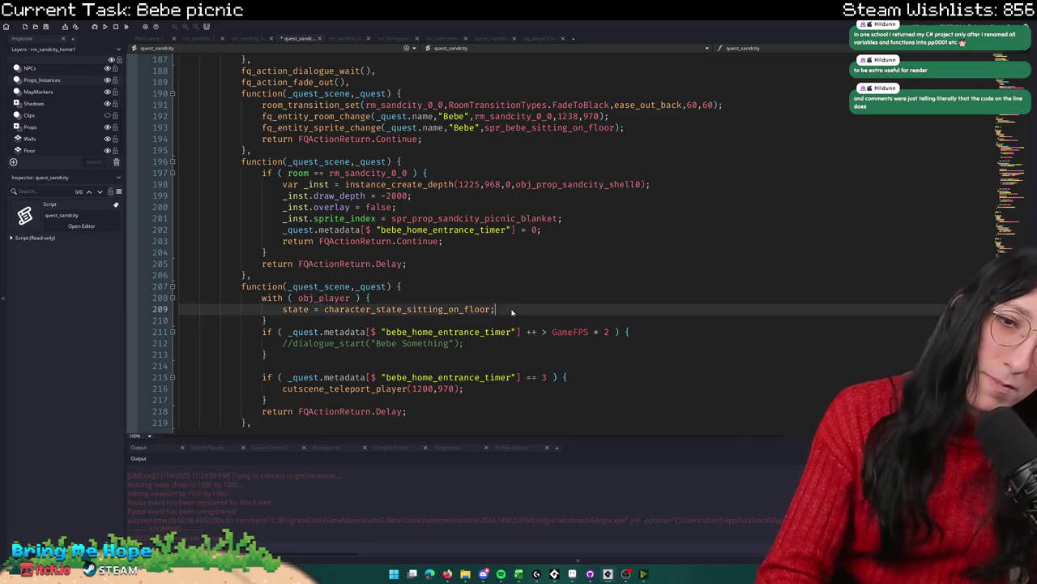